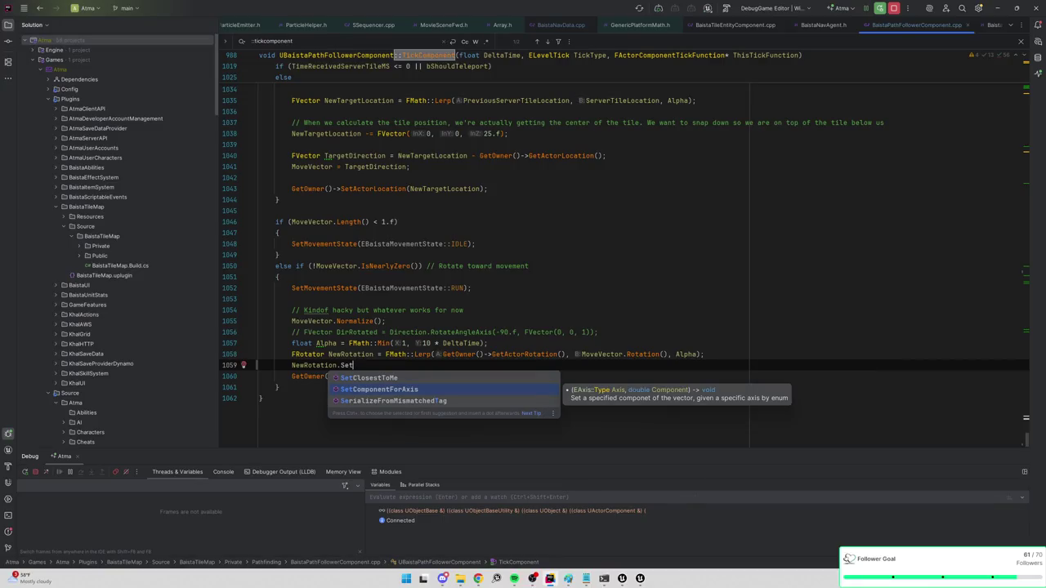
# Add NewRotation.SetComponentForAxis(EAxis::Z, 0); on line 1059 and compile it with Live Coding
pyautogui.press('Return')
pyautogui.write('EAxis')
pyautogui.press('Return')
pyautogui.write('::')
pyautogui.press('BackSpace')
pyautogui.press('BackSpace')
pyautogui.press('BackSpace')
pyautogui.press('Delete')
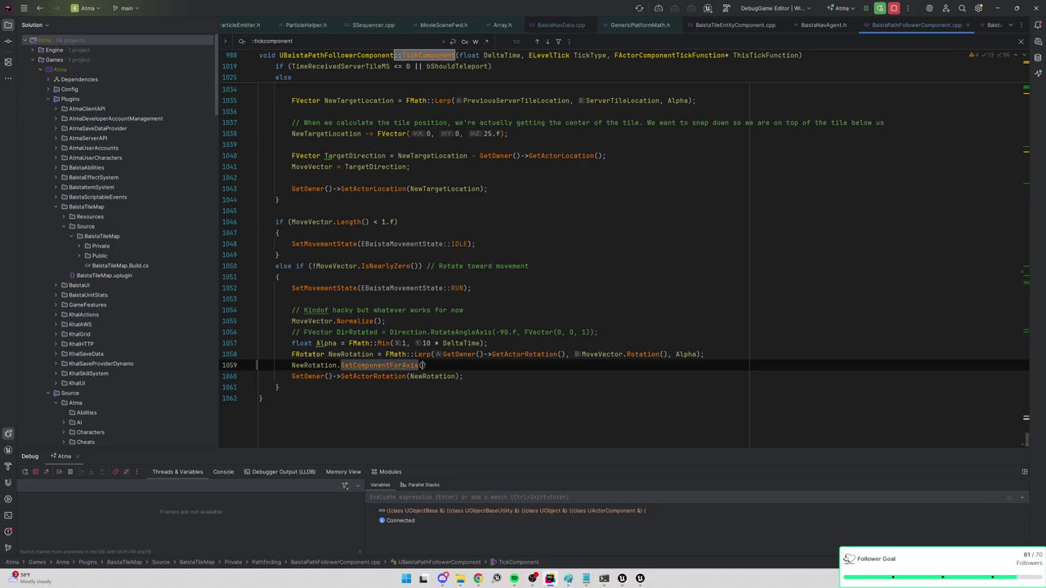
pyautogui.write(')')
pyautogui.write('EAxis::')
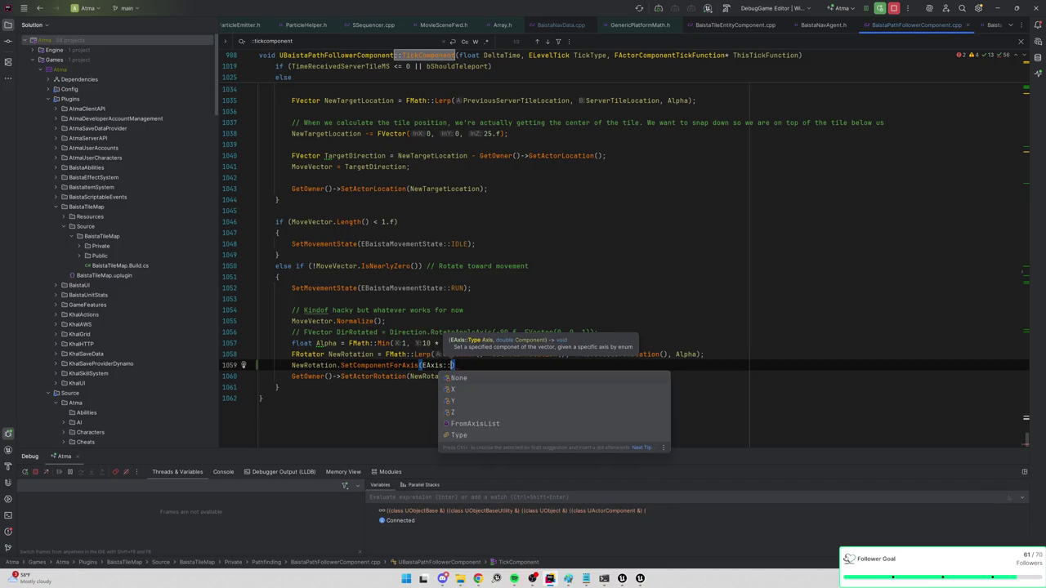
pyautogui.write('Z, 0;')
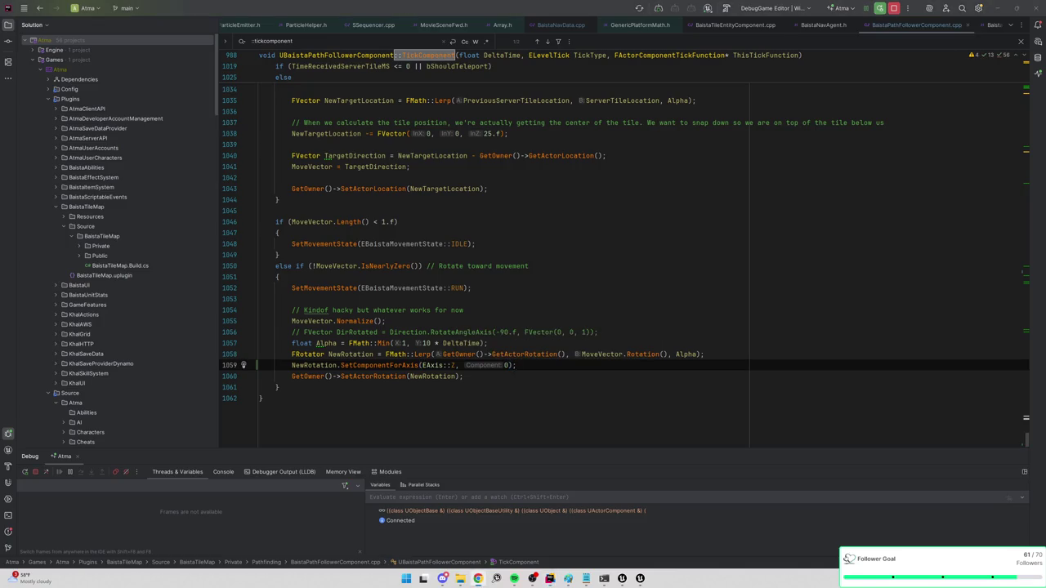
pyautogui.click(881, 8)
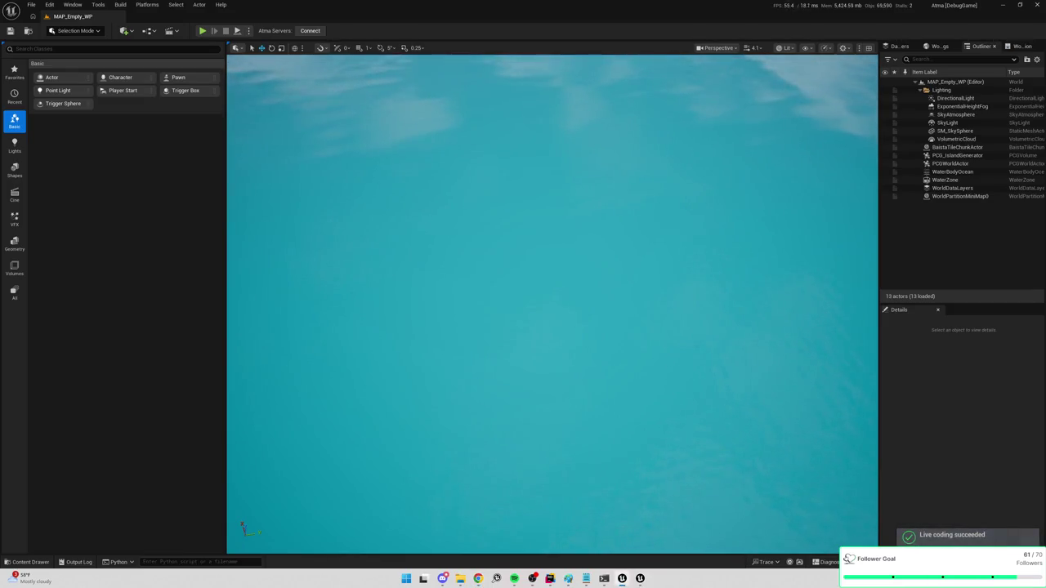
# Run a short Play-in-Editor test of the Z-zeroed rotation, then return to Rider
pyautogui.click(203, 31)
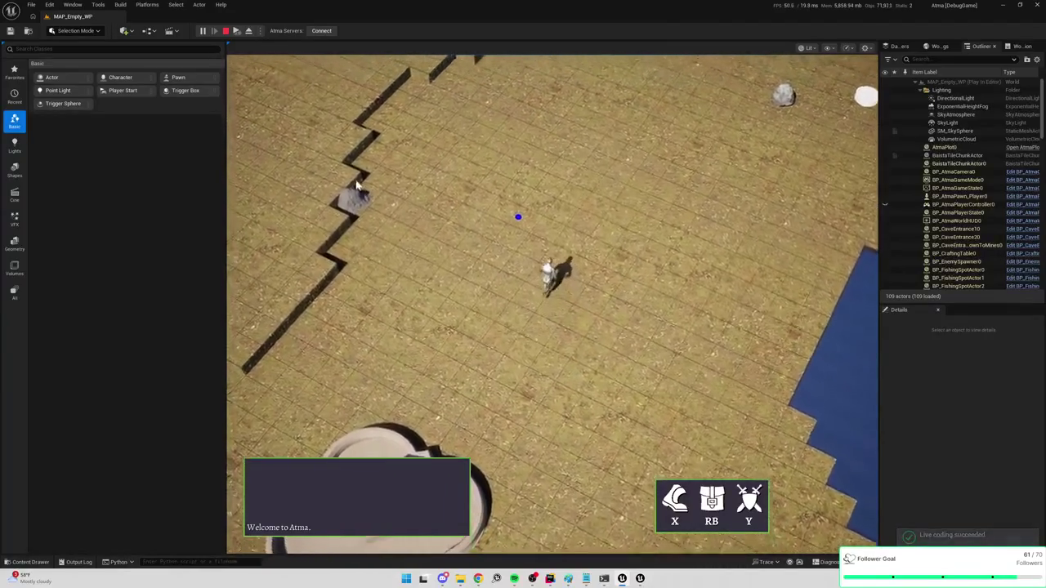
pyautogui.press('Escape')
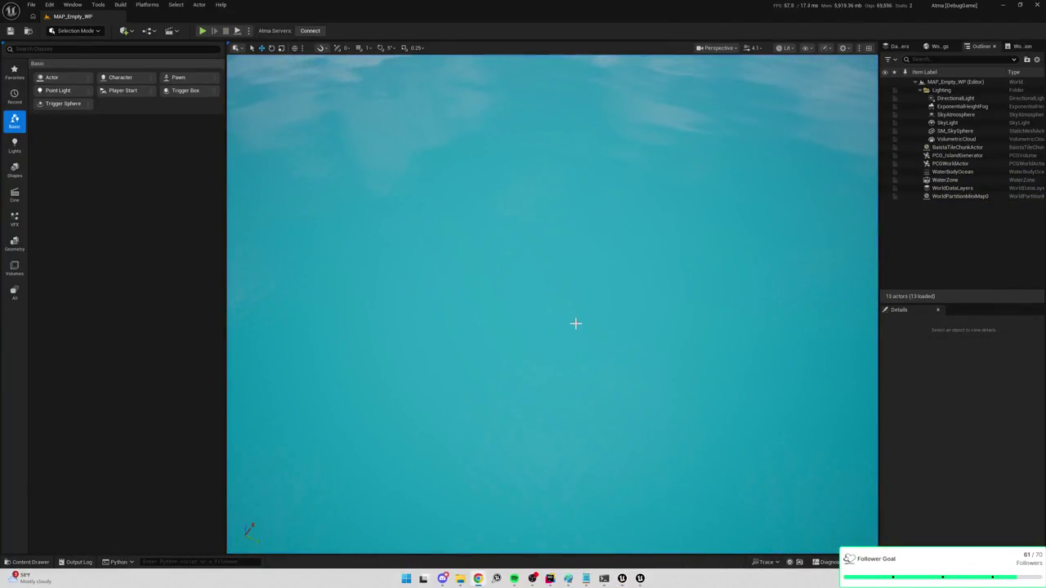
pyautogui.hotkey('alt', 'Tab')
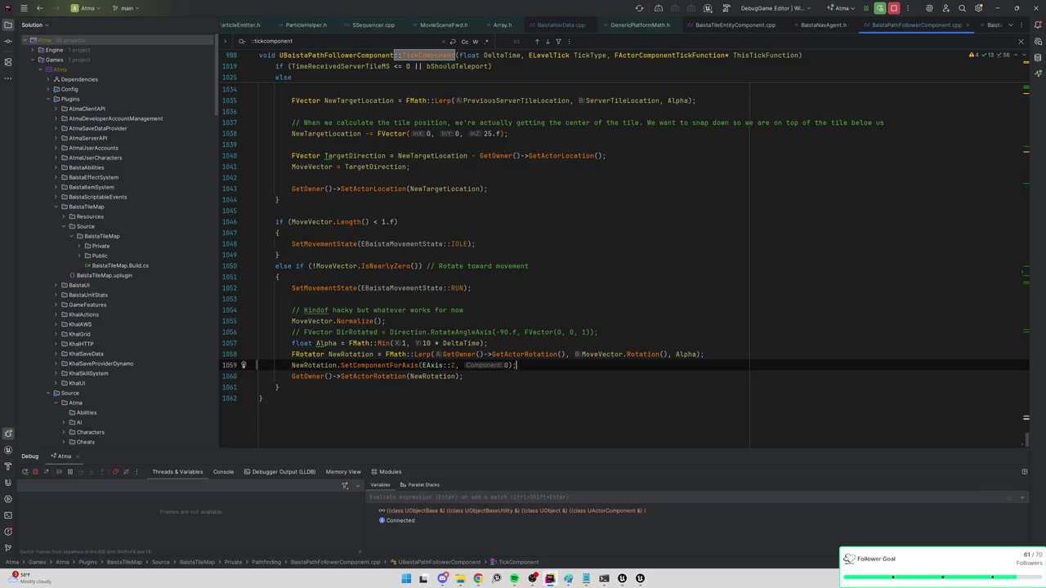
# Delete the Z-zeroing SetComponentForAxis line and discard a half-written float declaration
pyautogui.hotkey('shift', 'Up')
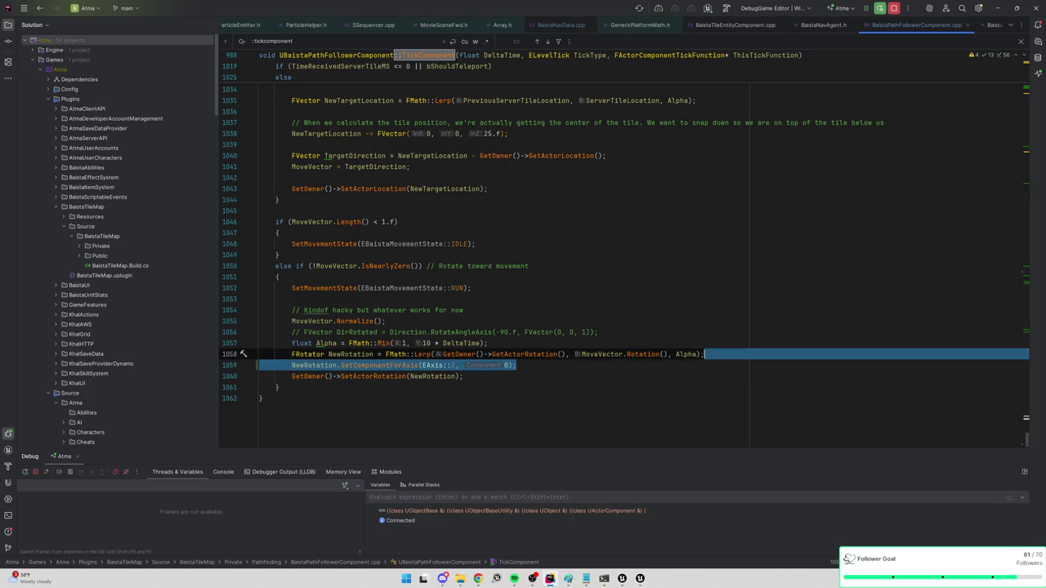
pyautogui.press('Up')
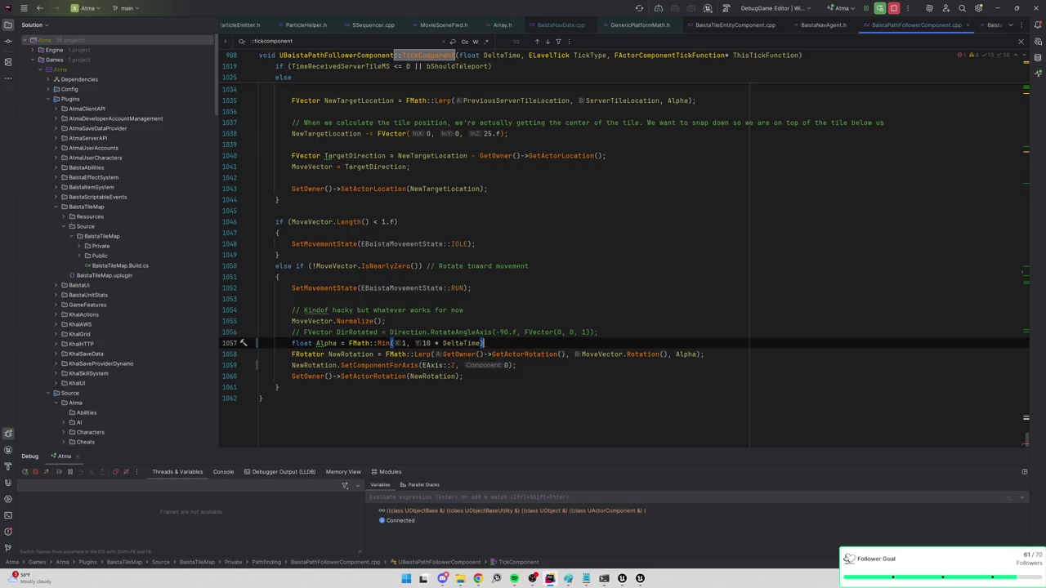
pyautogui.press('Return')
pyautogui.write('float NewZ')
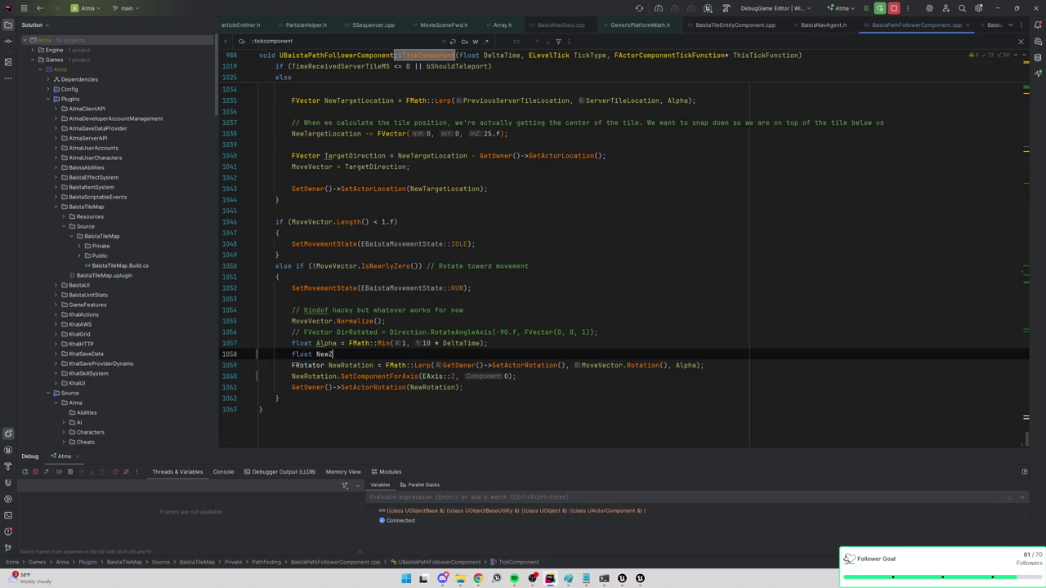
pyautogui.press('BackSpace')
pyautogui.press('BackSpace')
pyautogui.press('BackSpace')
pyautogui.press('BackSpace')
pyautogui.write('F')
pyautogui.press('BackSpace')
pyautogui.press('Down')
pyautogui.press('Down')
pyautogui.hotkey('shift', 'Up')
pyautogui.press('BackSpace')
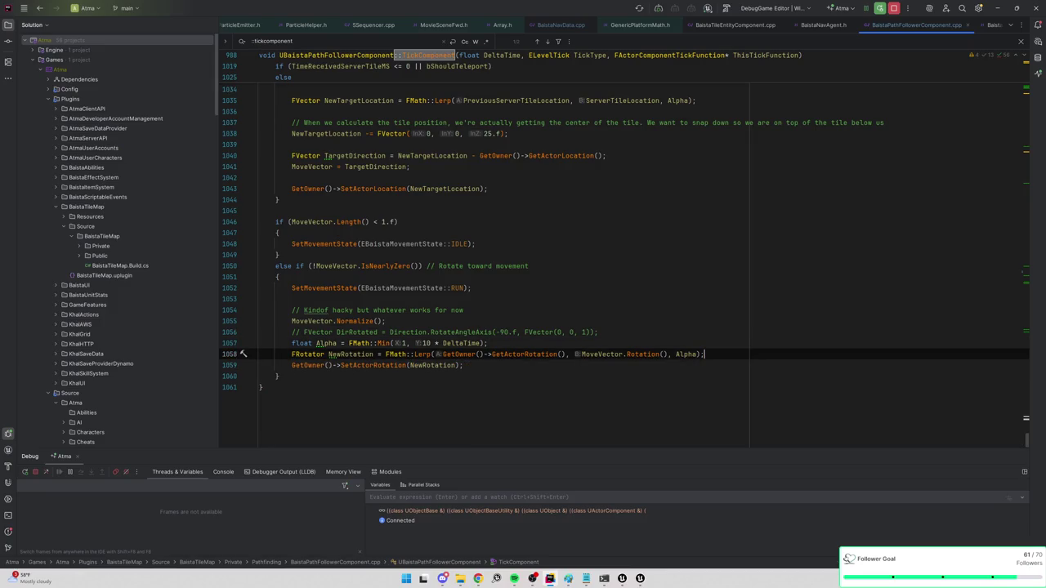
# Discard partial FRotator and NewRotation.Set lines, leaving a blank line before SetActorRotation
pyautogui.press('Return')
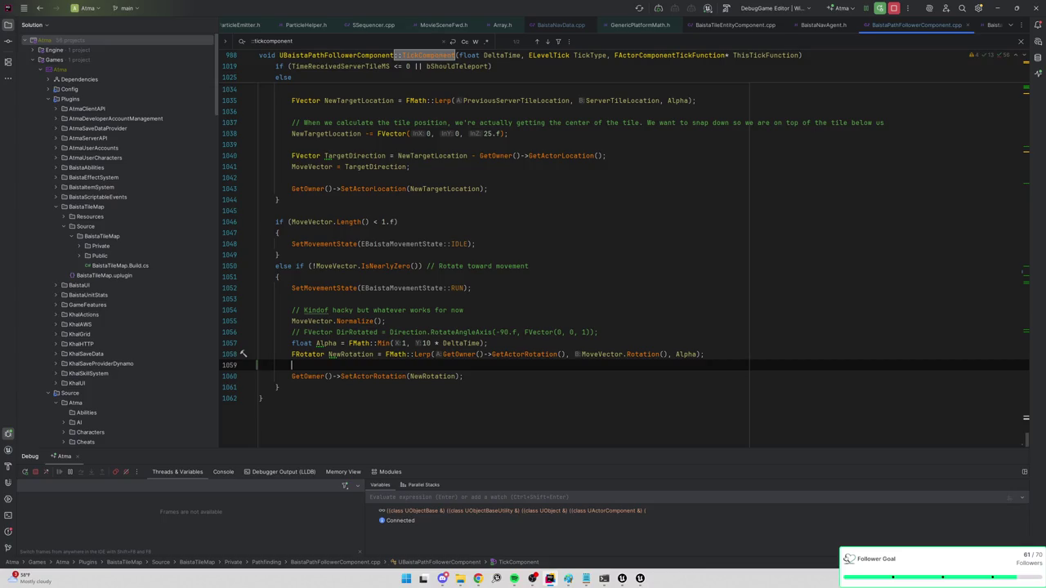
pyautogui.write('FRotator')
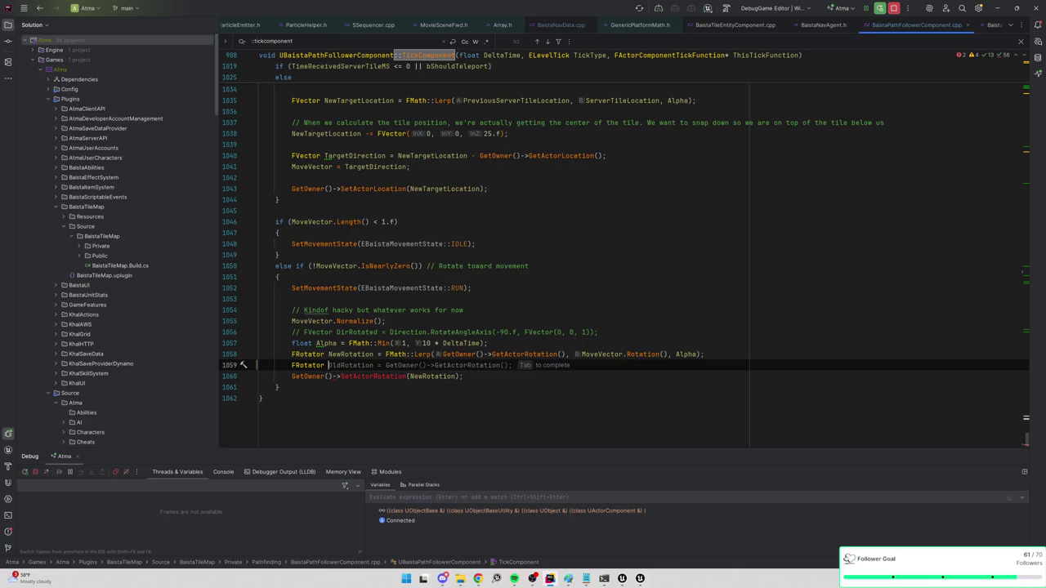
pyautogui.hotkey('ctrl', 'shift', 'Left')
pyautogui.hotkey('ctrl', 'shift', 'Left')
pyautogui.press('BackSpace')
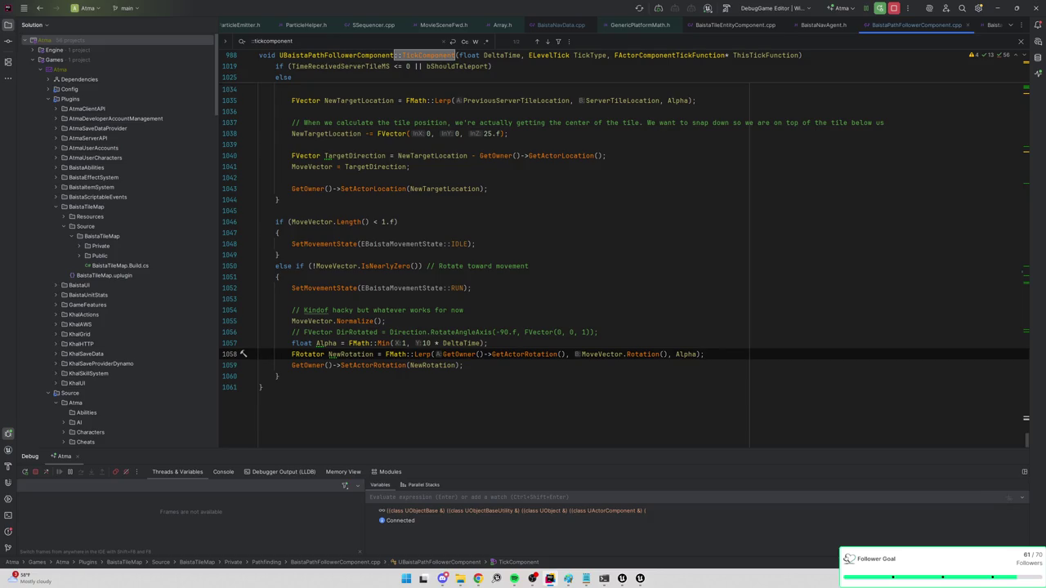
pyautogui.press('Return')
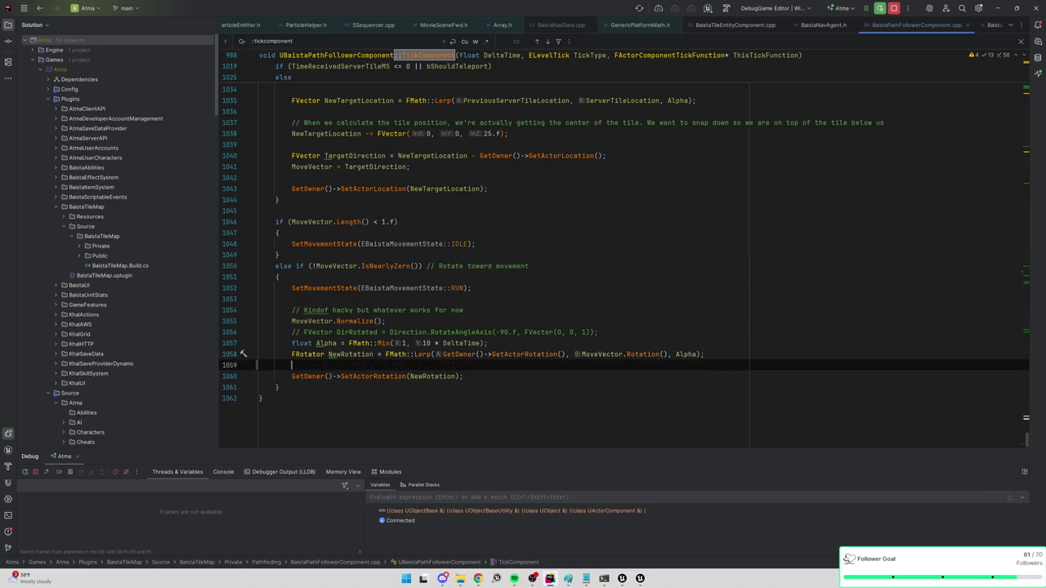
pyautogui.write('NewRot')
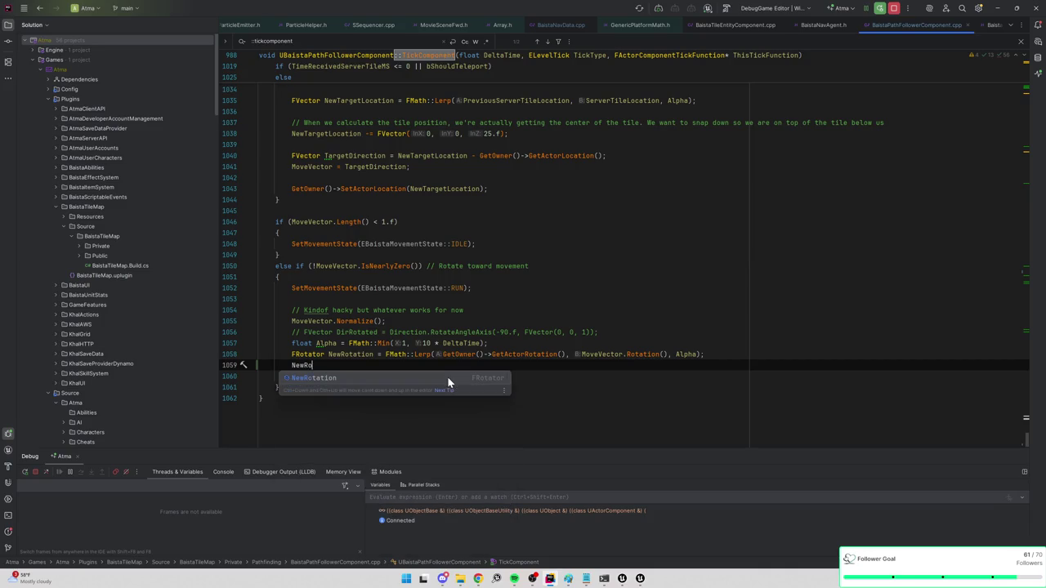
pyautogui.write('otation.Set')
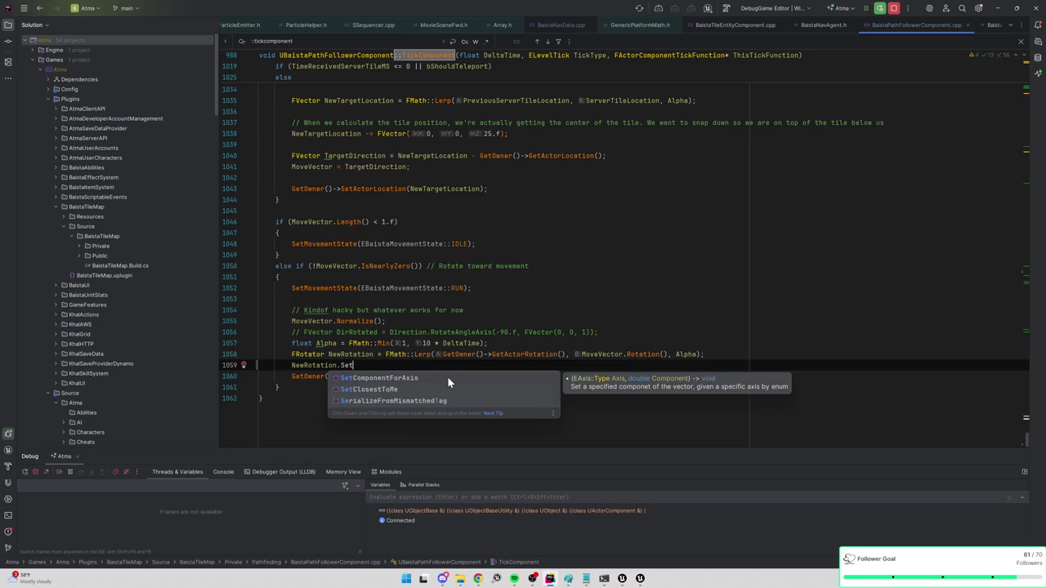
pyautogui.press('BackSpace')
pyautogui.press('BackSpace')
pyautogui.press('BackSpace')
pyautogui.press('BackSpace')
pyautogui.press('BackSpace')
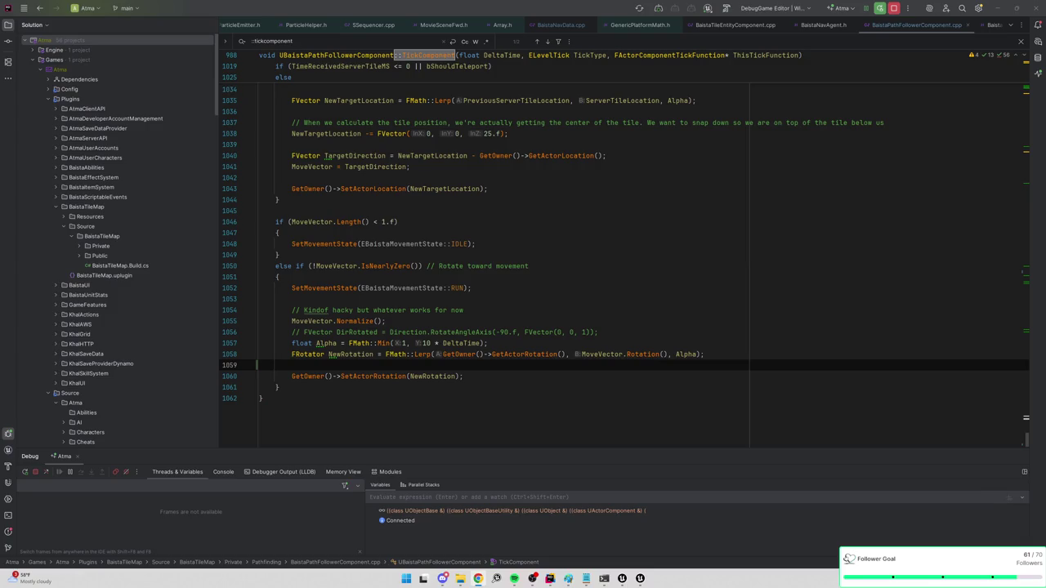
# Insert NewRotation.SetComponentForAxis lines zeroing EAxis::X and EAxis::Y after the NewRotation assignment
pyautogui.hotkey('alt', 'Tab')
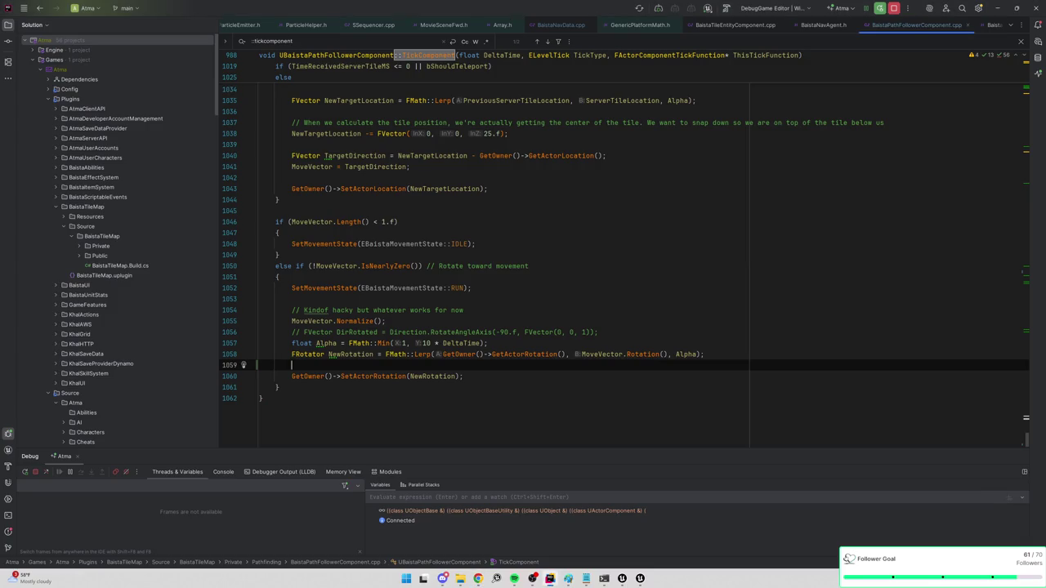
pyautogui.press('BackSpace')
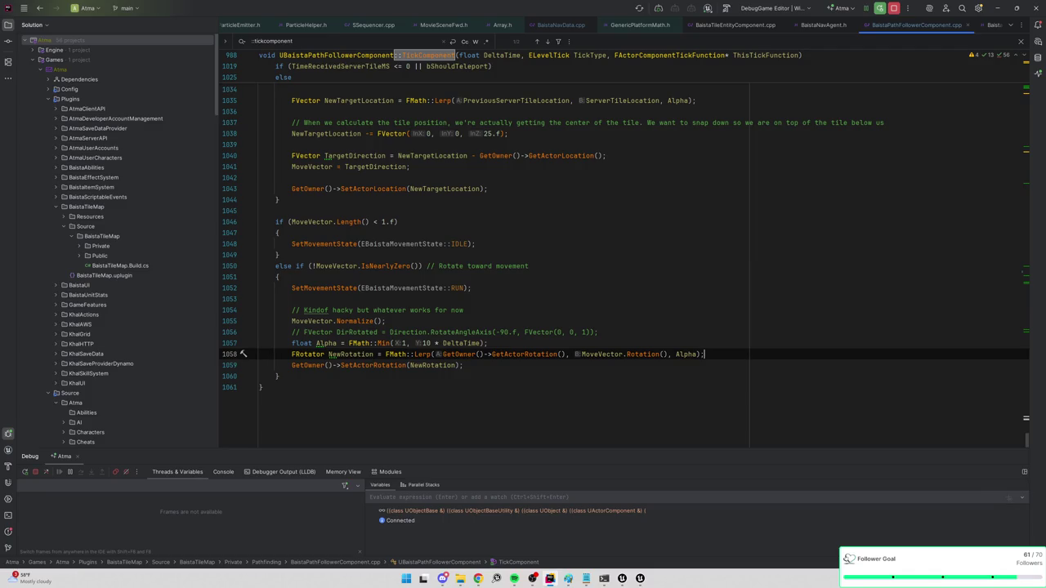
pyautogui.press('Return')
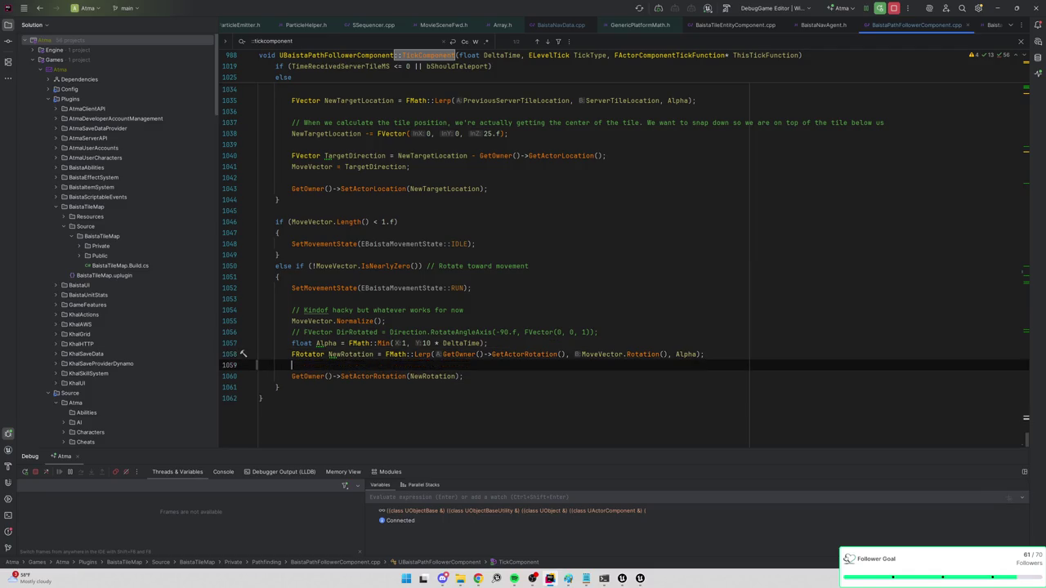
pyautogui.write('NewRotation.SetA')
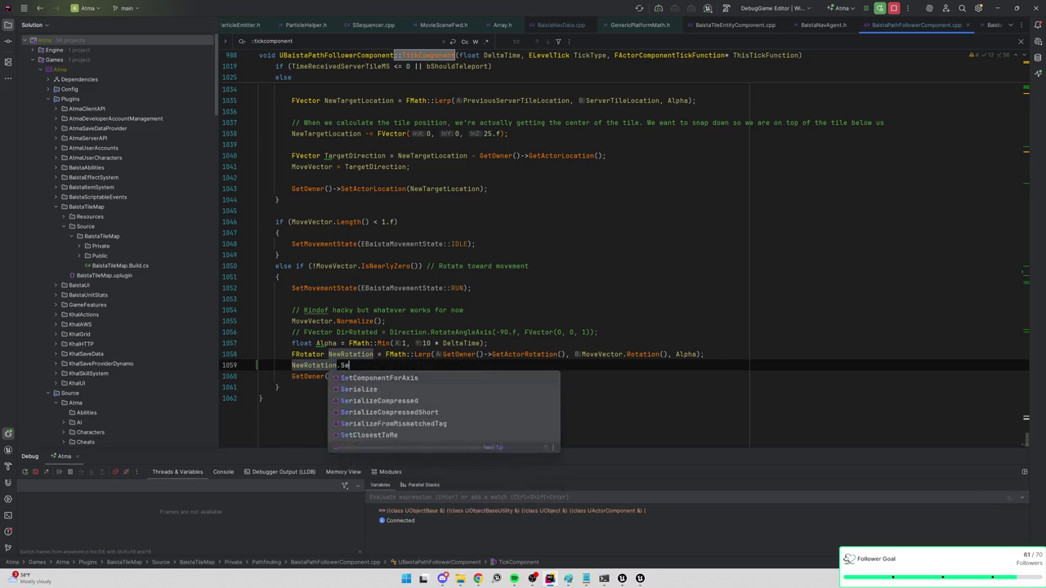
pyautogui.press('Return')
pyautogui.write('EAxis')
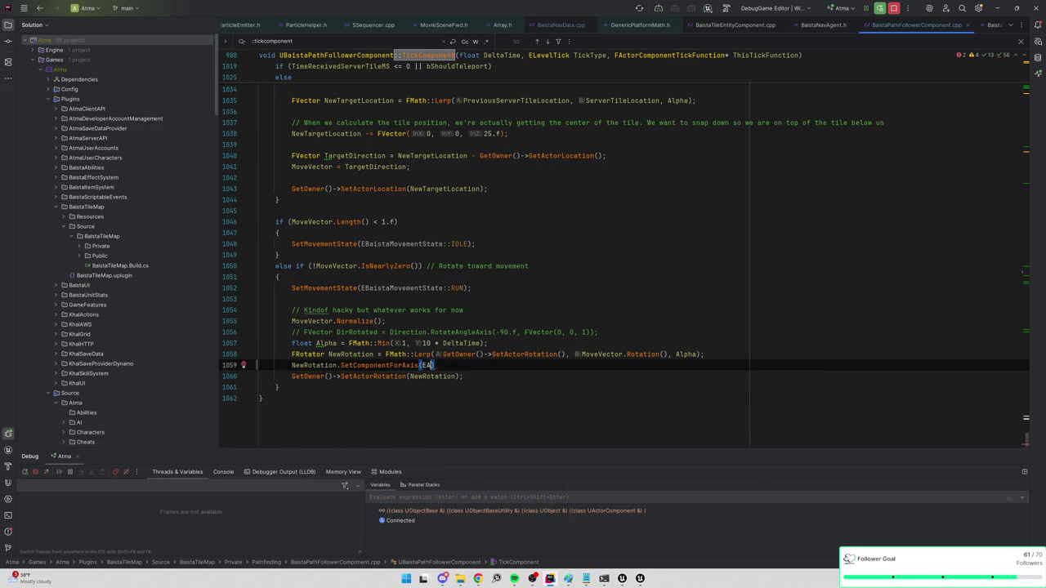
pyautogui.write('::')
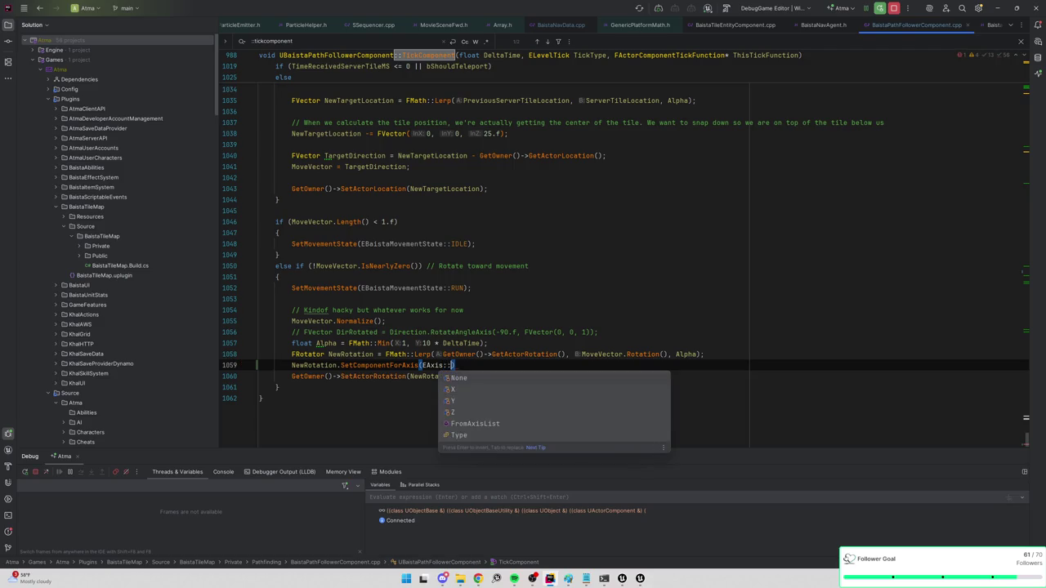
pyautogui.write('X')
pyautogui.press('Return')
pyautogui.write(', 0);')
pyautogui.press('Return')
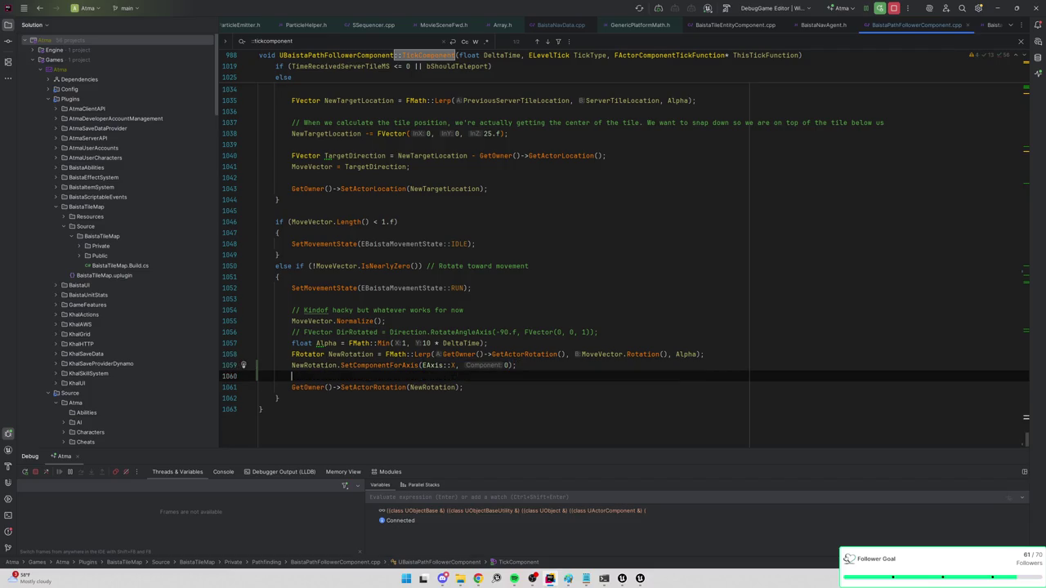
pyautogui.write('NewRotation.')
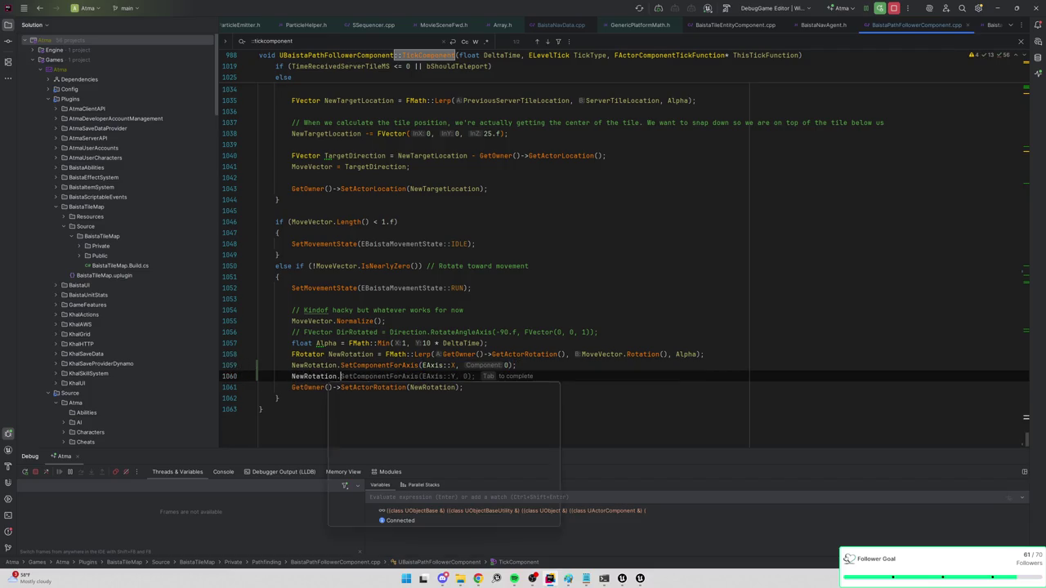
pyautogui.press('Tab')
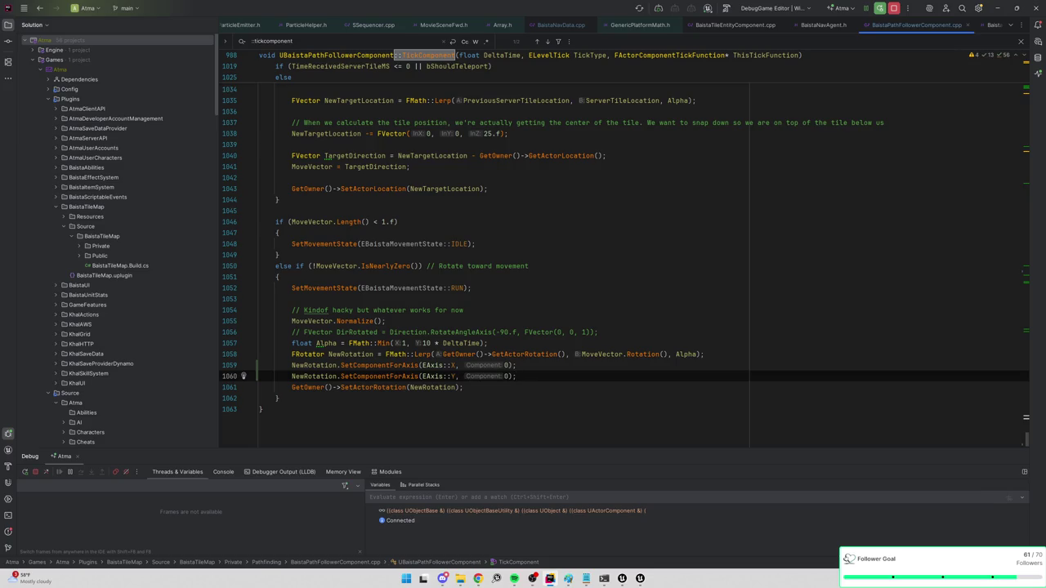
pyautogui.hotkey('alt', 'Tab')
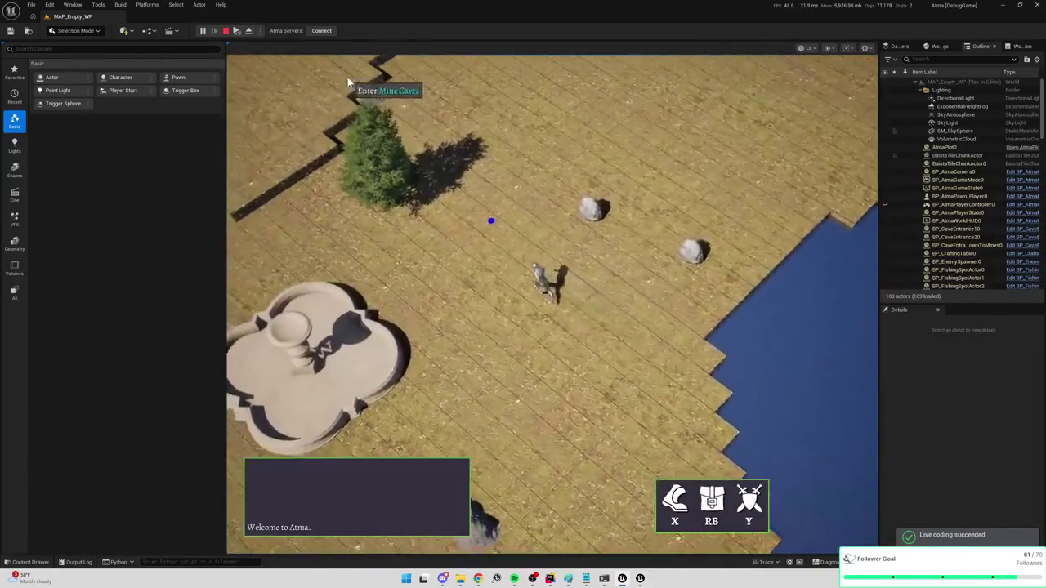
# Click-walk the character toward the Mine Caves entrance and up along the trench wall
pyautogui.click(347, 77)
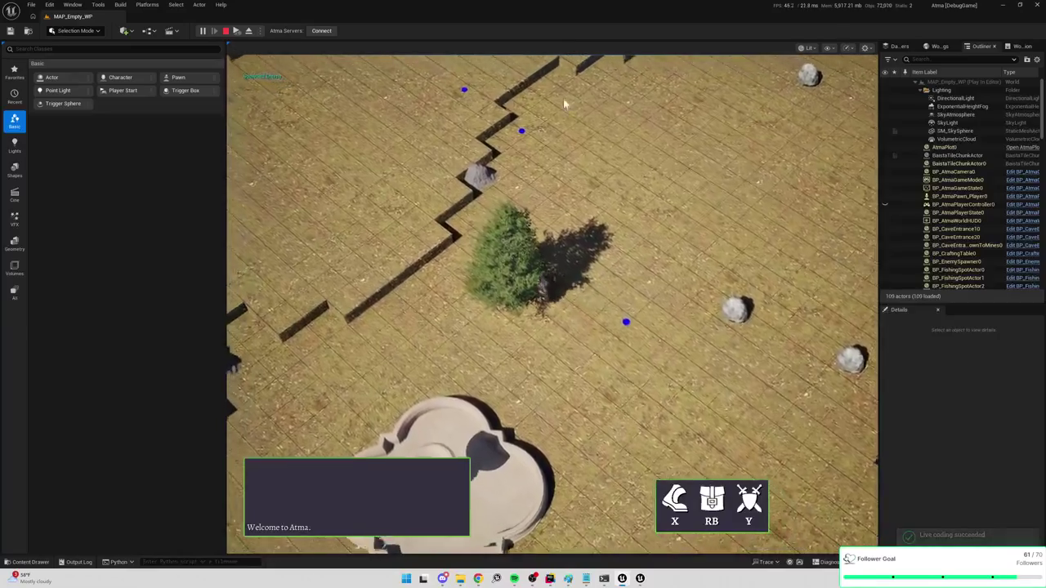
pyautogui.click(562, 201)
pyautogui.moveTo(576, 202)
pyautogui.mouseDown()
pyautogui.moveTo(665, 123)
pyautogui.moveTo(684, 130)
pyautogui.moveTo(497, 120)
pyautogui.moveTo(547, 129)
pyautogui.moveTo(586, 118)
pyautogui.moveTo(590, 136)
pyautogui.moveTo(437, 129)
pyautogui.moveTo(696, 161)
pyautogui.moveTo(675, 196)
pyautogui.moveTo(777, 187)
pyautogui.moveTo(703, 215)
pyautogui.moveTo(722, 243)
pyautogui.moveTo(698, 214)
pyautogui.moveTo(535, 201)
pyautogui.moveTo(422, 168)
pyautogui.moveTo(473, 151)
pyautogui.moveTo(451, 204)
pyautogui.moveTo(466, 215)
pyautogui.moveTo(286, 227)
pyautogui.moveTo(474, 362)
pyautogui.moveTo(573, 293)
pyautogui.moveTo(233, 286)
pyautogui.moveTo(360, 242)
pyautogui.moveTo(690, 238)
pyautogui.moveTo(414, 238)
pyautogui.moveTo(346, 217)
pyautogui.moveTo(454, 188)
pyautogui.moveTo(436, 151)
pyautogui.moveTo(457, 133)
pyautogui.moveTo(470, 161)
pyautogui.moveTo(545, 163)
pyautogui.moveTo(489, 134)
pyautogui.moveTo(504, 159)
pyautogui.moveTo(359, 93)
pyautogui.moveTo(422, 98)
pyautogui.mouseUp()
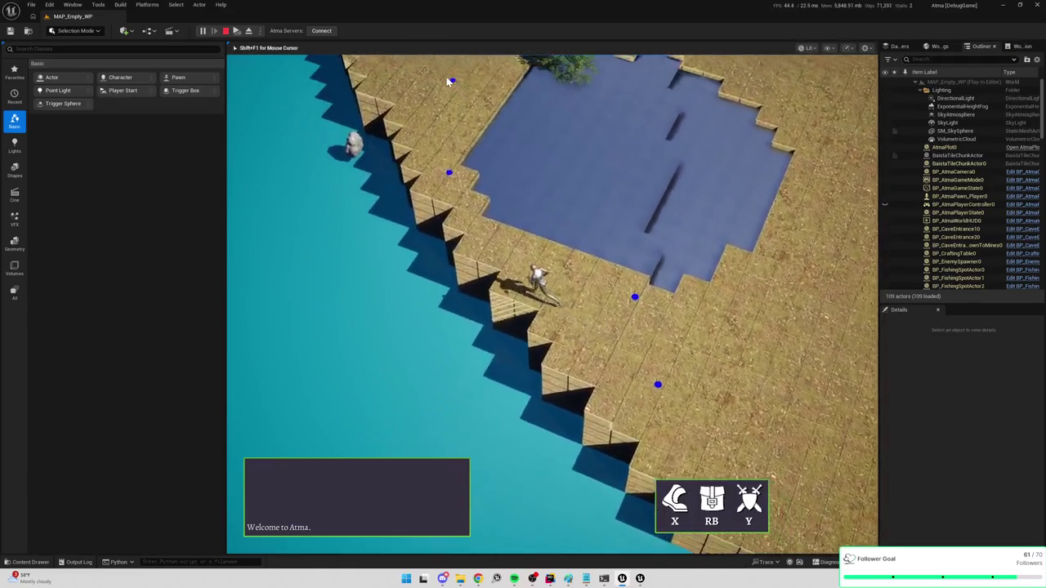
pyautogui.press('w')
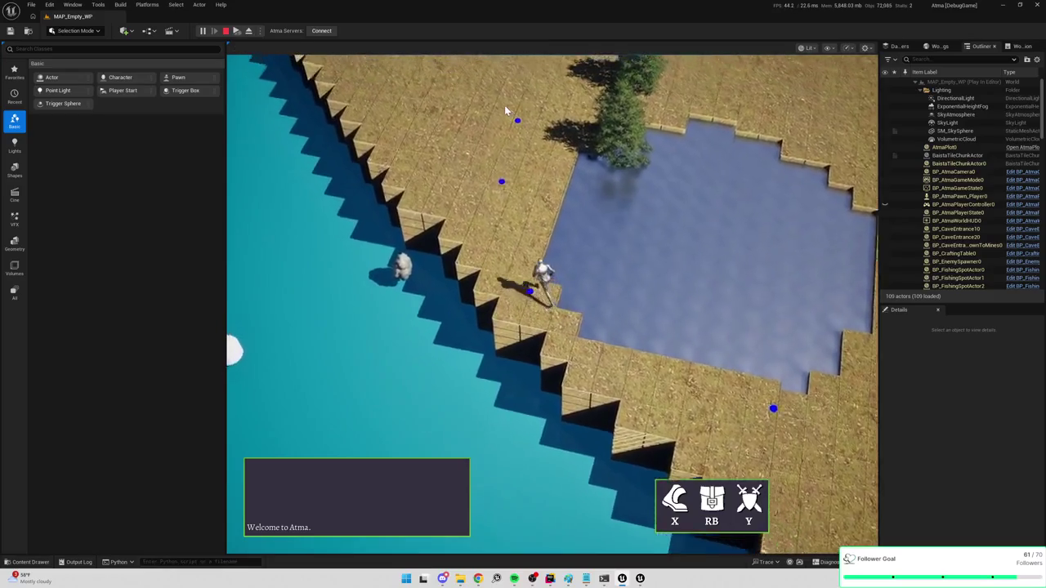
pyautogui.press('w')
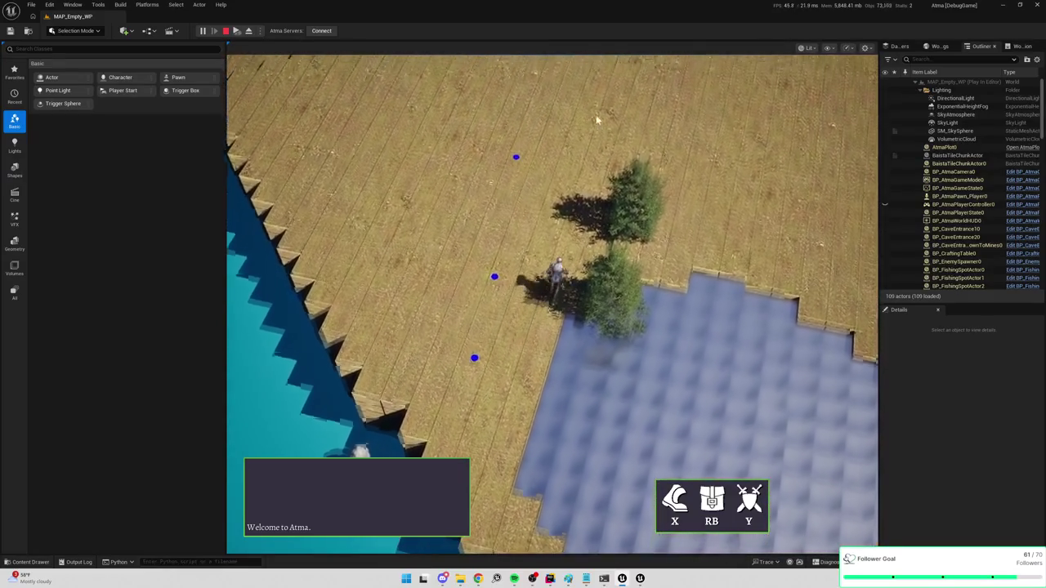
pyautogui.click(392, 155)
# Walk the character with WASD past the water, ice patch and rock across the grass tiles
pyautogui.press('d')
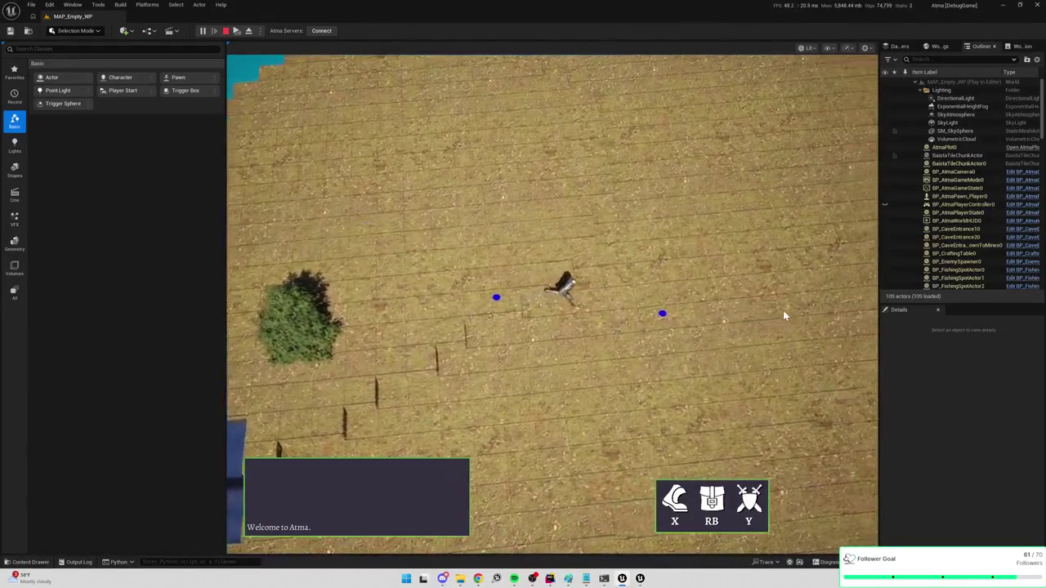
pyautogui.press('s')
pyautogui.press('w')
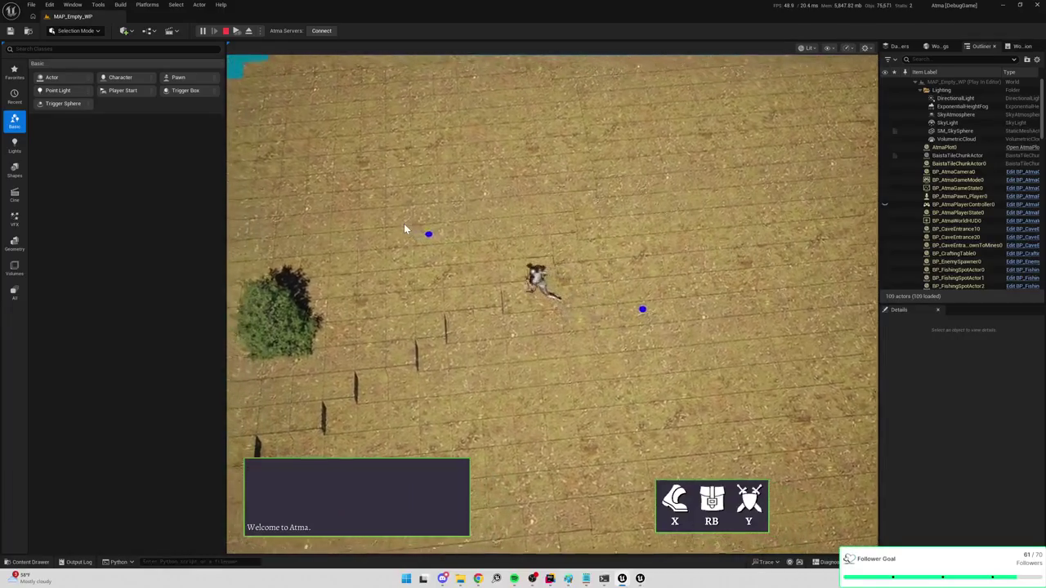
pyautogui.press('a')
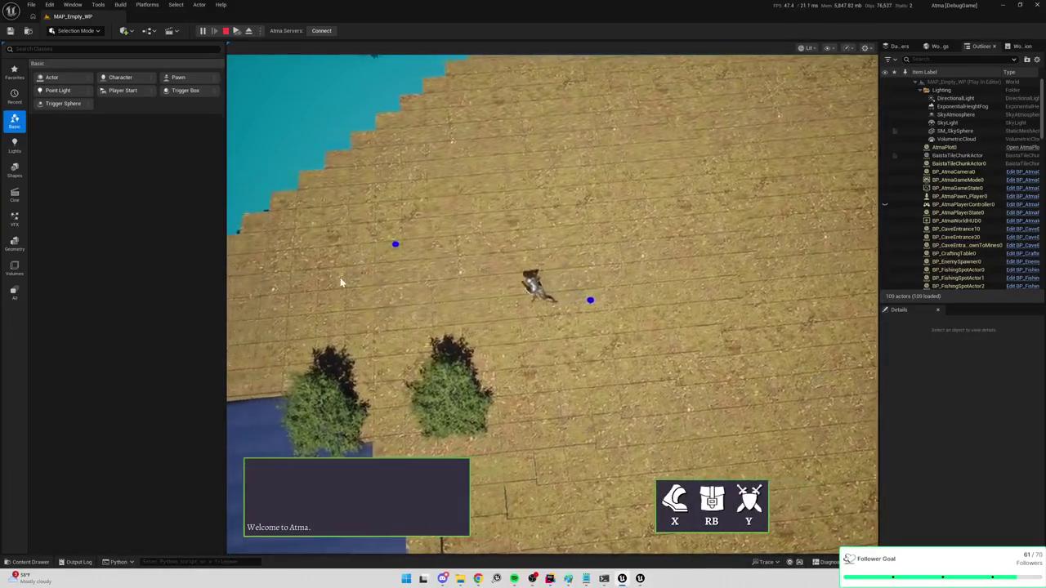
pyautogui.press('a')
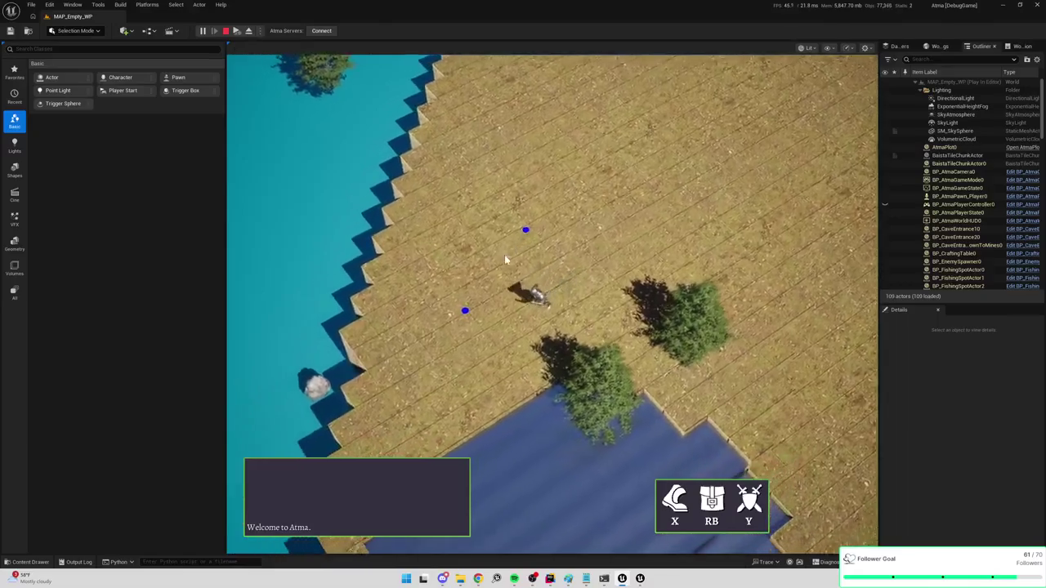
pyautogui.press('d')
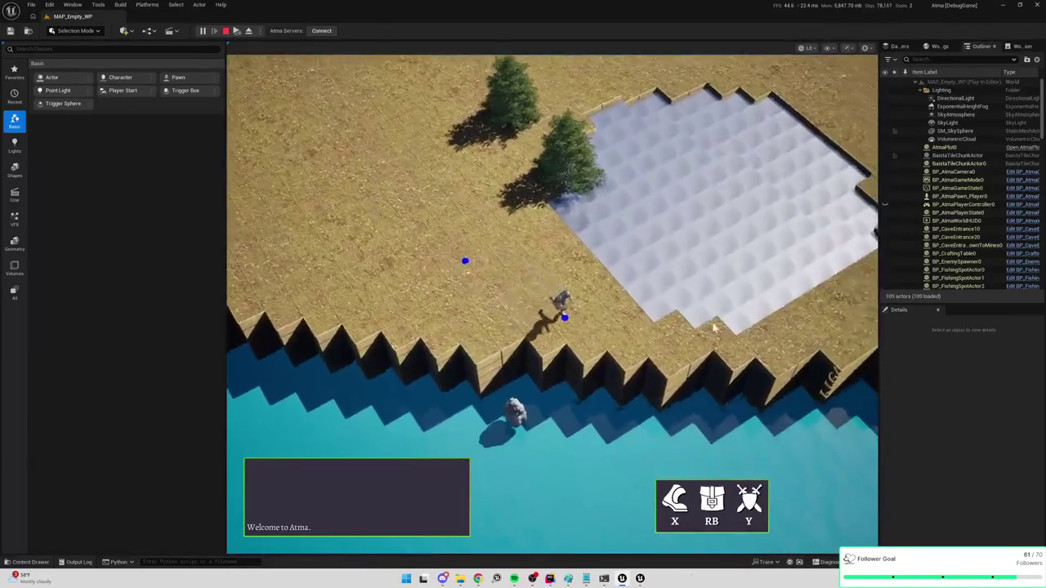
pyautogui.press('d')
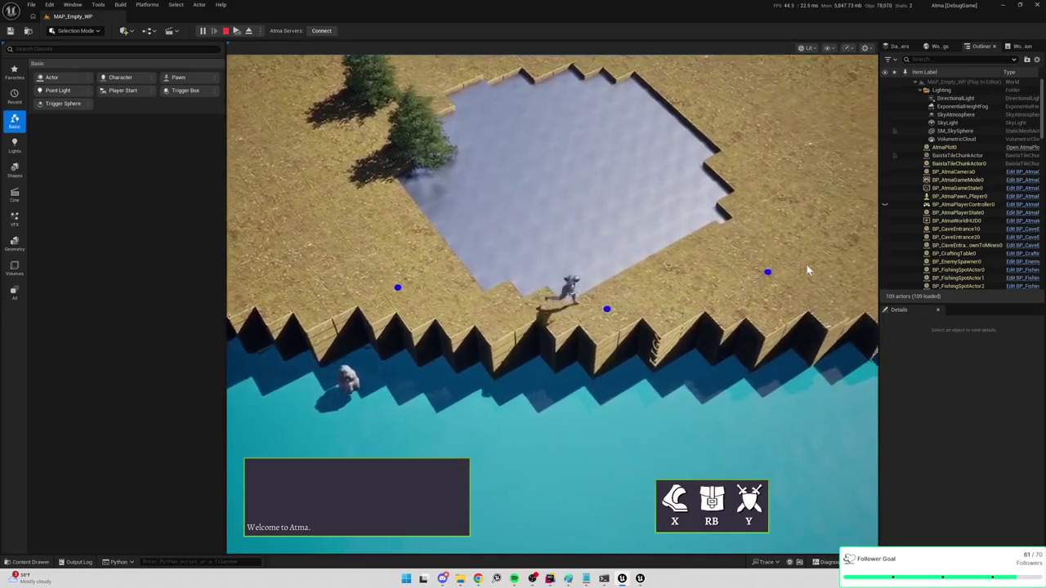
pyautogui.press('d')
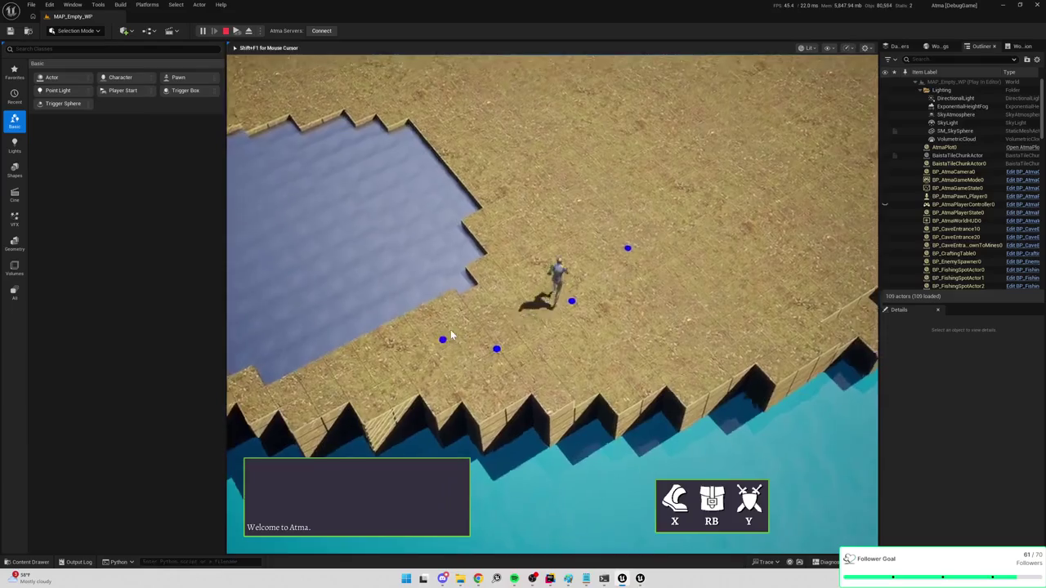
pyautogui.press('w')
pyautogui.press('d')
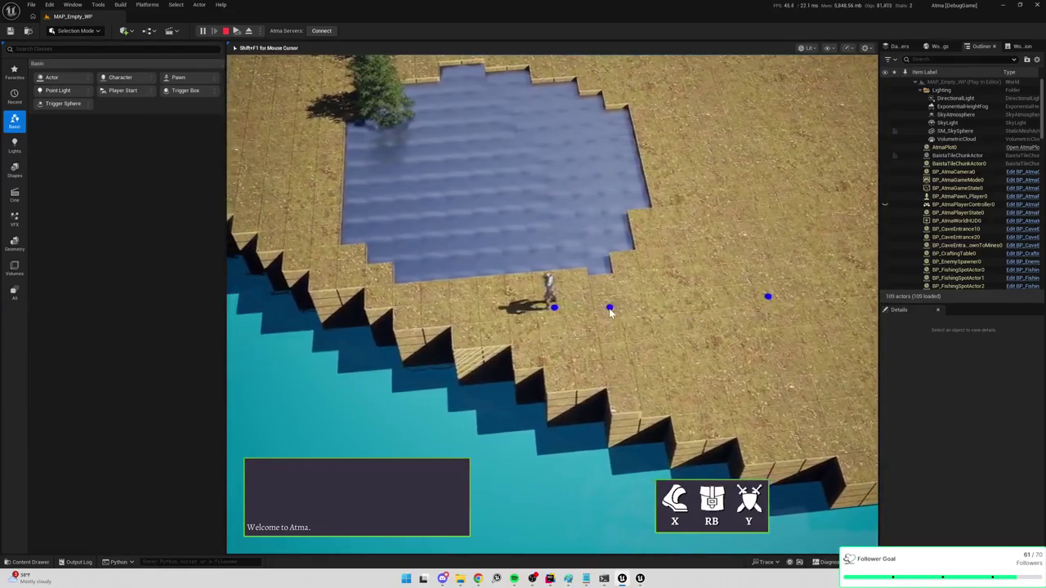
pyautogui.press('d')
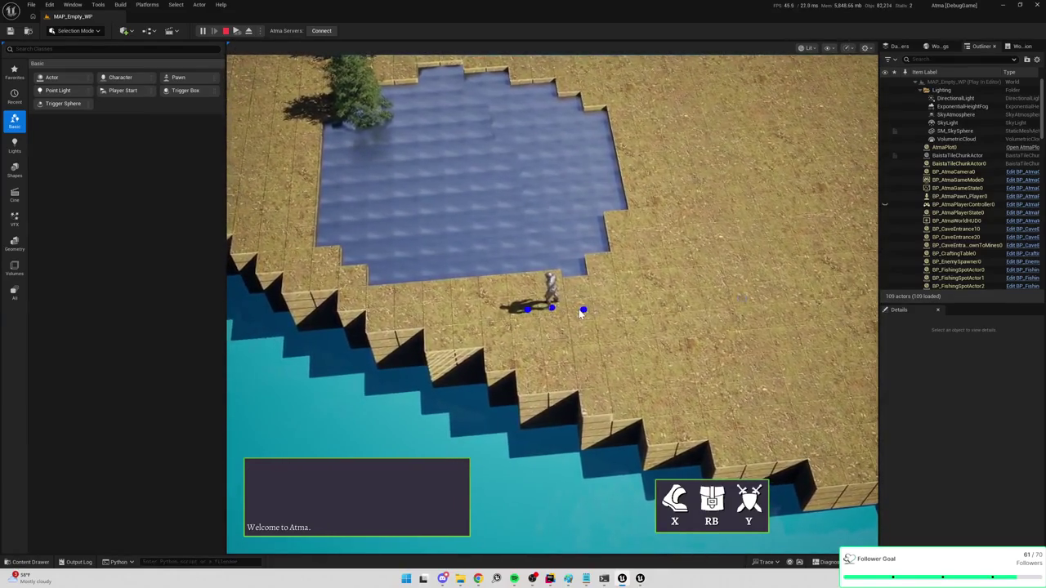
pyautogui.press('d')
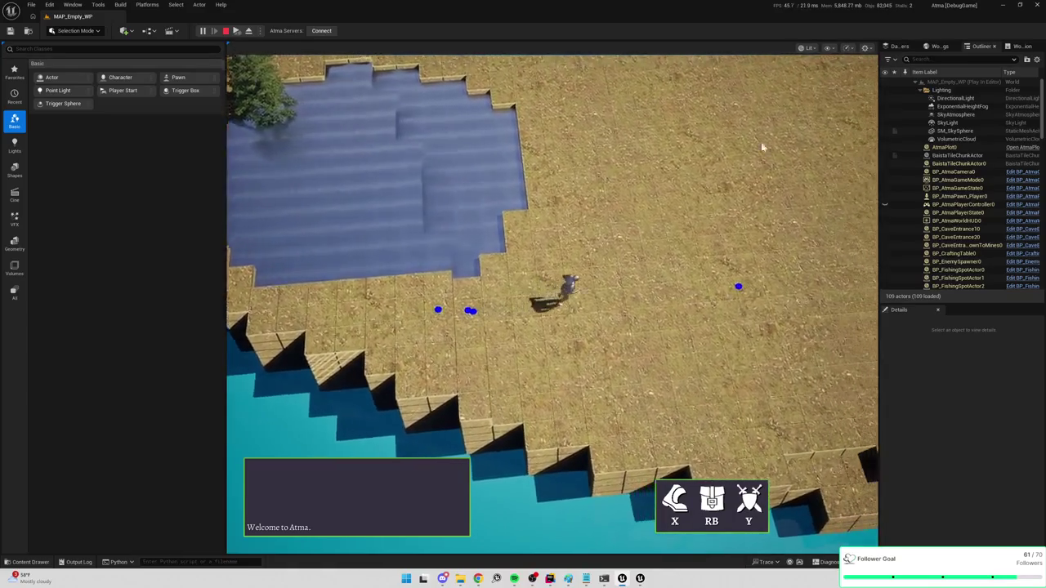
pyautogui.press('w')
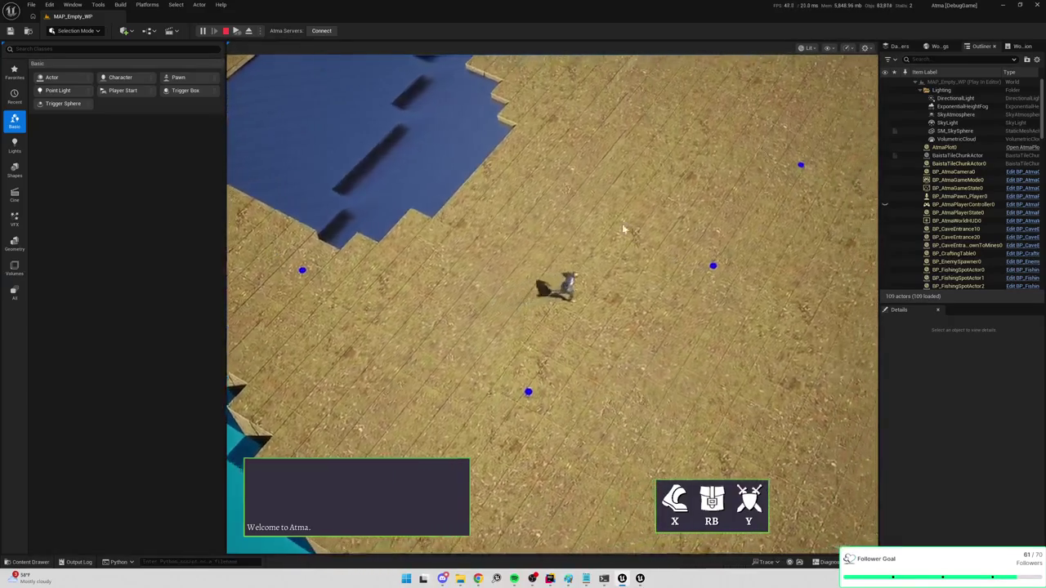
pyautogui.press('w')
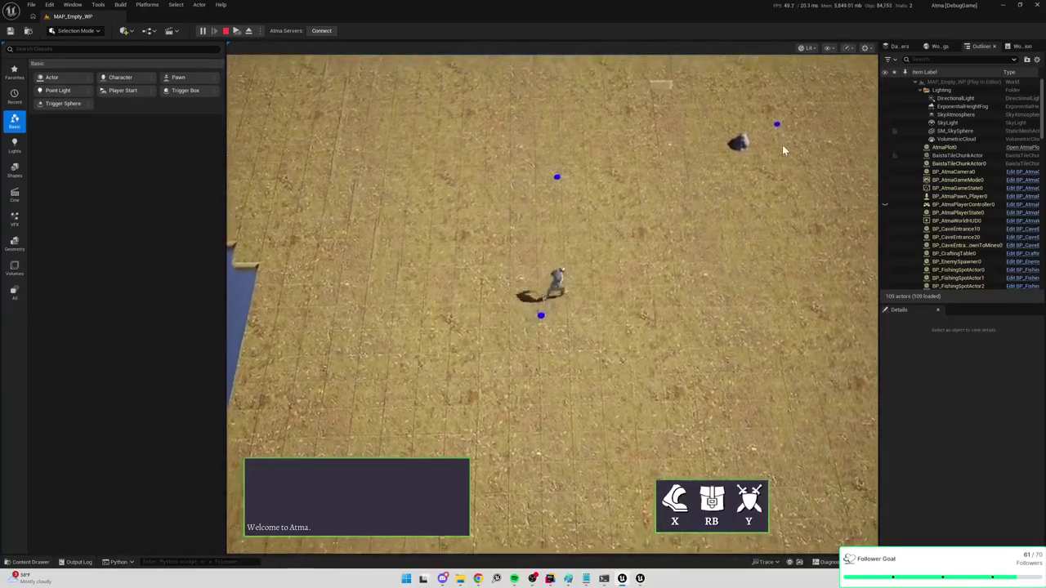
pyautogui.press('w')
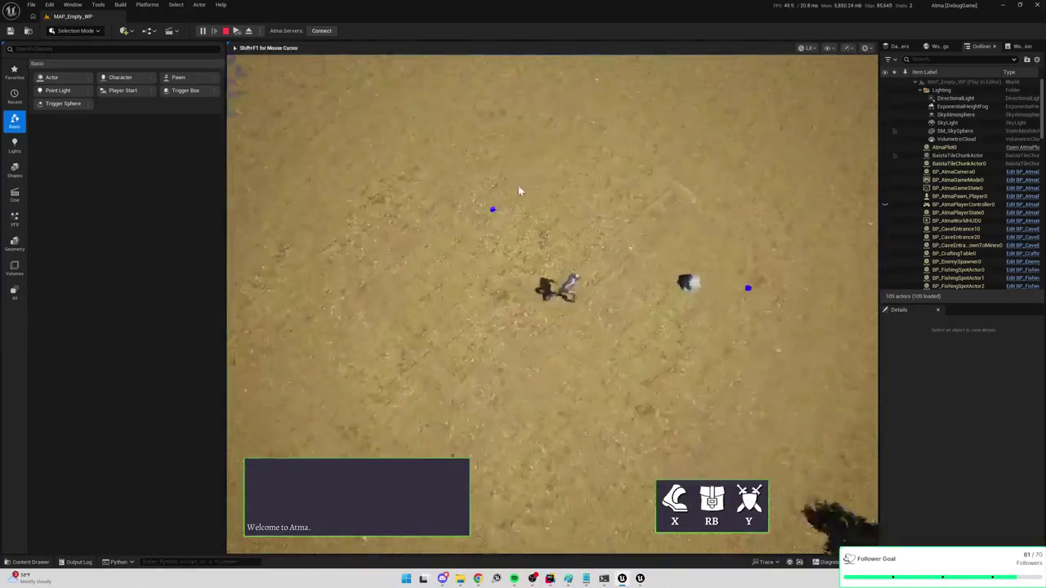
pyautogui.press('w')
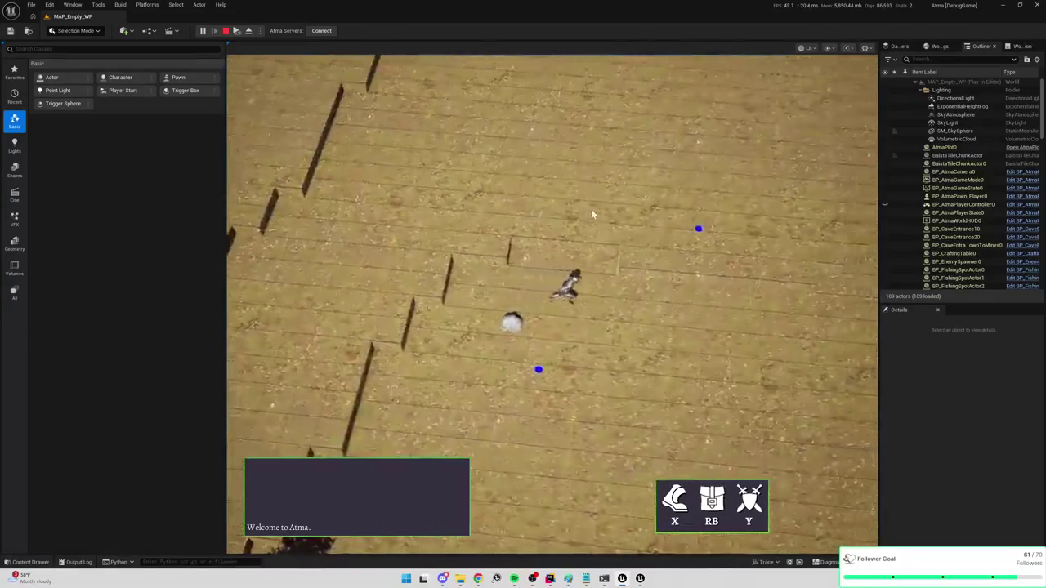
pyautogui.click(675, 263)
pyautogui.press('w')
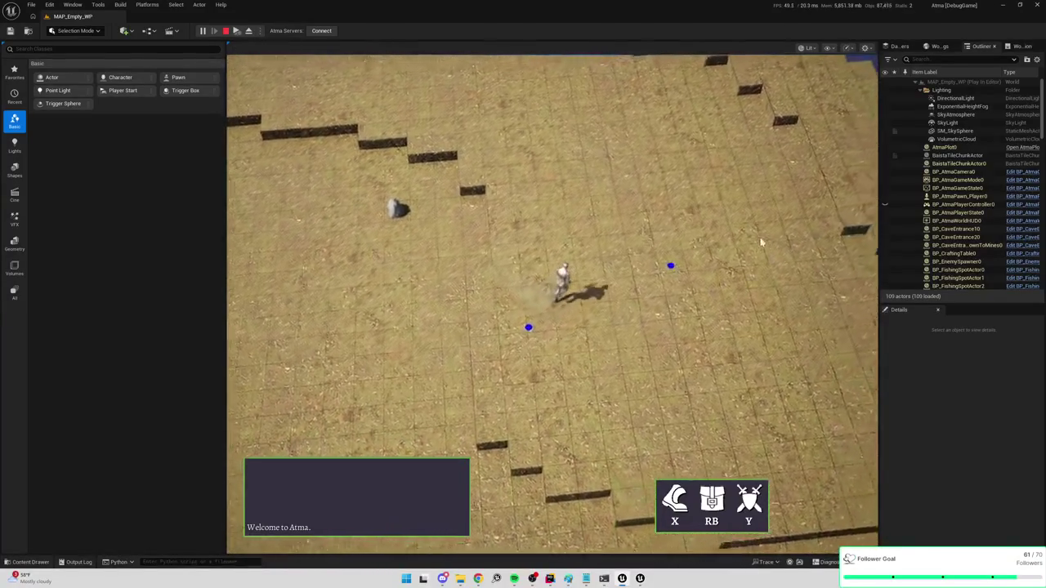
pyautogui.press('w')
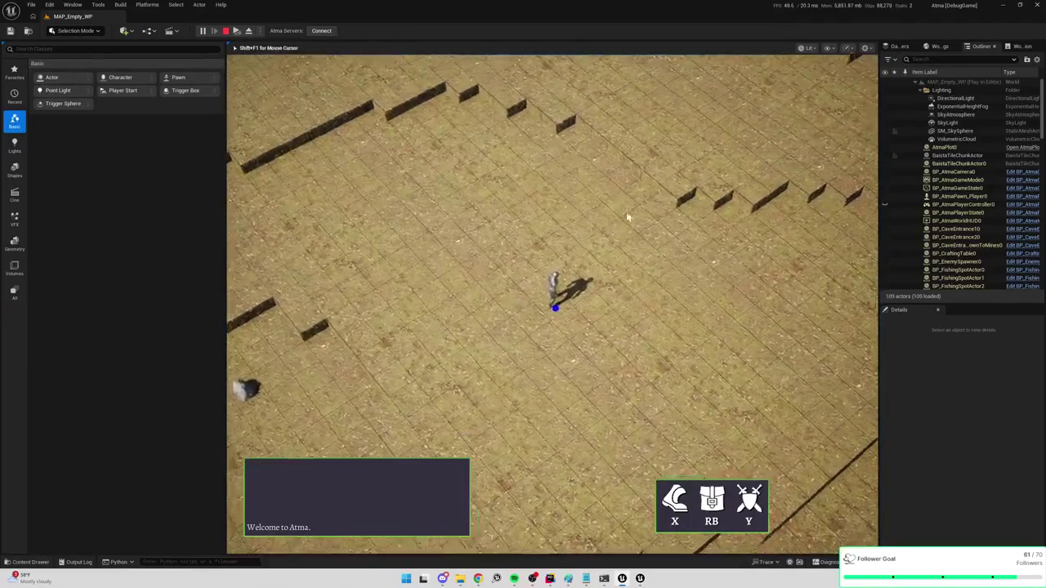
pyautogui.press('w')
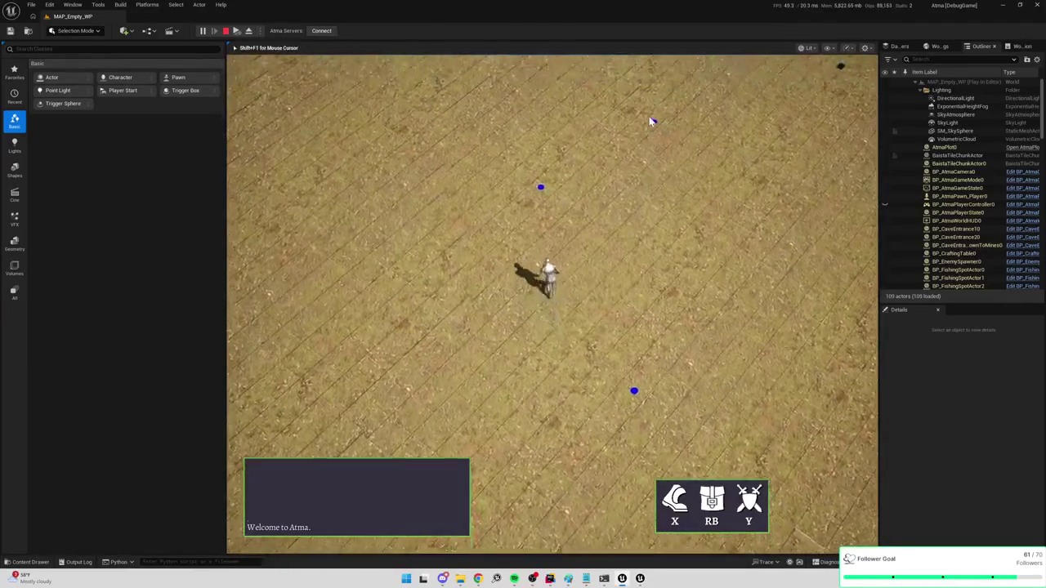
pyautogui.press('w')
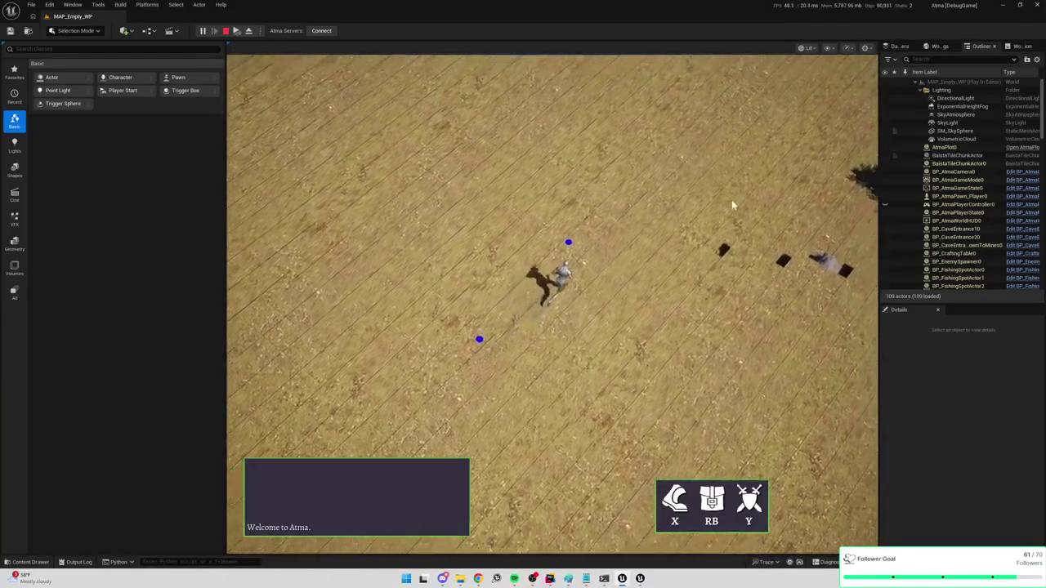
# Set further walk targets on the open ground, then end the play session
pyautogui.click(731, 201)
pyautogui.click(572, 158)
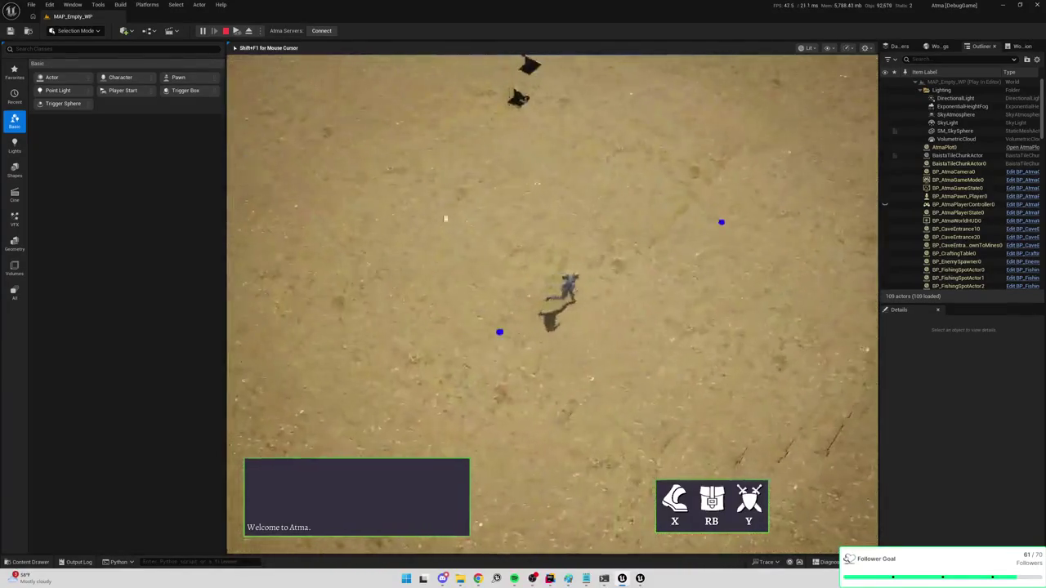
pyautogui.click(712, 145)
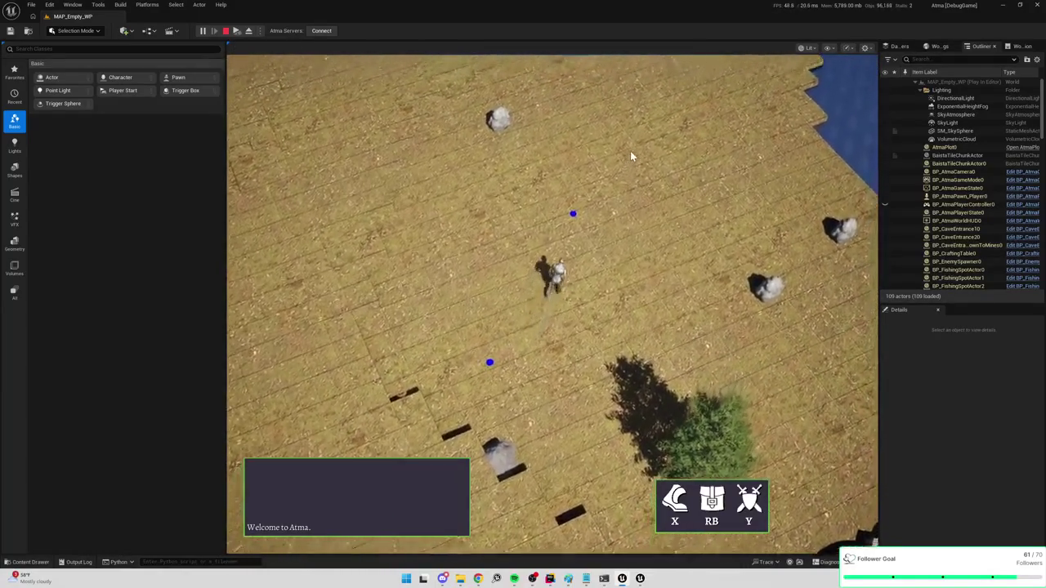
pyautogui.click(546, 154)
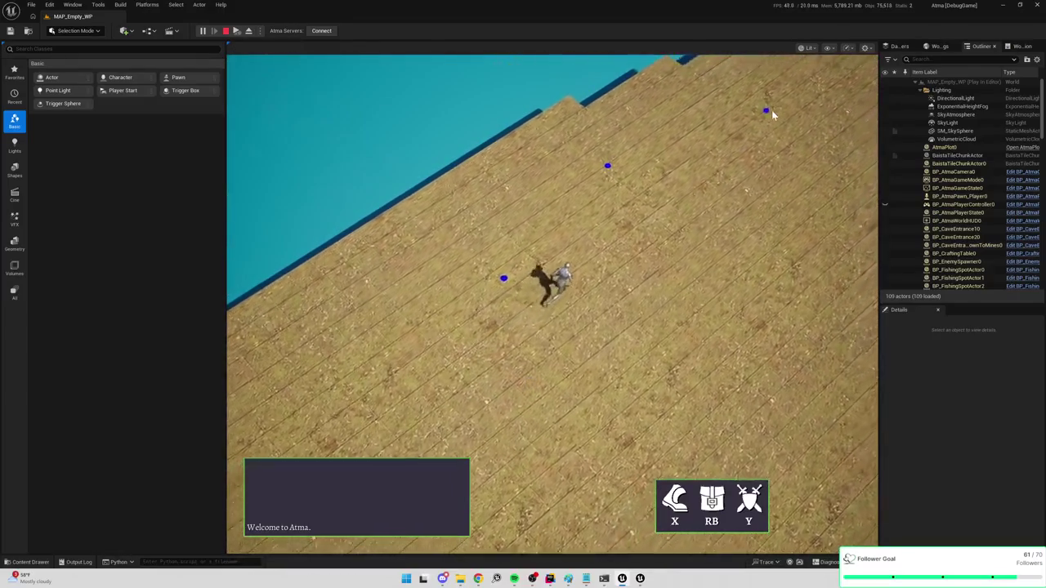
pyautogui.click(735, 154)
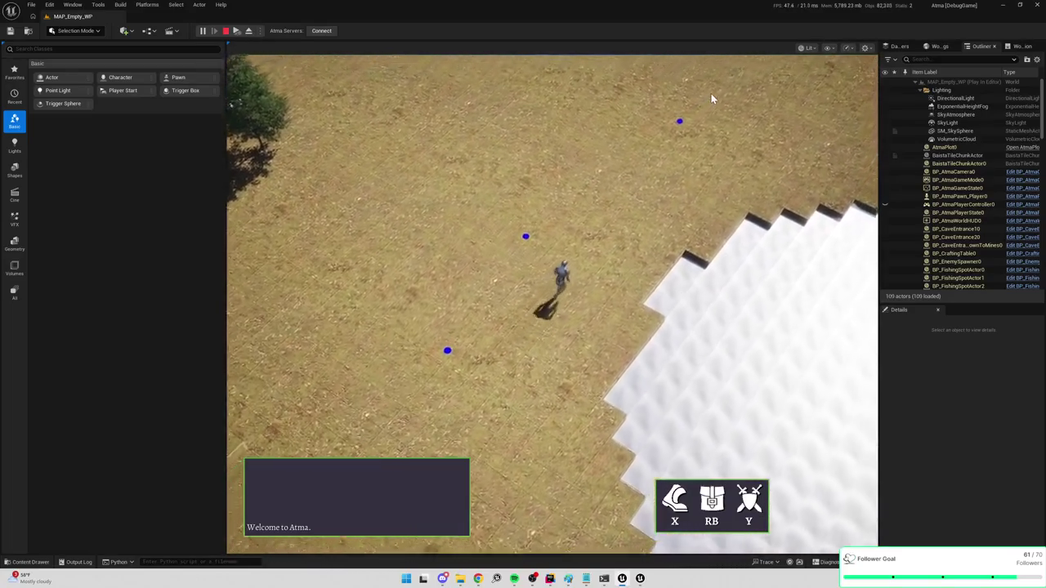
pyautogui.click(711, 94)
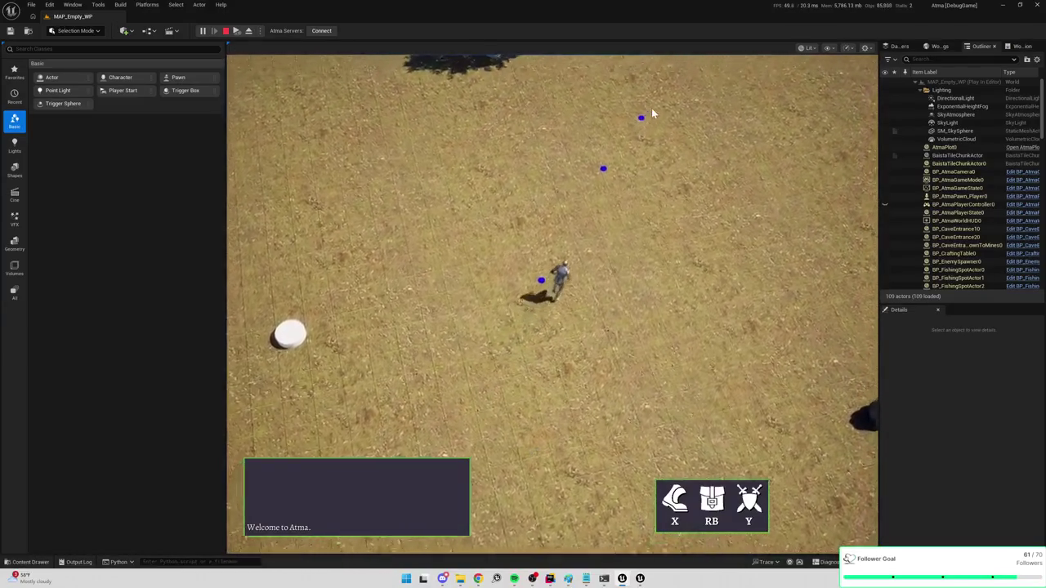
pyautogui.click(507, 174)
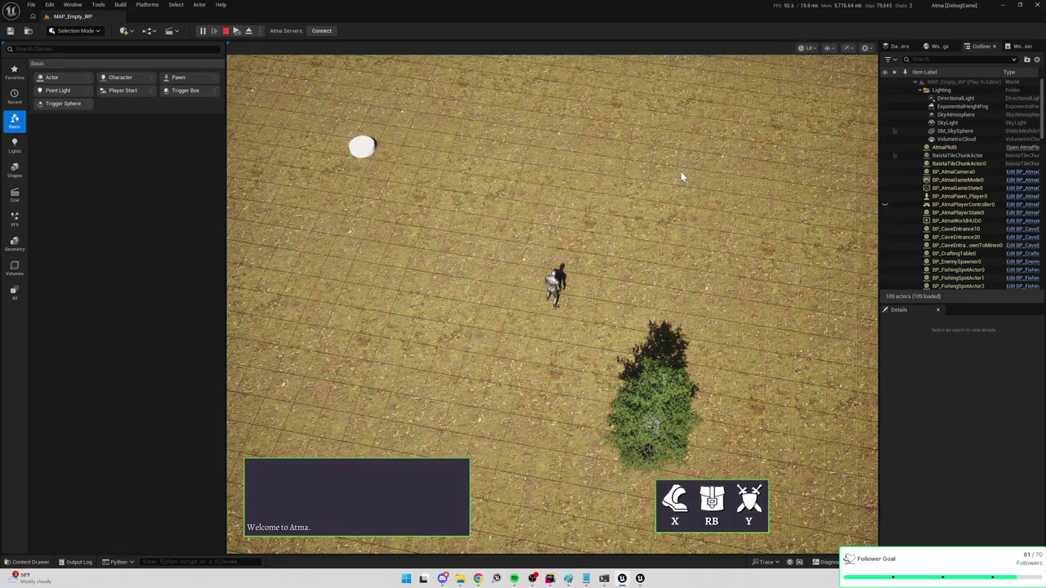
pyautogui.press('Escape')
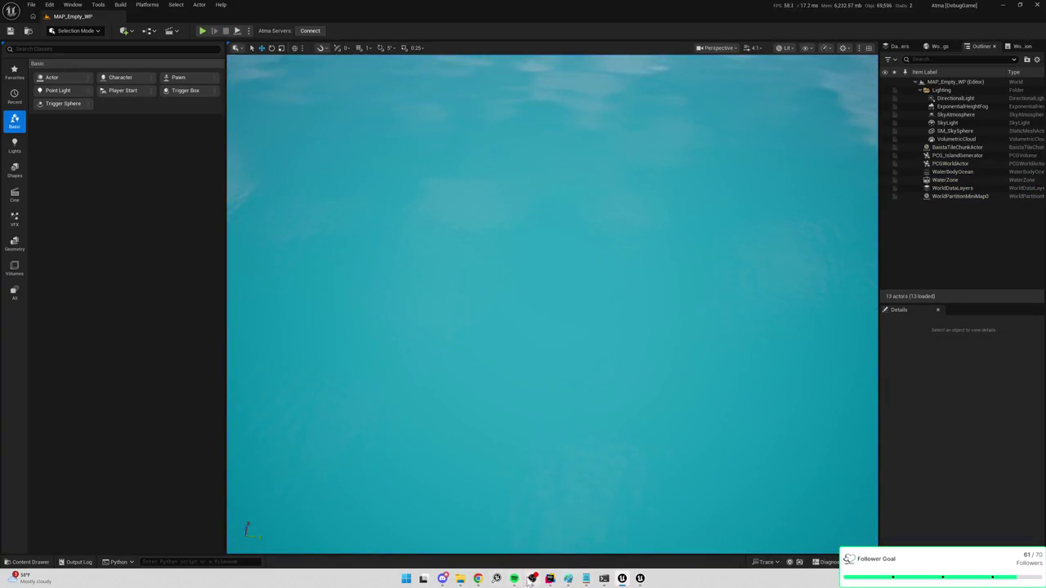
# Open BaistaTileDataAsset.h in Rider through the file search
pyautogui.click(550, 579)
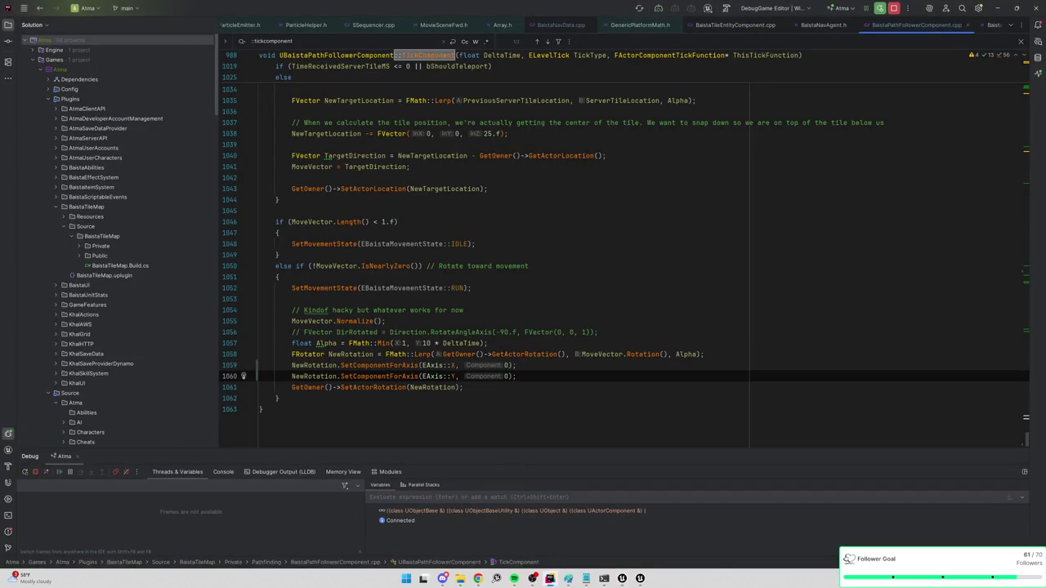
pyautogui.hotkey('ctrl', 'shift', 'n')
pyautogui.write('baistatiledata')
pyautogui.press('Return')
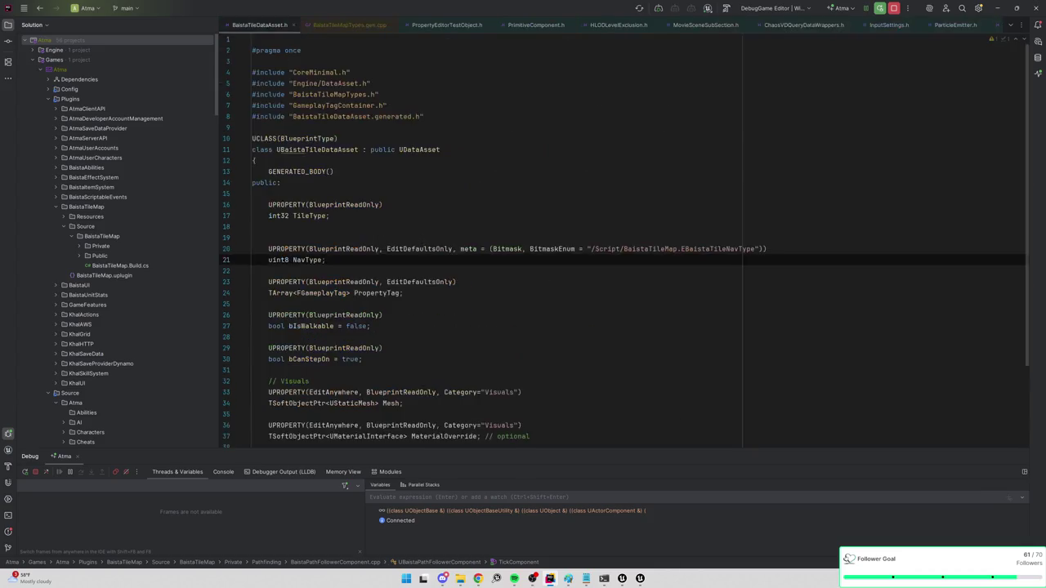
pyautogui.scroll(-2, 624, 239)
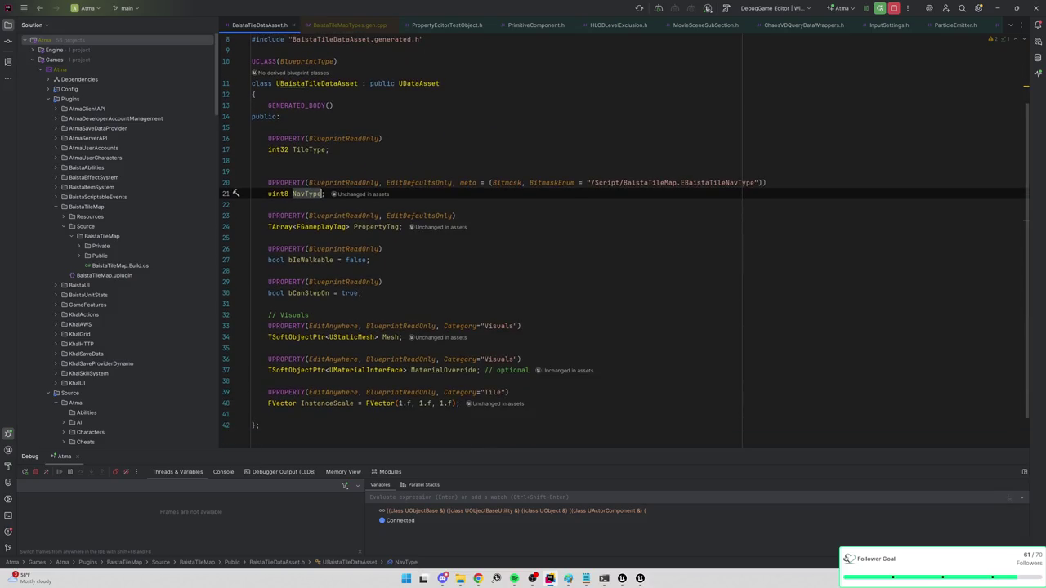
pyautogui.scroll(1, 625, 239)
pyautogui.scroll(-1, 624, 239)
pyautogui.scroll(-1, 624, 238)
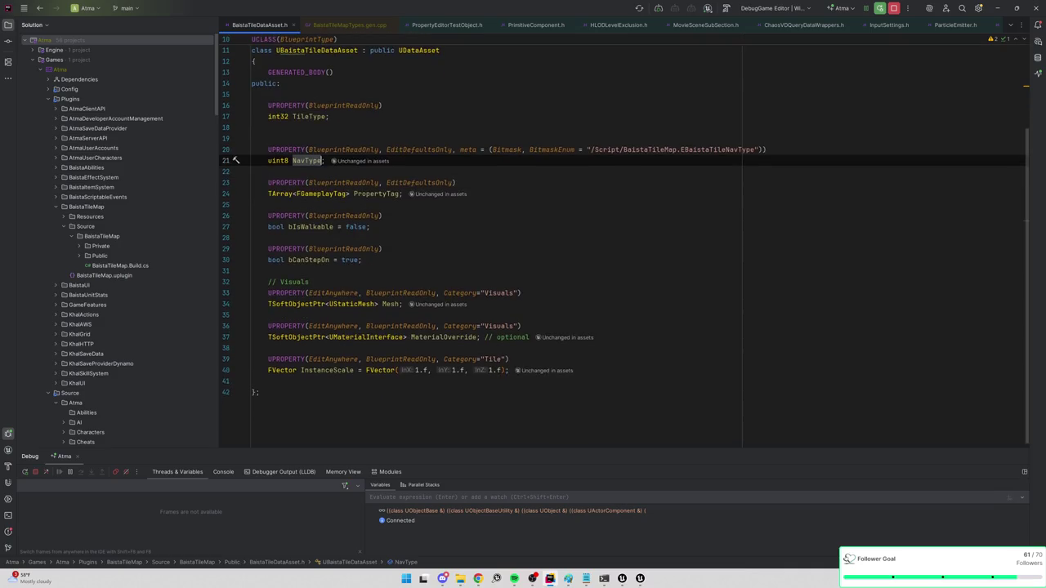
# Add a Visuals-category UPROPERTY TSoftObjectPtr<UStaticMesh> SurfaceMesh below MaterialOverride
pyautogui.click(530, 336)
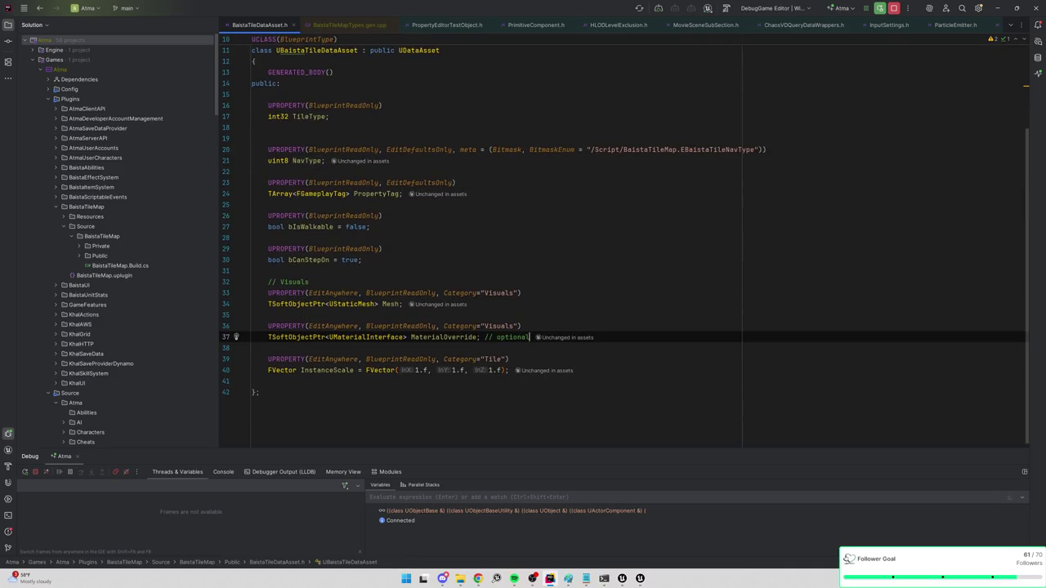
pyautogui.press('Return')
pyautogui.press('Return')
pyautogui.press('BackSpace')
pyautogui.press('BackSpace')
pyautogui.press('Return')
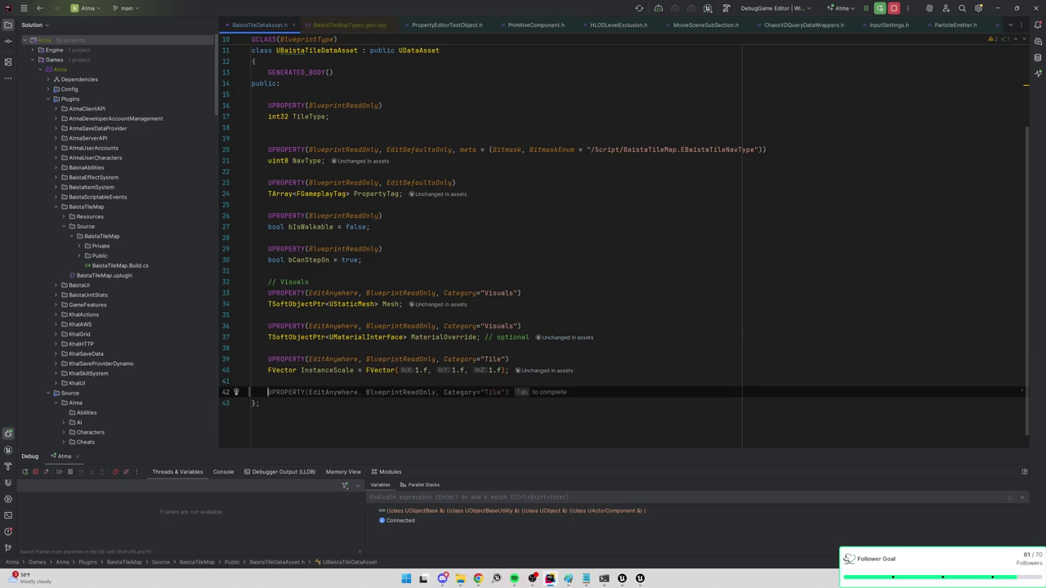
pyautogui.write('UPROPERTY(EditAnywh')
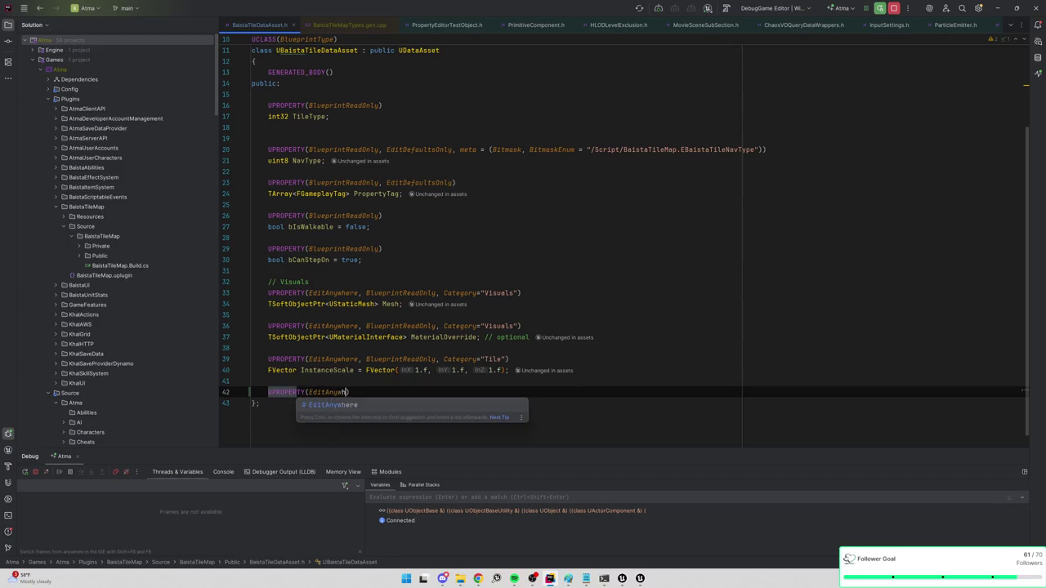
pyautogui.write('BlueprintReadOnly')
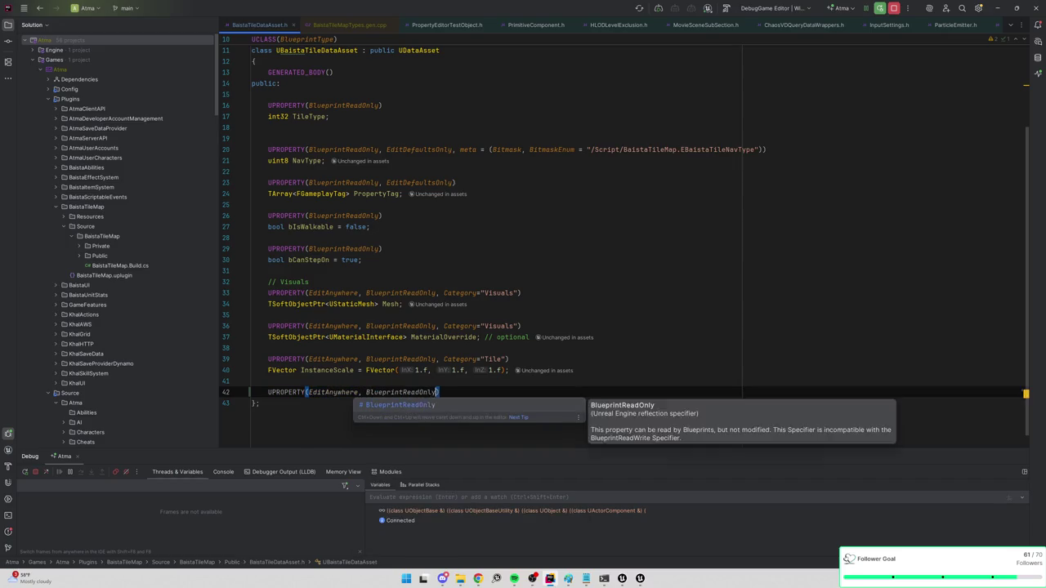
pyautogui.write(', Category = "V')
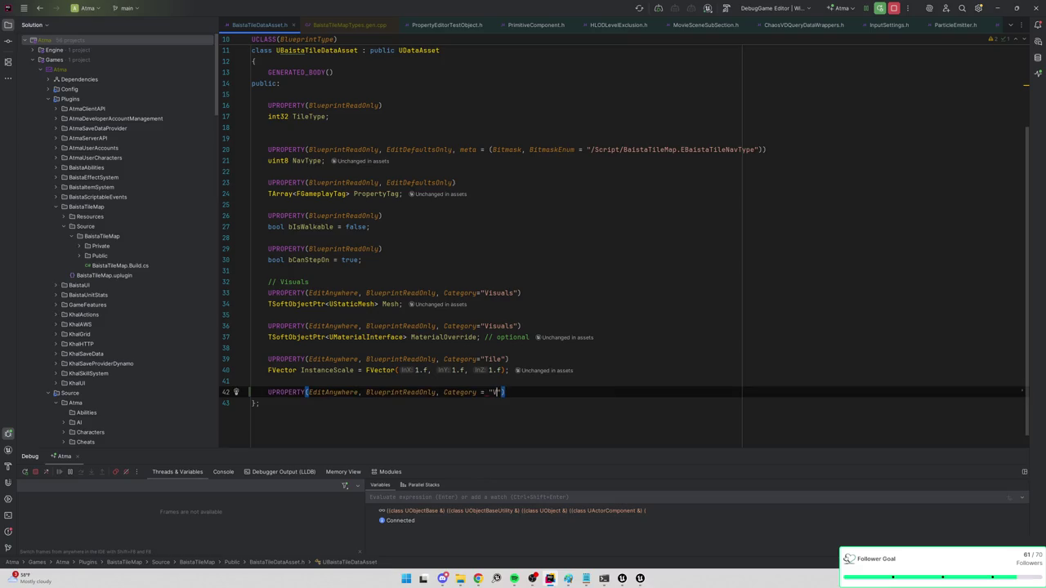
pyautogui.write(')')
pyautogui.press('Return')
pyautogui.write('TSoftObjectPtr')
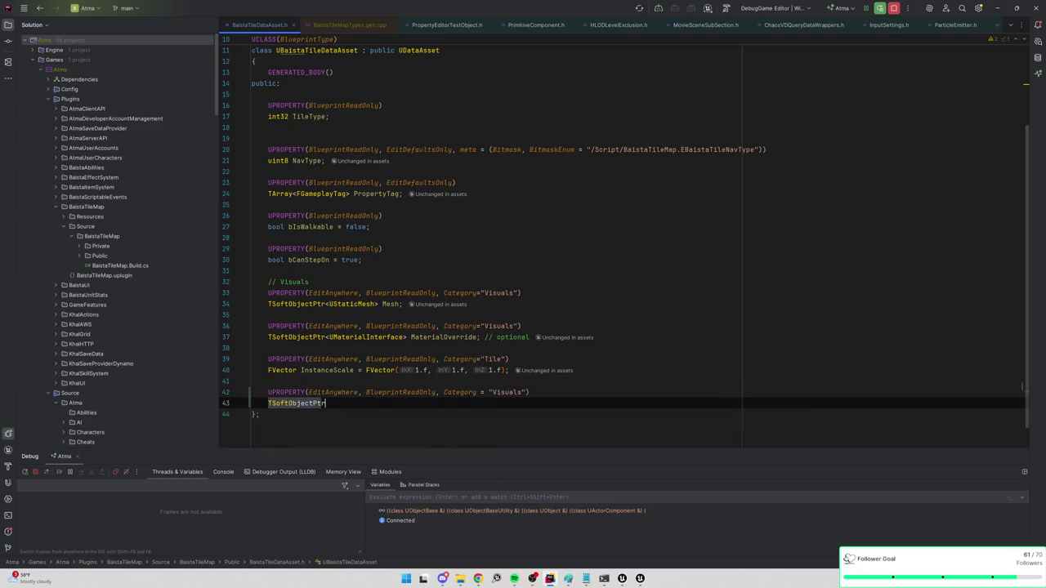
pyautogui.write('<UStaticMesh')
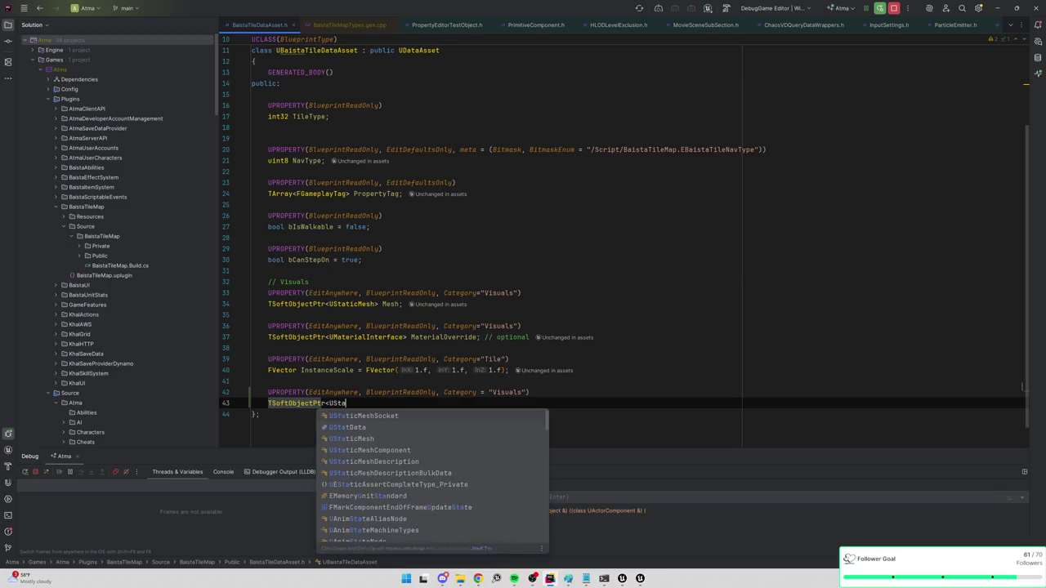
pyautogui.write('> Surf')
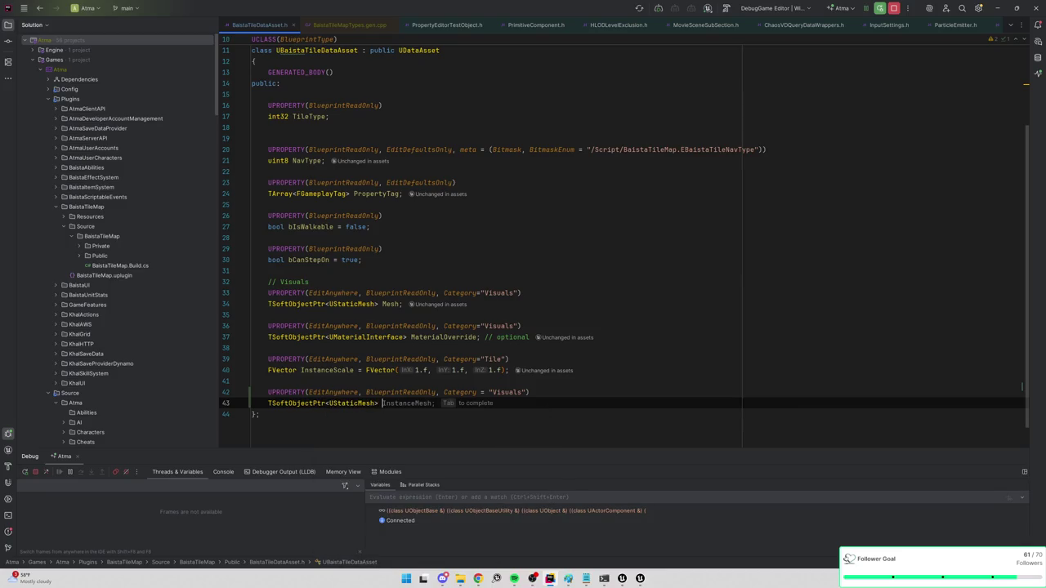
pyautogui.write('aceMesh;')
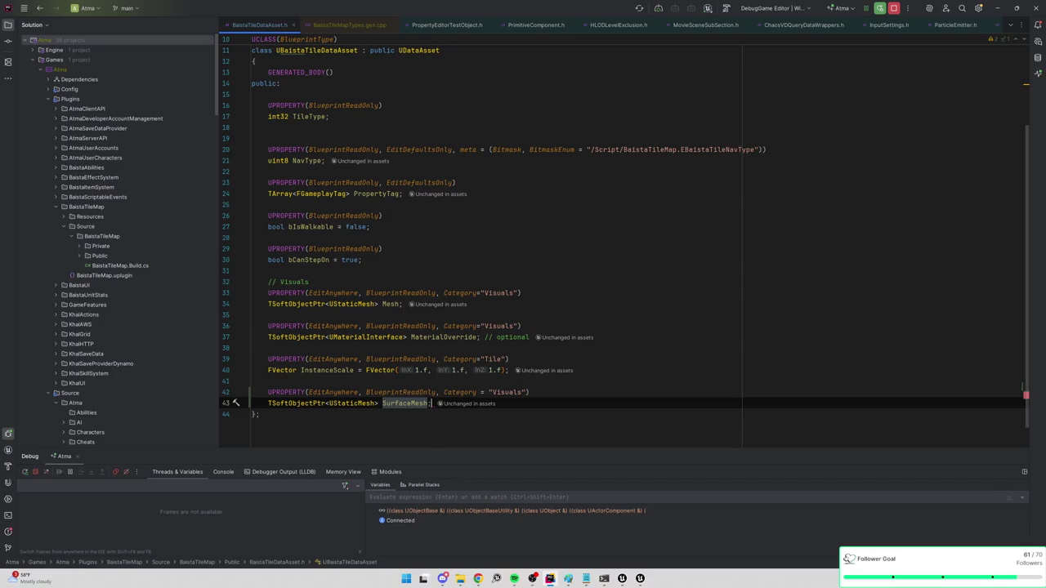
pyautogui.press('Return')
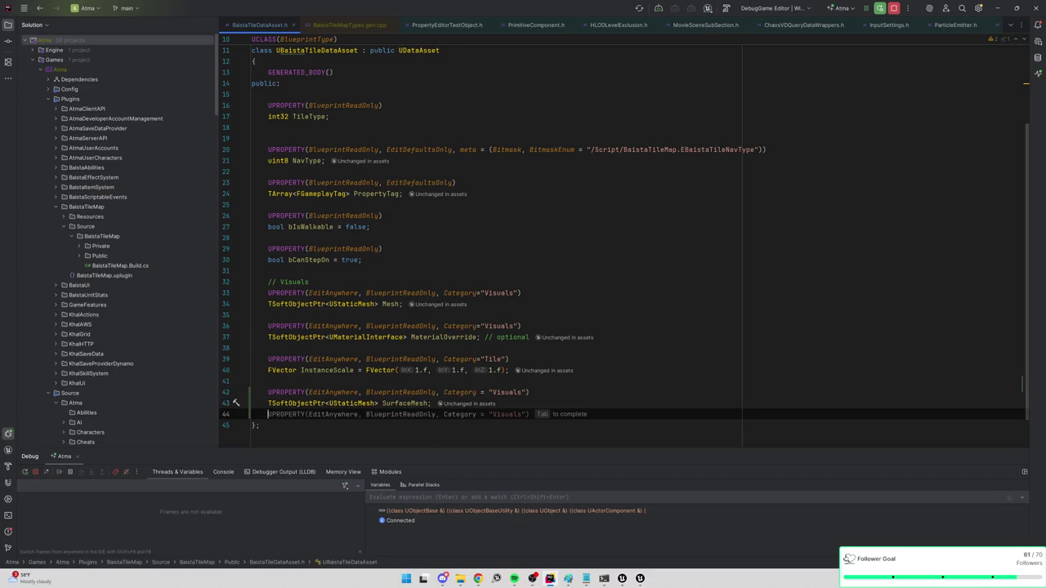
pyautogui.press('Return')
pyautogui.press('BackSpace')
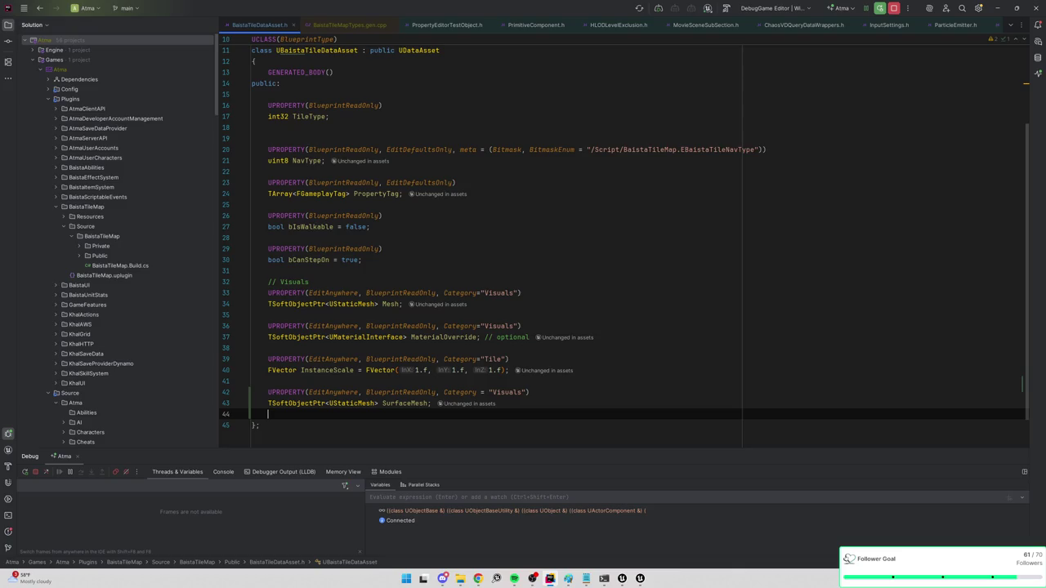
pyautogui.press('BackSpace')
pyautogui.hotkey('alt', 'Tab')
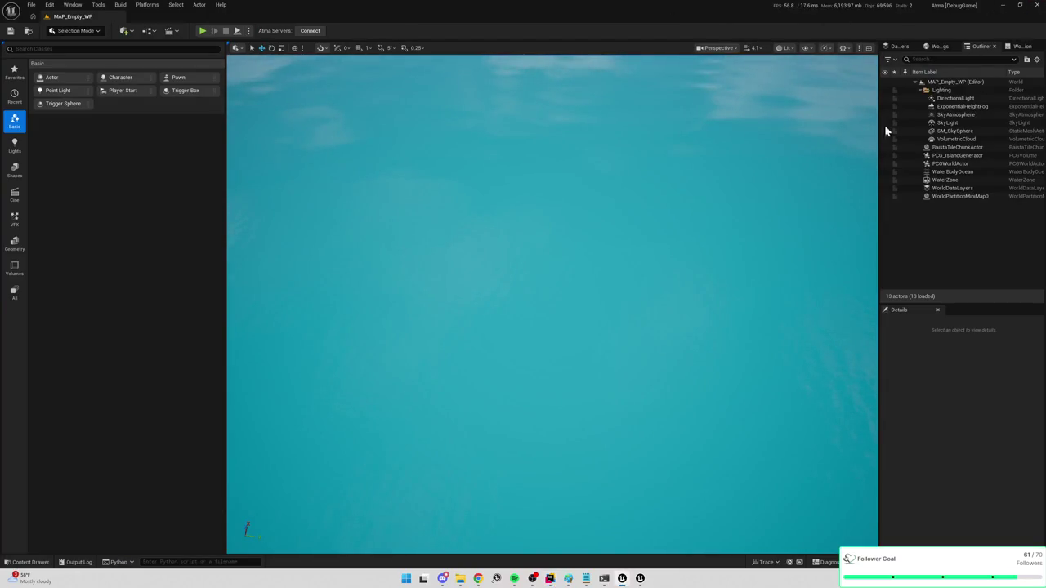
# Open BaistaTileChunkActor.cpp and search it for LoadChunk
pyautogui.hotkey('alt', 'Tab')
pyautogui.click(382, 249)
pyautogui.hotkey('ctrl', 'shift', 'n')
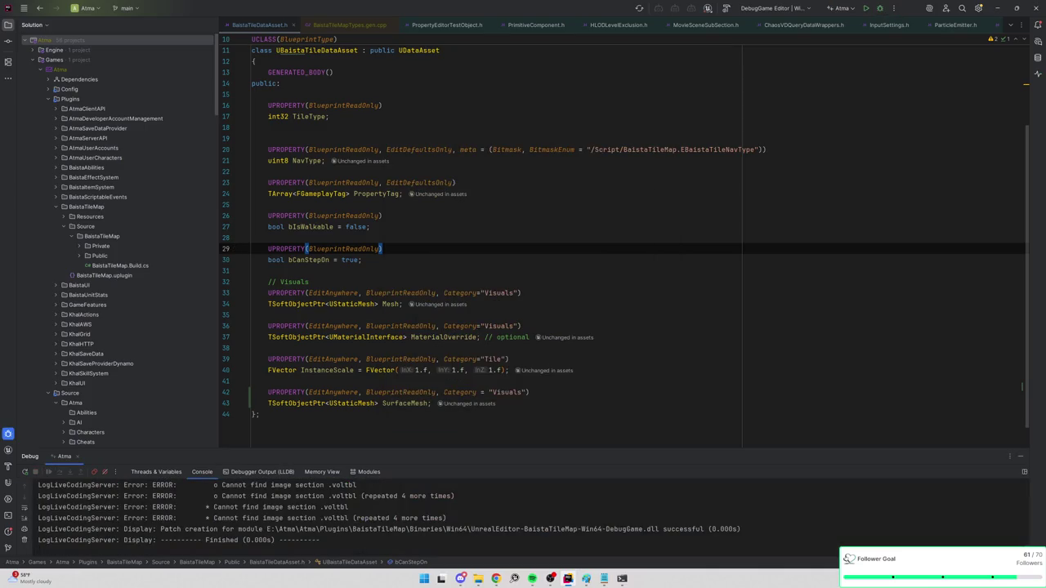
pyautogui.hotkey('ctrl', 'shift', 'n')
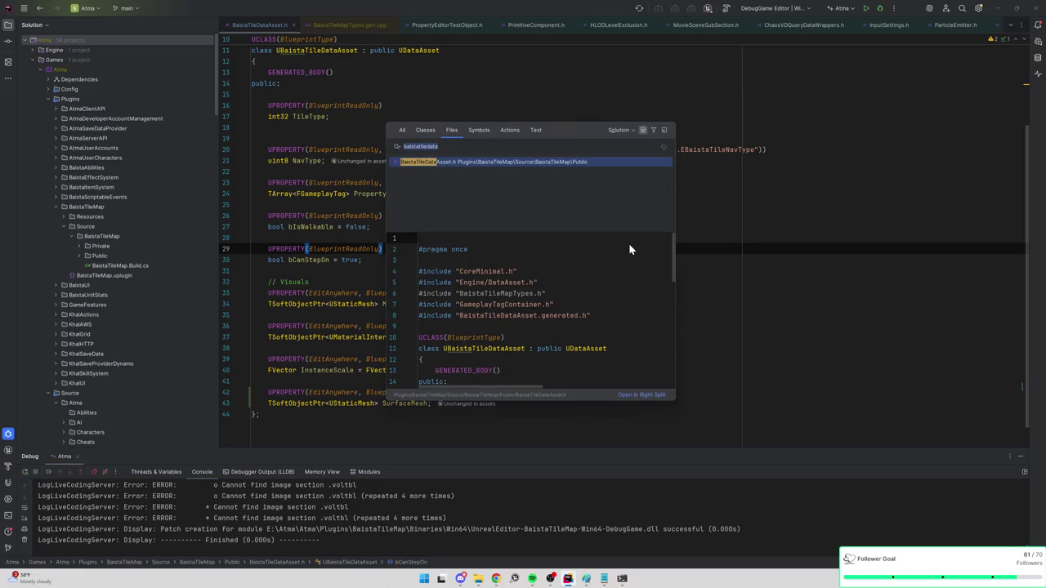
pyautogui.write('tilechunkactor')
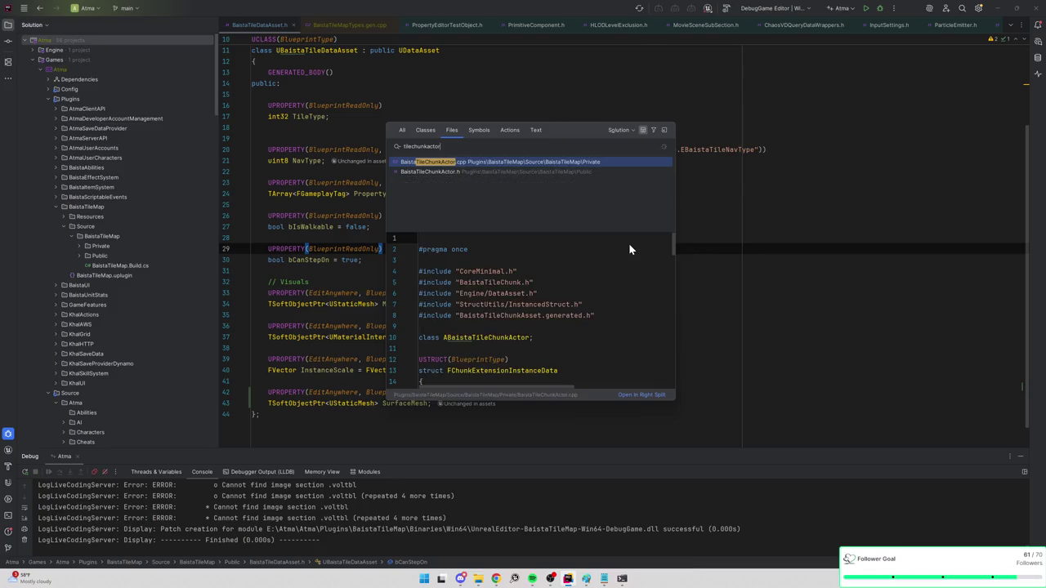
pyautogui.press('Return')
pyautogui.hotkey('ctrl', 'f')
pyautogui.write('loadchu')
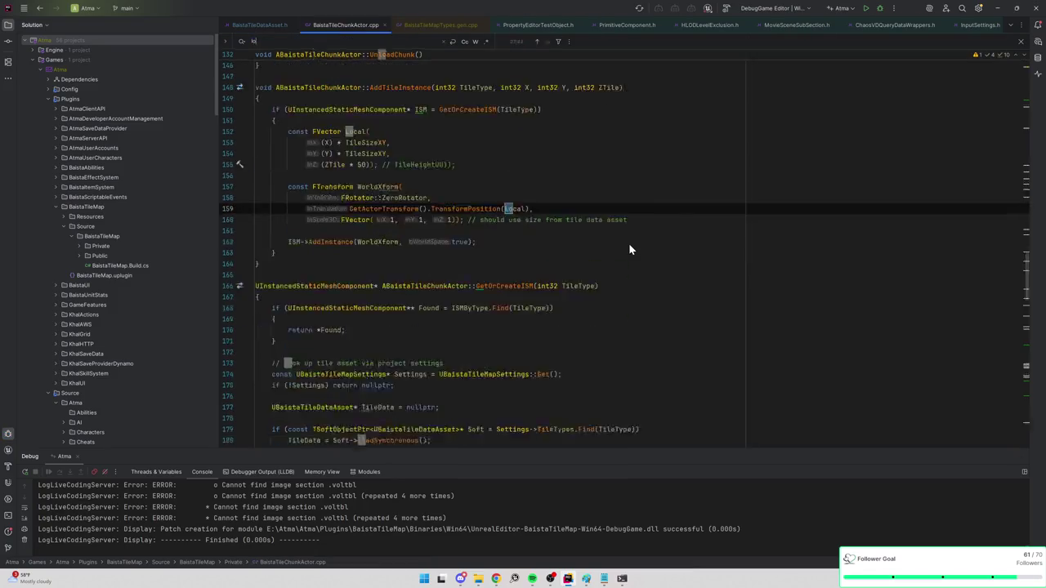
pyautogui.write('nk(')
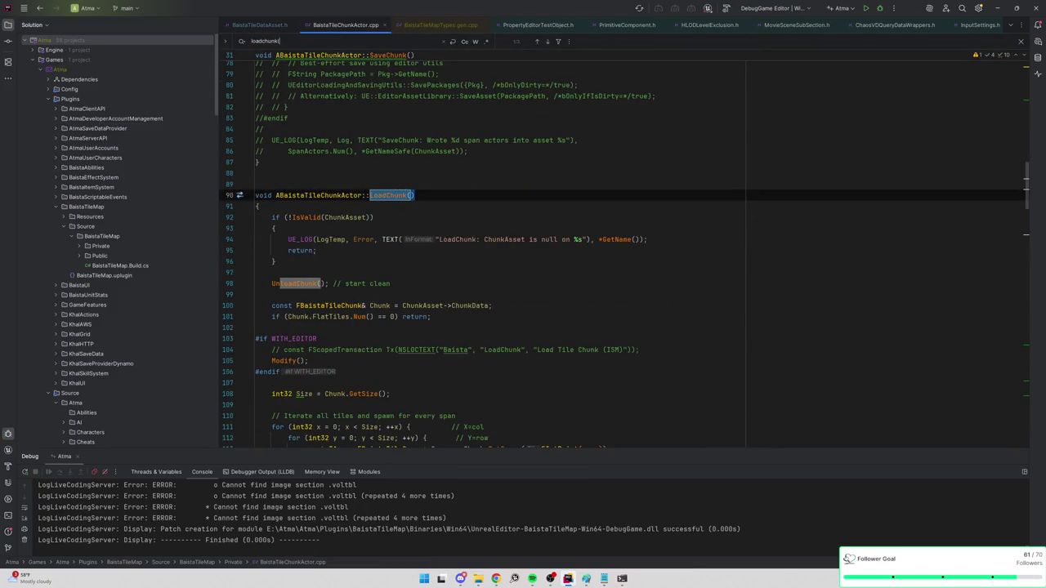
pyautogui.scroll(-4, 621, 245)
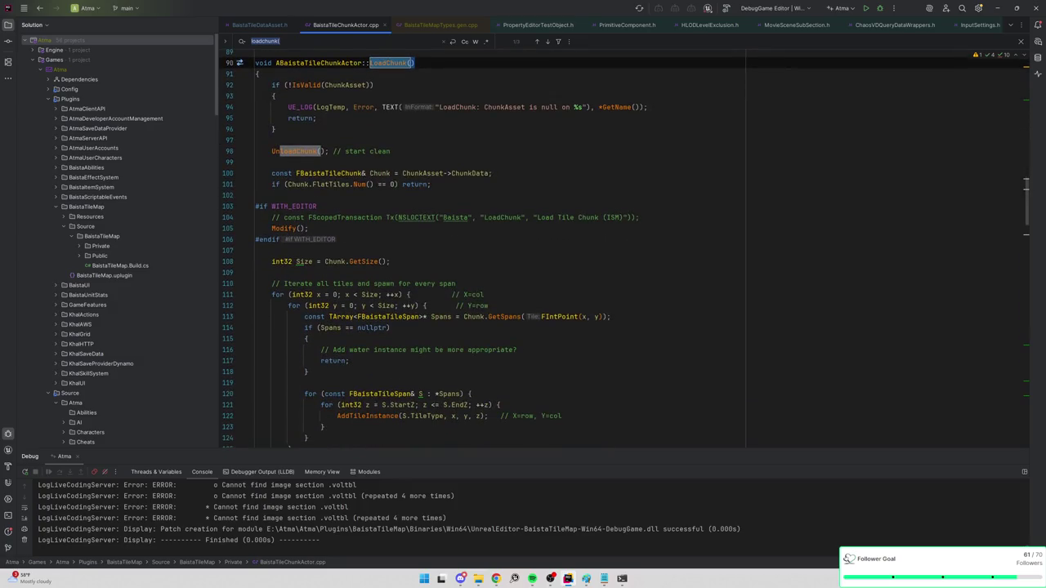
# Follow AddTileInstance's GetOrCreateISM call to its definition, then to the ISMByType declaration
pyautogui.hotkey('alt', 'Down')
pyautogui.hotkey('alt', 'Down')
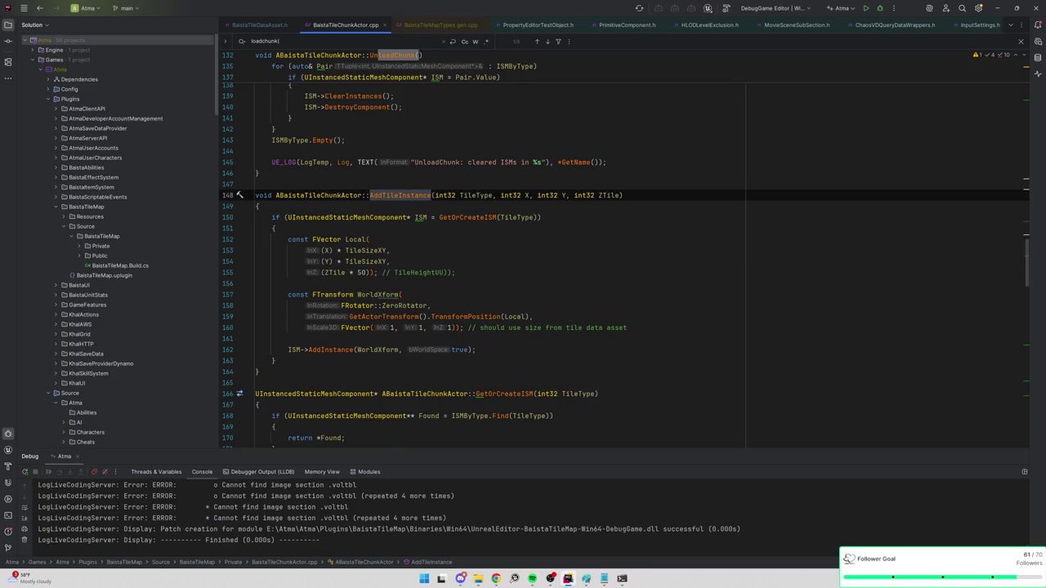
pyautogui.click(512, 217)
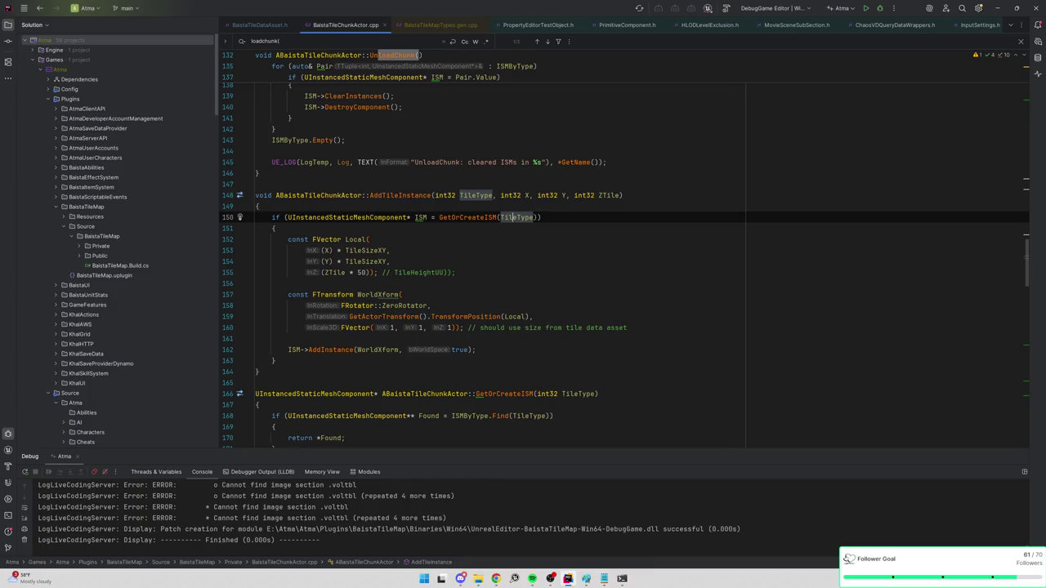
pyautogui.keyDown('ctrl'); pyautogui.click(458, 217); pyautogui.keyUp('ctrl')
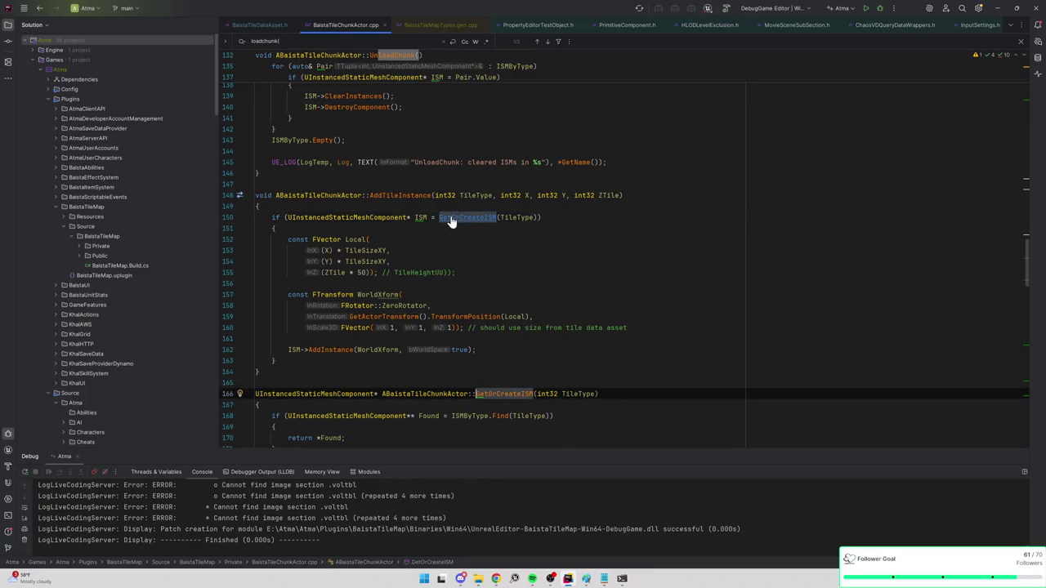
pyautogui.scroll(-6, 621, 259)
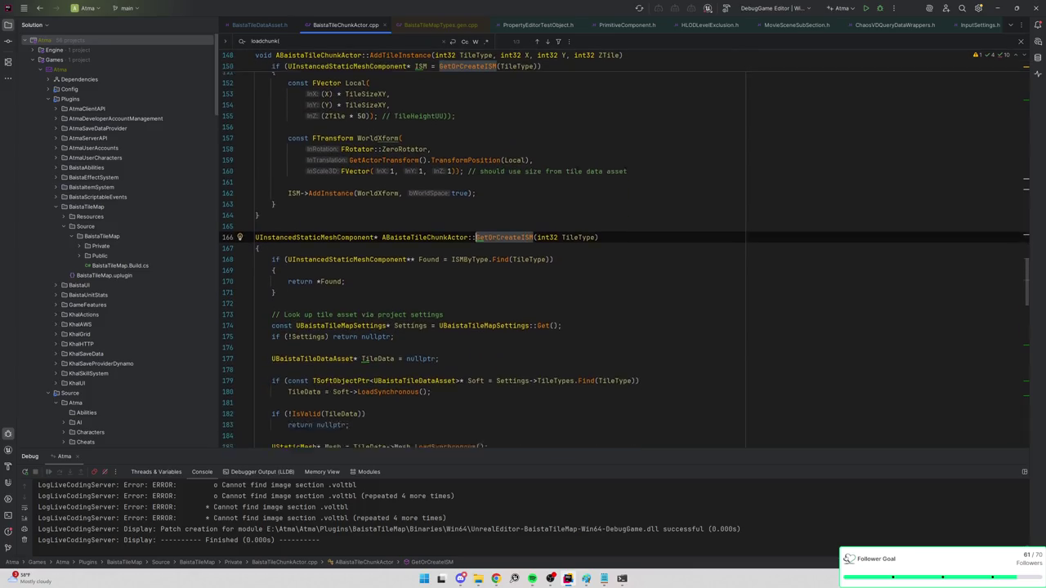
pyautogui.scroll(5, 621, 259)
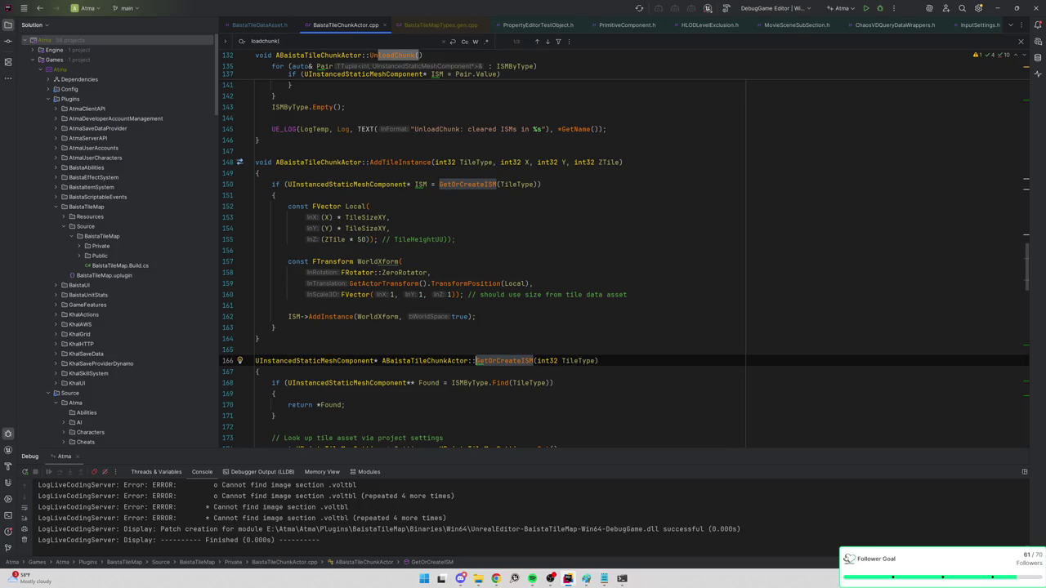
pyautogui.scroll(-4, 624, 255)
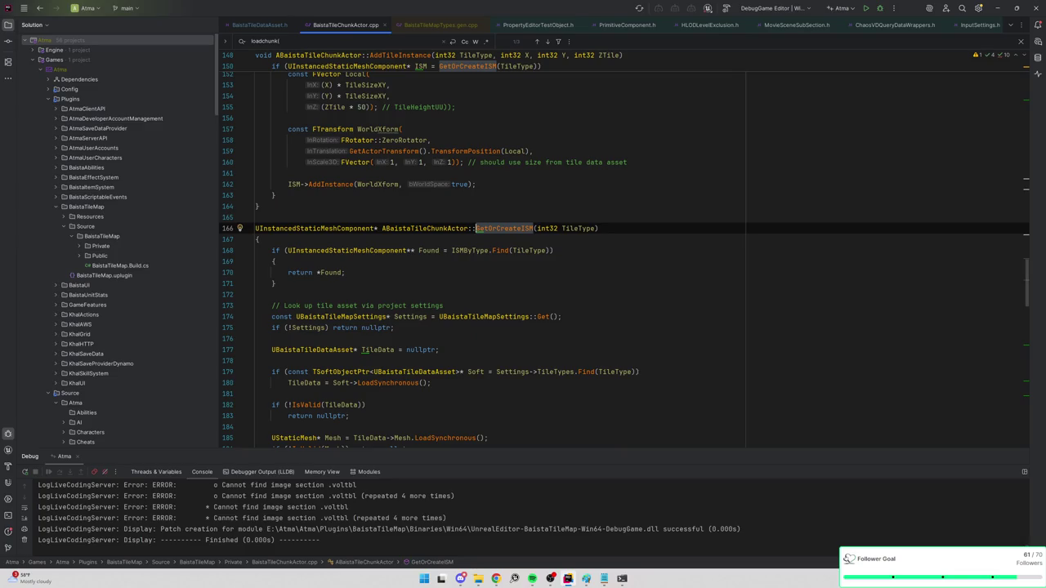
pyautogui.scroll(5, 625, 249)
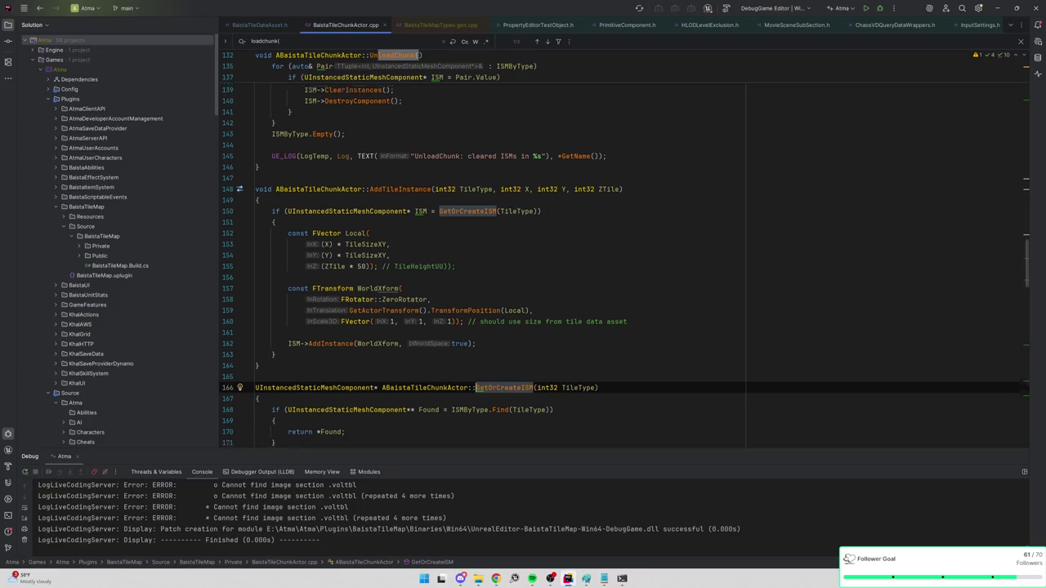
pyautogui.scroll(-3, 624, 255)
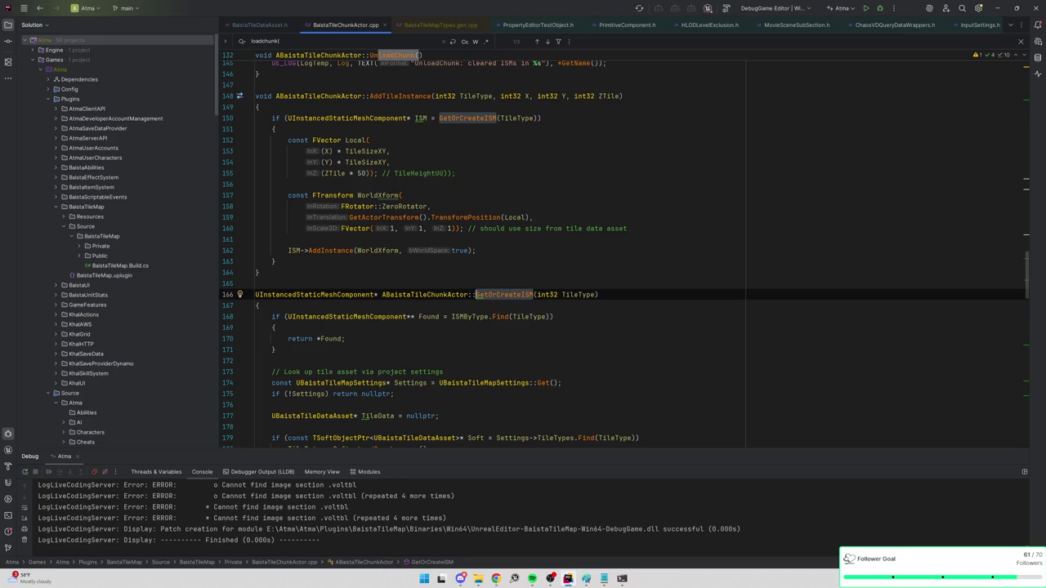
pyautogui.keyDown('ctrl'); pyautogui.click(470, 317); pyautogui.keyUp('ctrl')
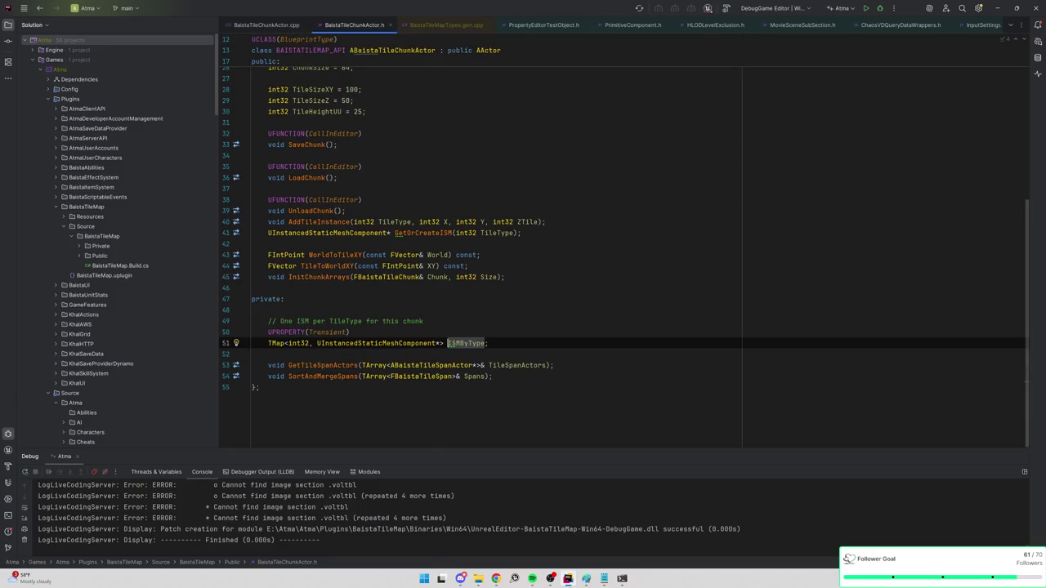
# Change the ISMByType map key in BaistaTileChunkActor.h from int32 to UStaticMesh*
pyautogui.click(298, 343)
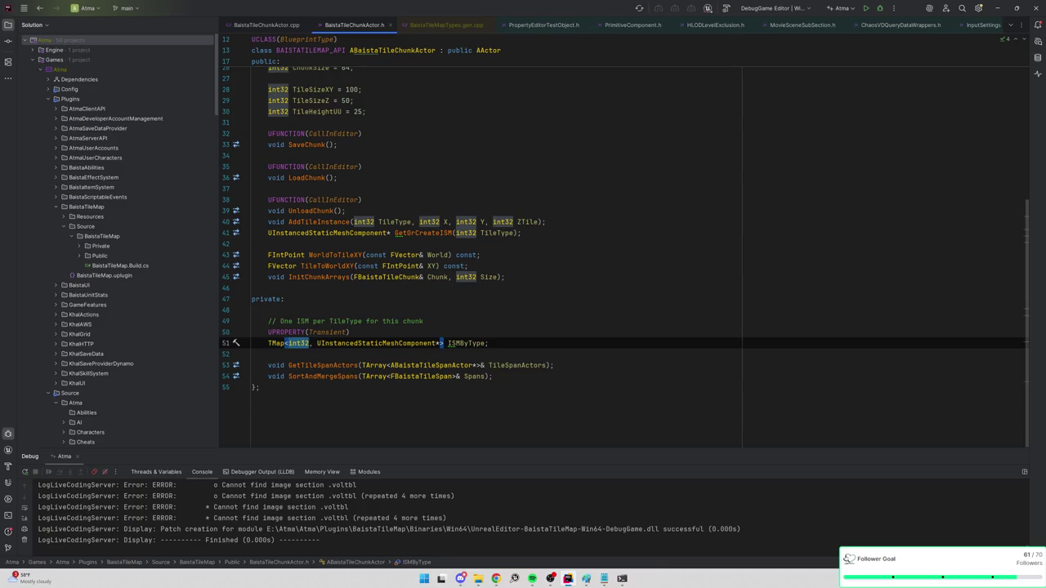
pyautogui.doubleClick(298, 343)
pyautogui.write('UStri')
pyautogui.press('BackSpace')
pyautogui.press('BackSpace')
pyautogui.press('BackSpace')
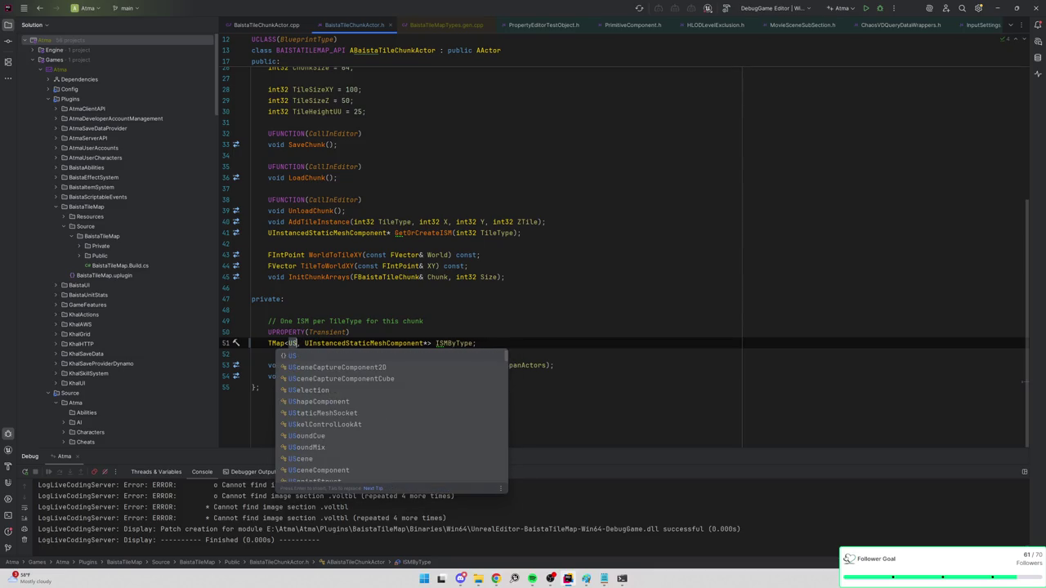
pyautogui.write('taticMesh')
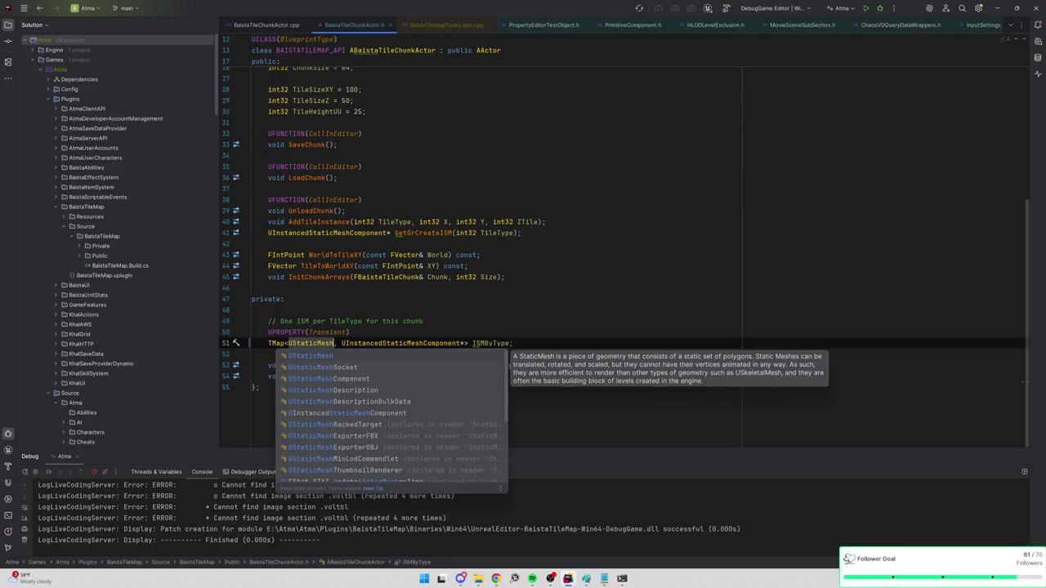
pyautogui.write('*')
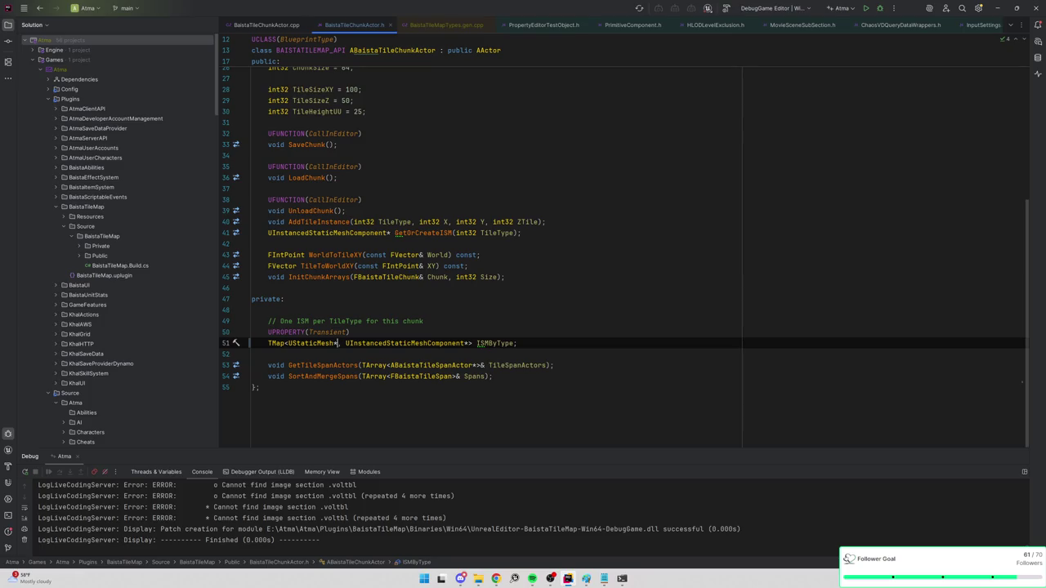
pyautogui.hotkey('ctrl', 'Tab')
pyautogui.click(472, 316)
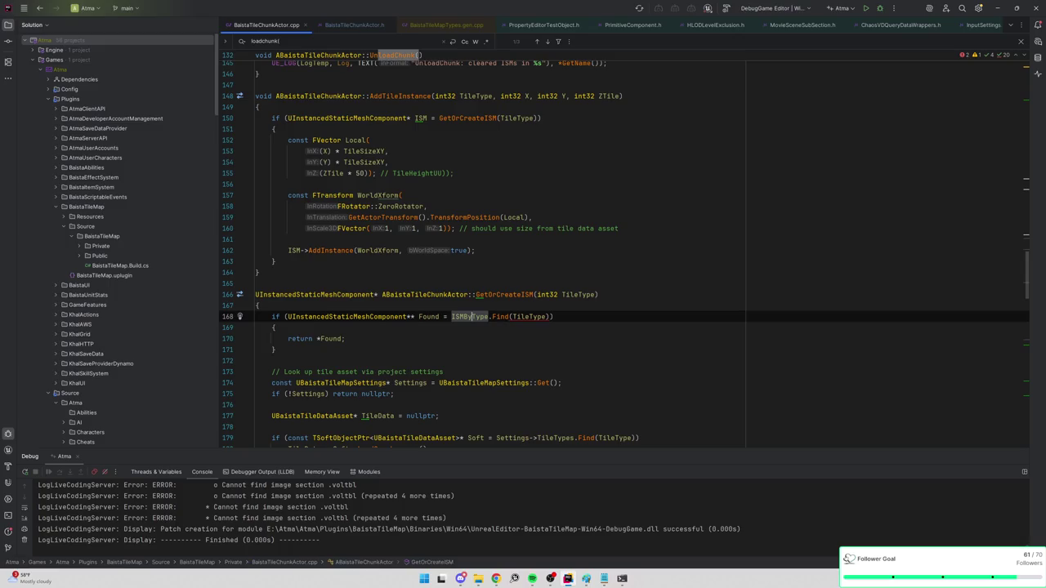
# Change GetOrCreateISM's int32 TileType parameter to UStaticMesh* Mesh in header and source
pyautogui.hotkey('ctrl', 'alt', 'Home')
pyautogui.click(466, 233)
pyautogui.write('UStaticMesh* Mesh TileType);')
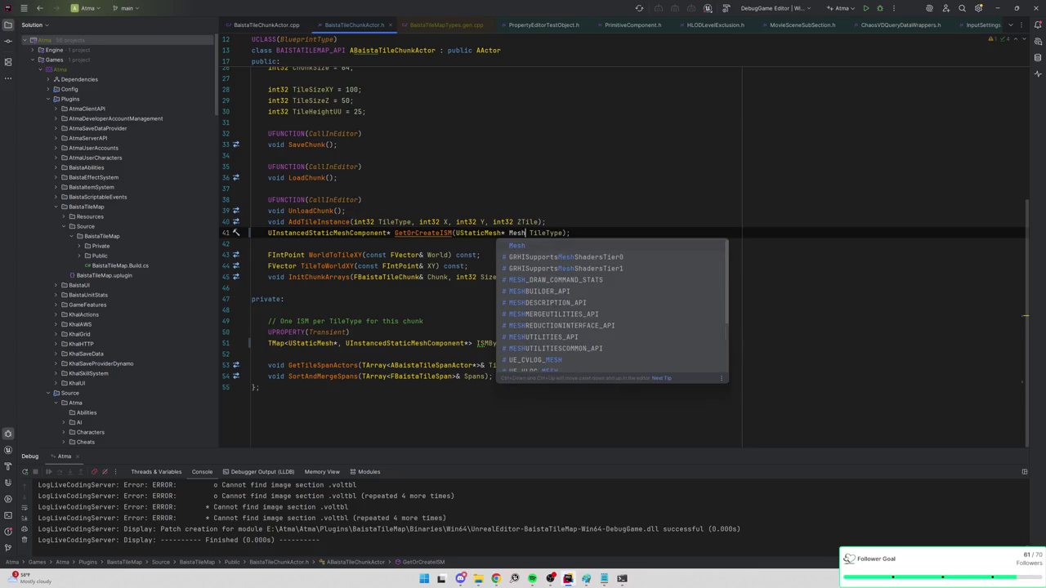
pyautogui.press('Return')
pyautogui.hotkey('ctrl', 'Delete')
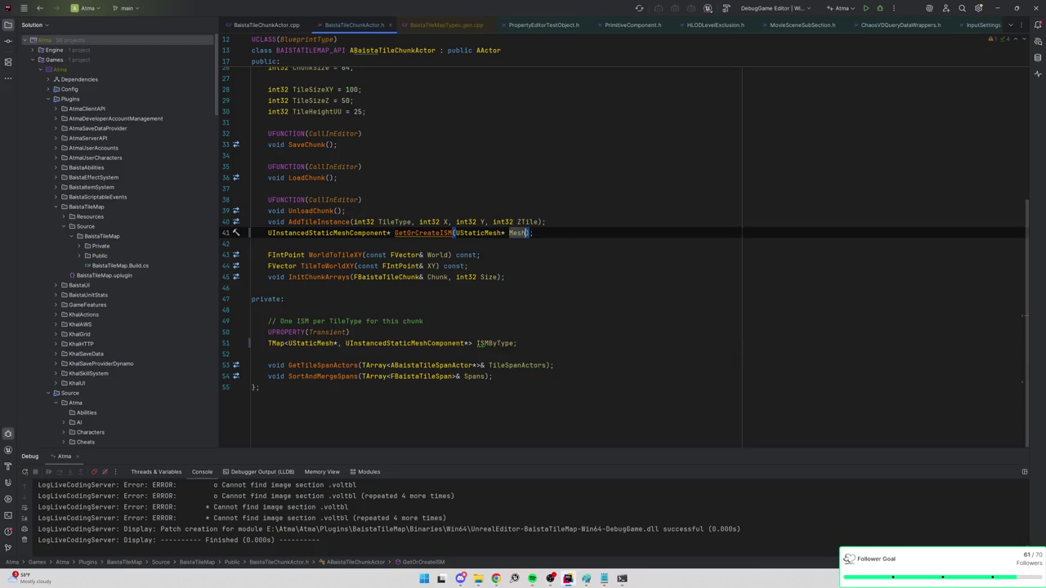
pyautogui.keyDown('ctrl'); pyautogui.click(422, 233); pyautogui.keyUp('ctrl')
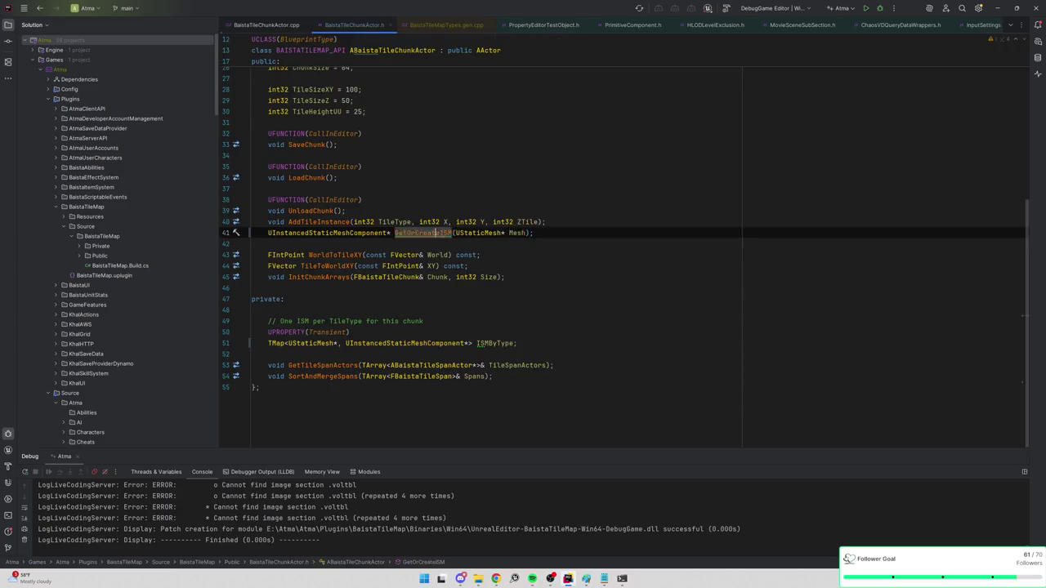
pyautogui.doubleClick(546, 295)
pyautogui.write('UStati')
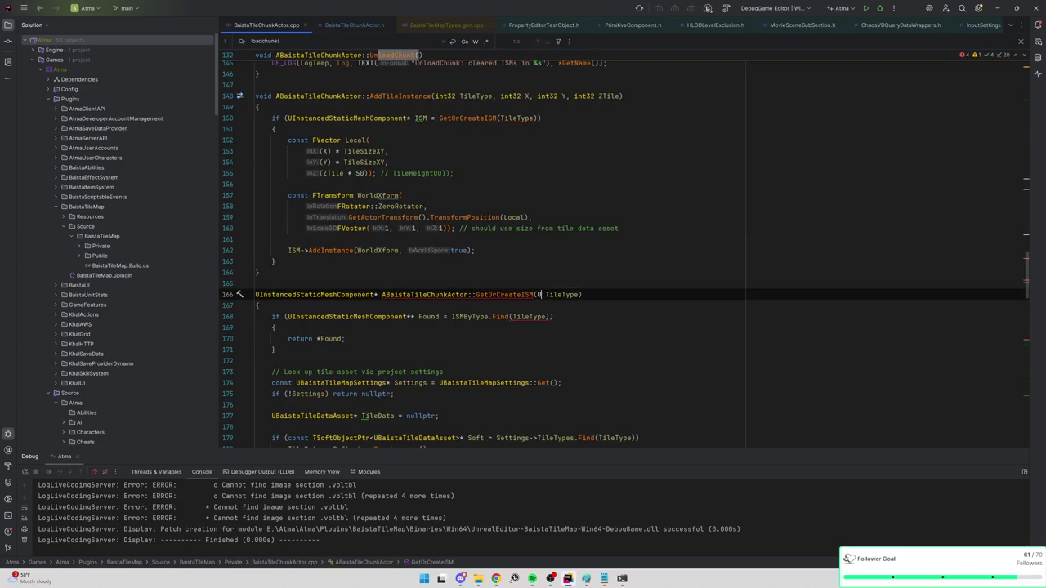
pyautogui.write('cMesh* Mes')
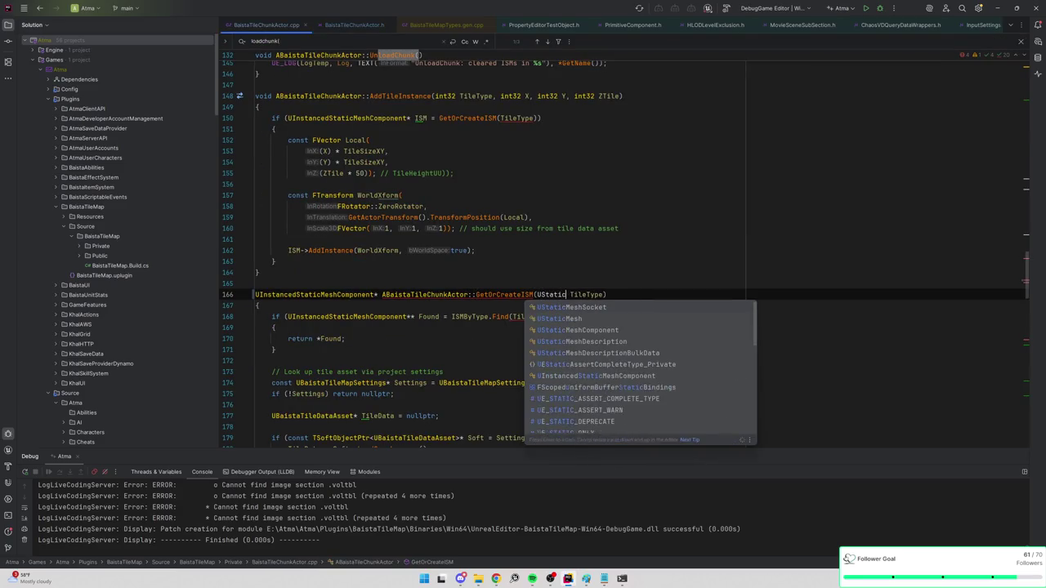
pyautogui.write('h')
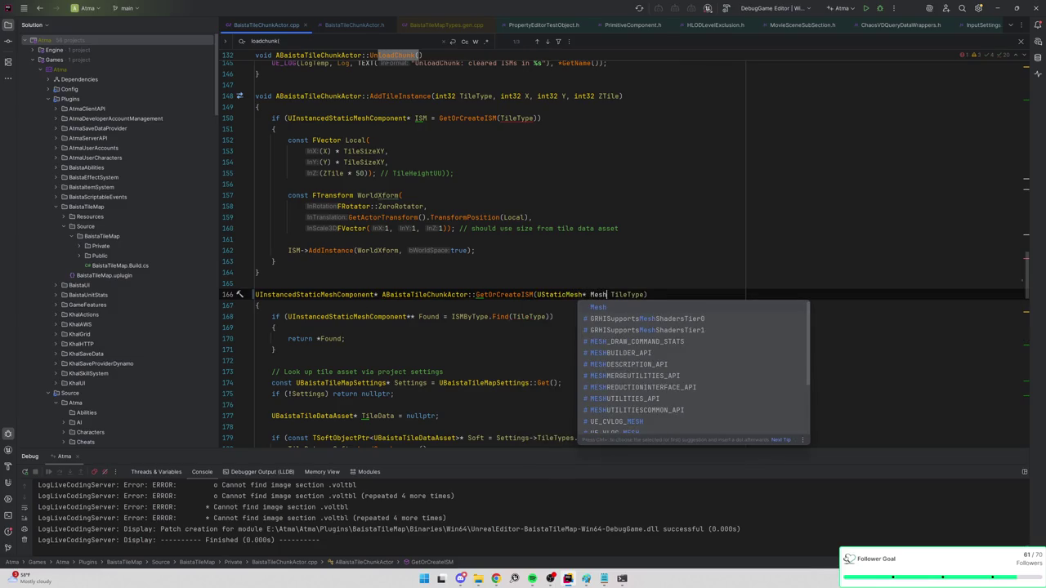
pyautogui.hotkey('ctrl', 'Delete')
# Make the ISMByType lookup use Find(Mesh) instead of Find(TileType)
pyautogui.scroll(-1, 624, 249)
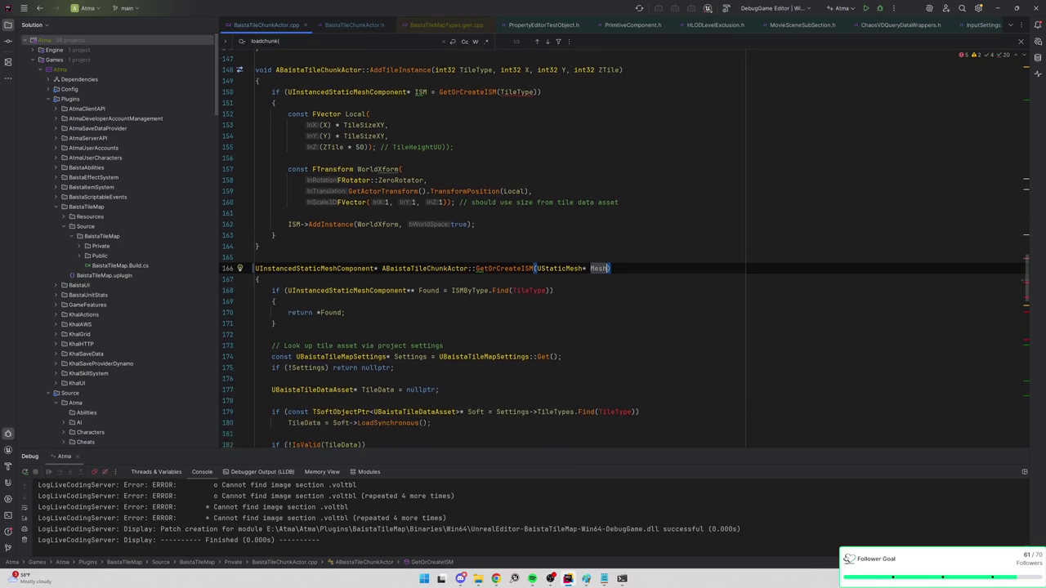
pyautogui.doubleClick(529, 284)
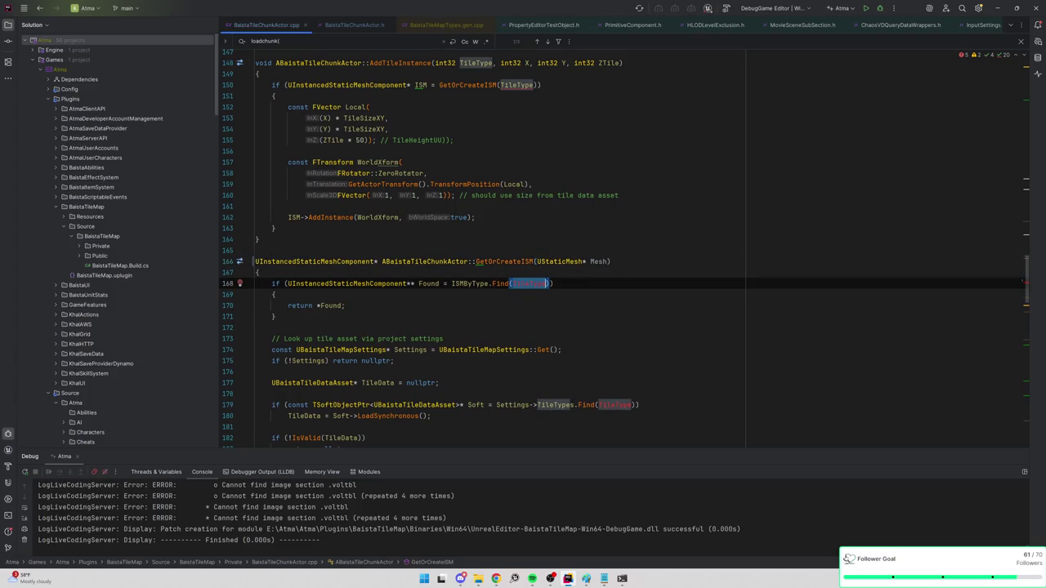
pyautogui.write('Mesh')
pyautogui.press('Down')
pyautogui.press('Down')
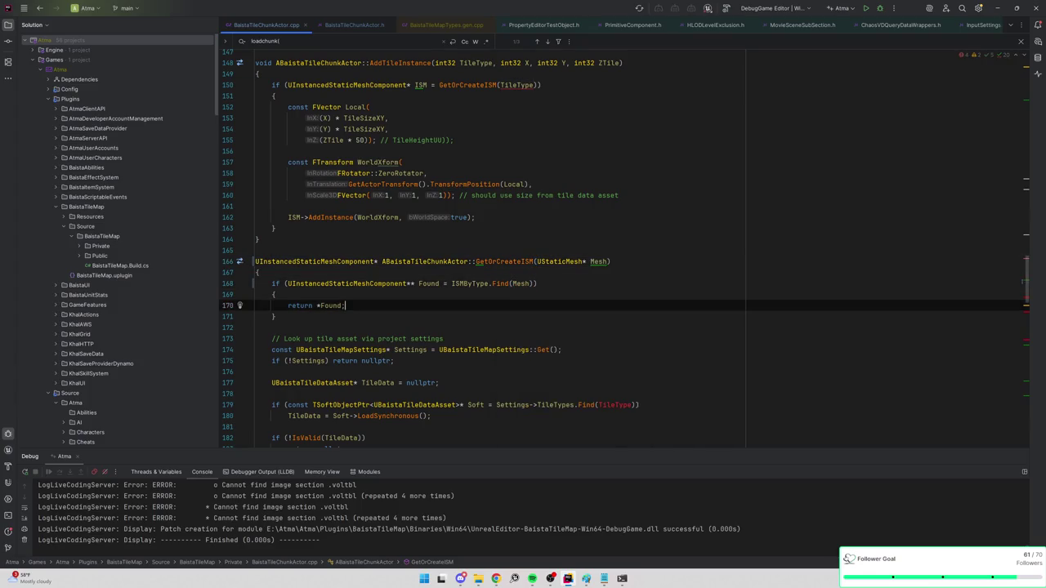
pyautogui.scroll(-3, 240, 397)
pyautogui.scroll(-3, 614, 272)
pyautogui.doubleClick(614, 272)
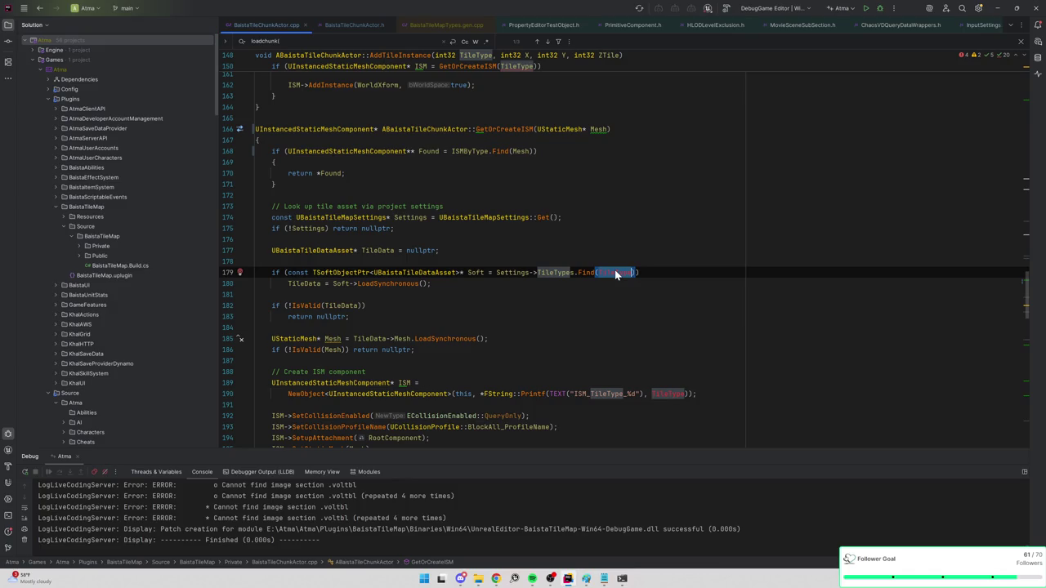
# Scroll through the code and inspect the TileType usage around line 179
pyautogui.scroll(2, 615, 275)
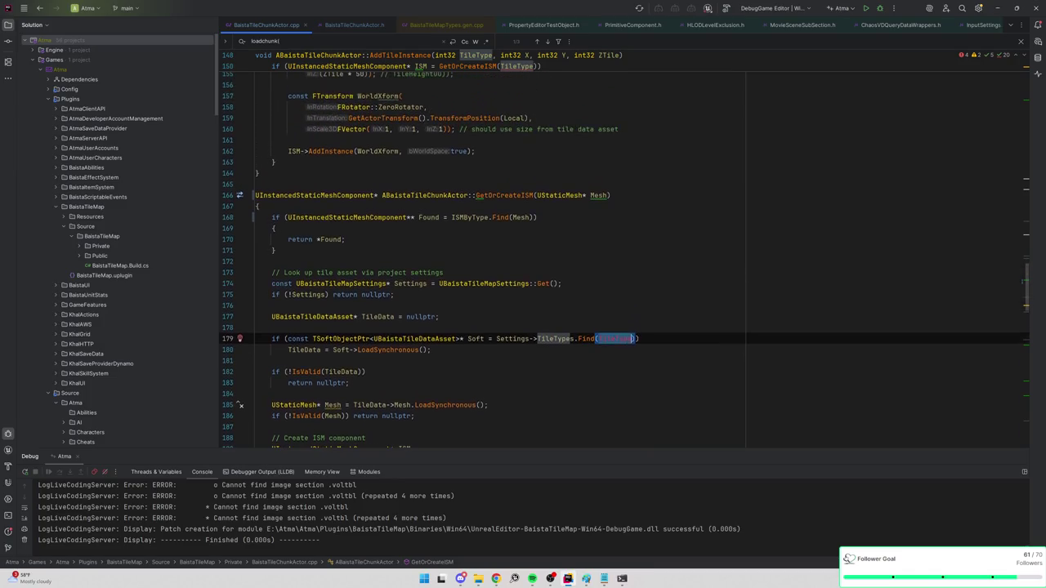
pyautogui.scroll(4, 615, 275)
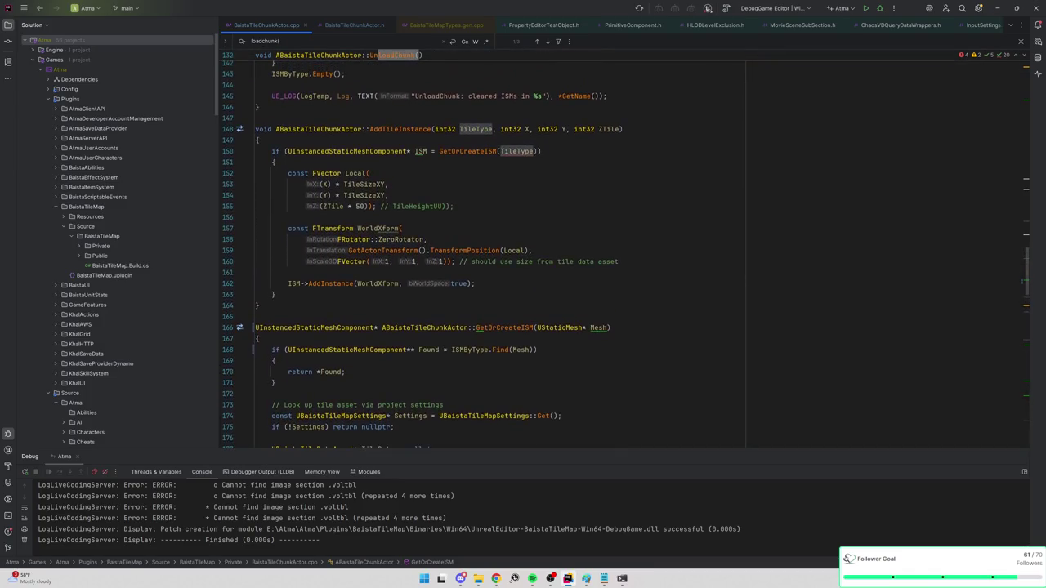
pyautogui.scroll(-5, 614, 274)
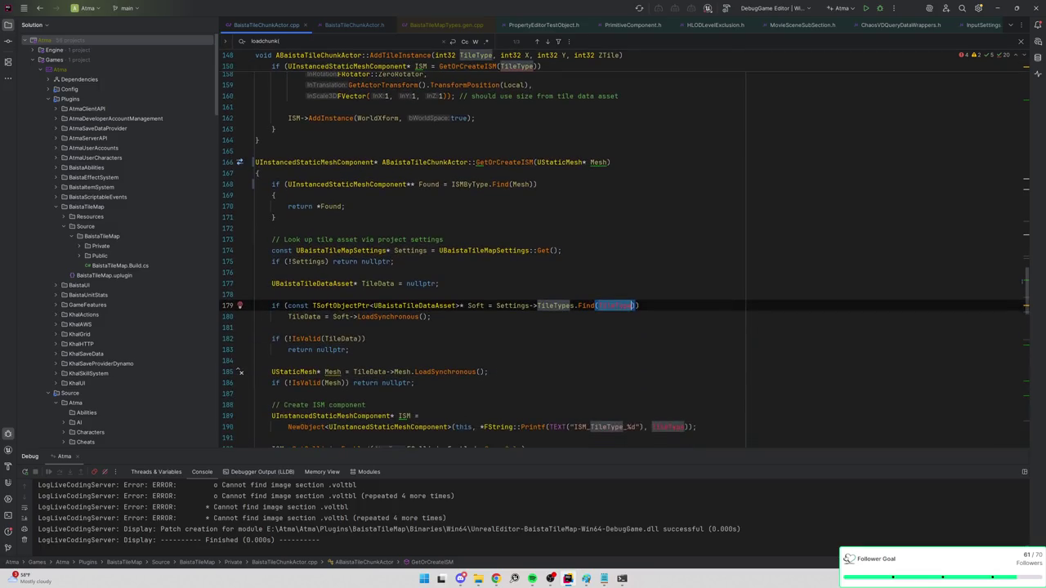
pyautogui.click(272, 309)
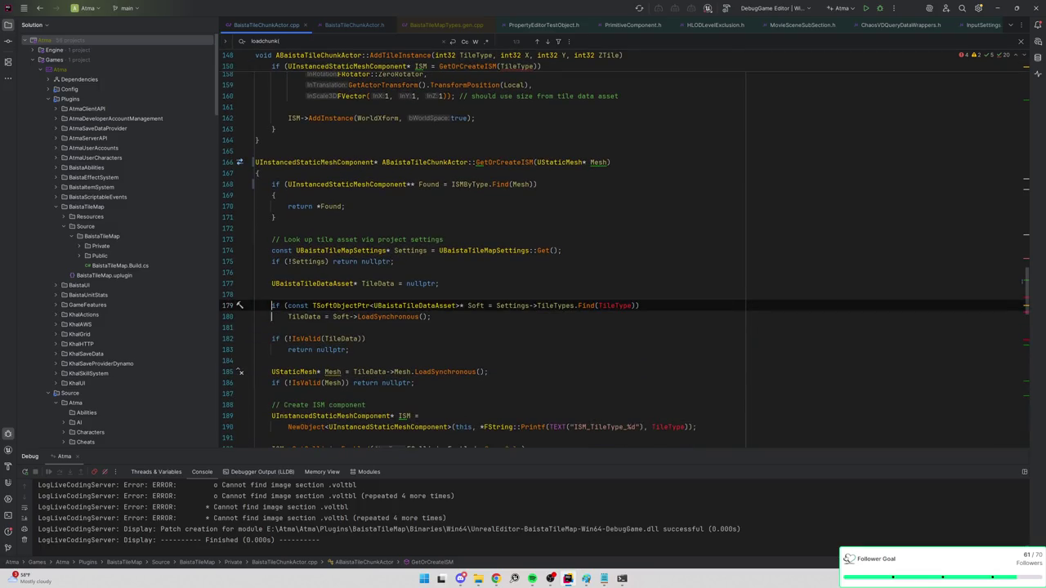
pyautogui.scroll(-2, 272, 309)
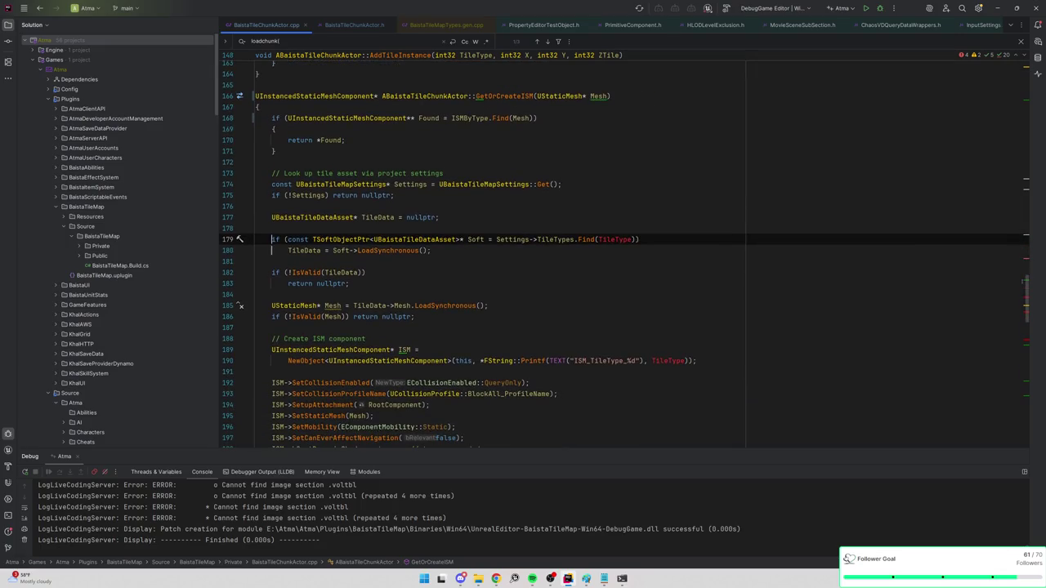
pyautogui.scroll(-2, 272, 309)
pyautogui.scroll(2, 272, 309)
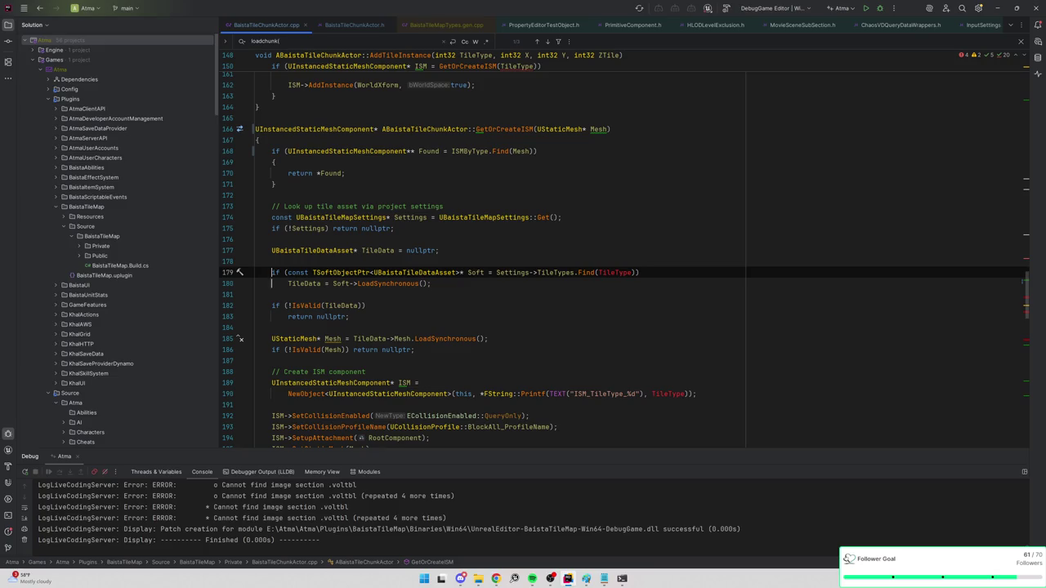
pyautogui.click(272, 338)
pyautogui.click(256, 261)
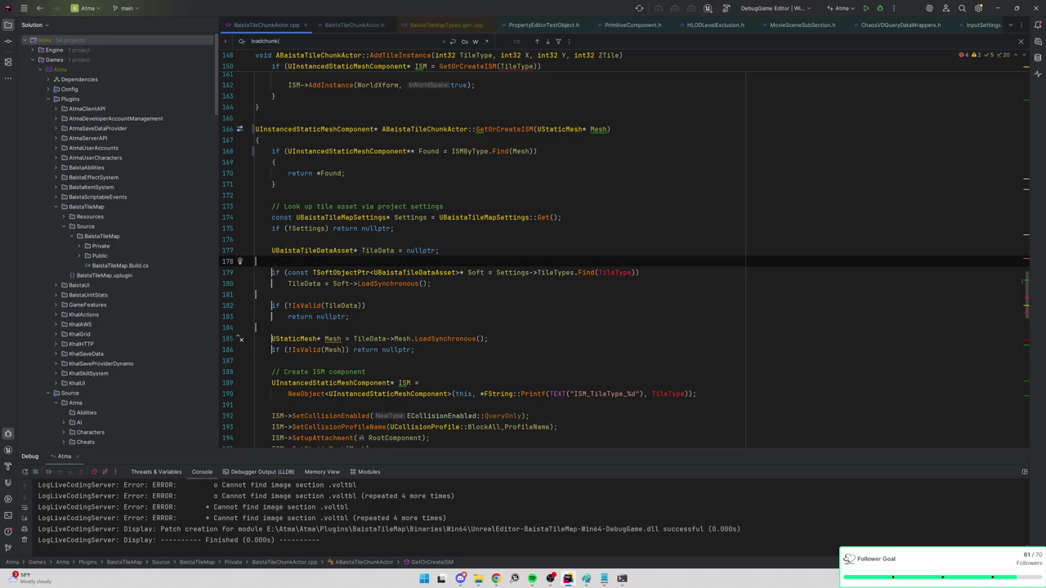
pyautogui.click(272, 250)
pyautogui.click(272, 272)
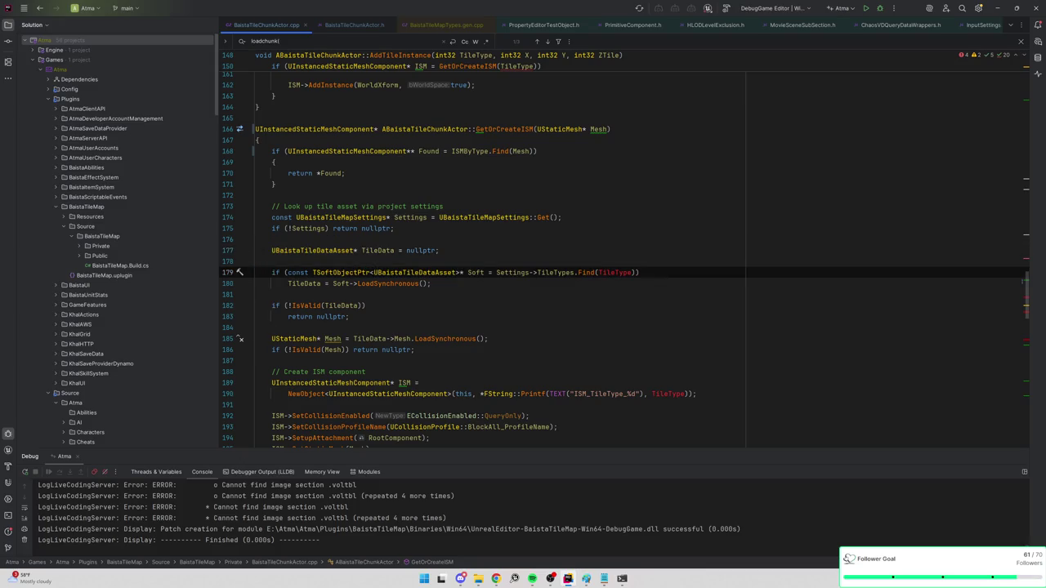
# List every use of TileData, then return to GetOrCreateISM's declaration to view its Mesh parameter
pyautogui.click(377, 251)
pyautogui.scroll(-5, 377, 250)
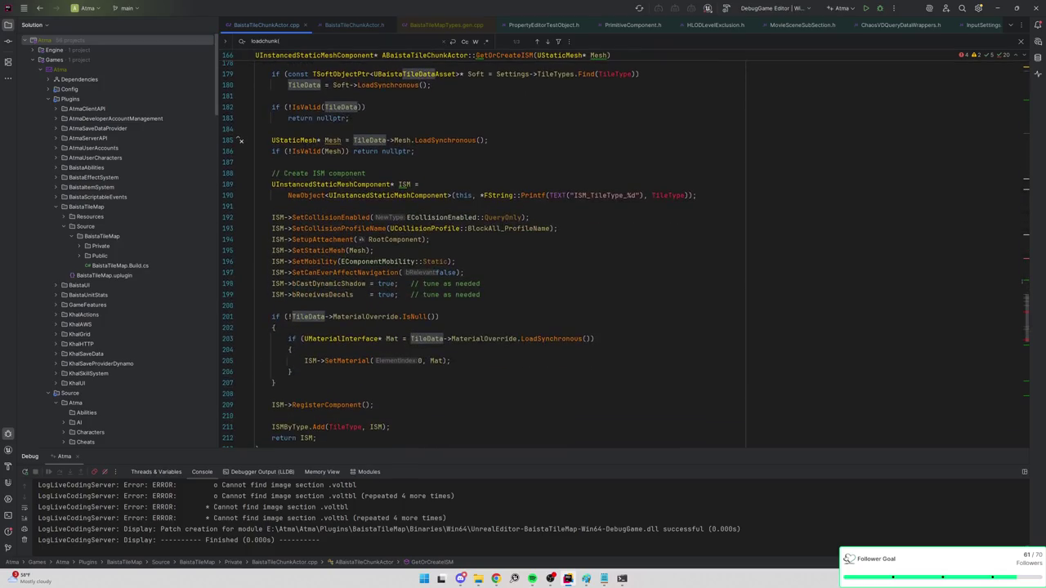
pyautogui.scroll(-1, 456, 255)
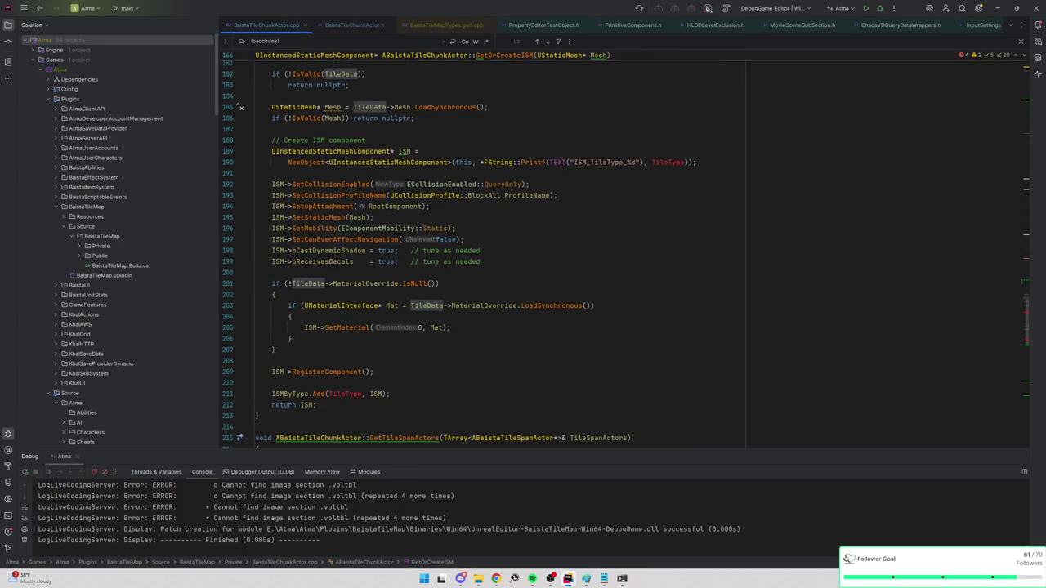
pyautogui.scroll(7, 457, 251)
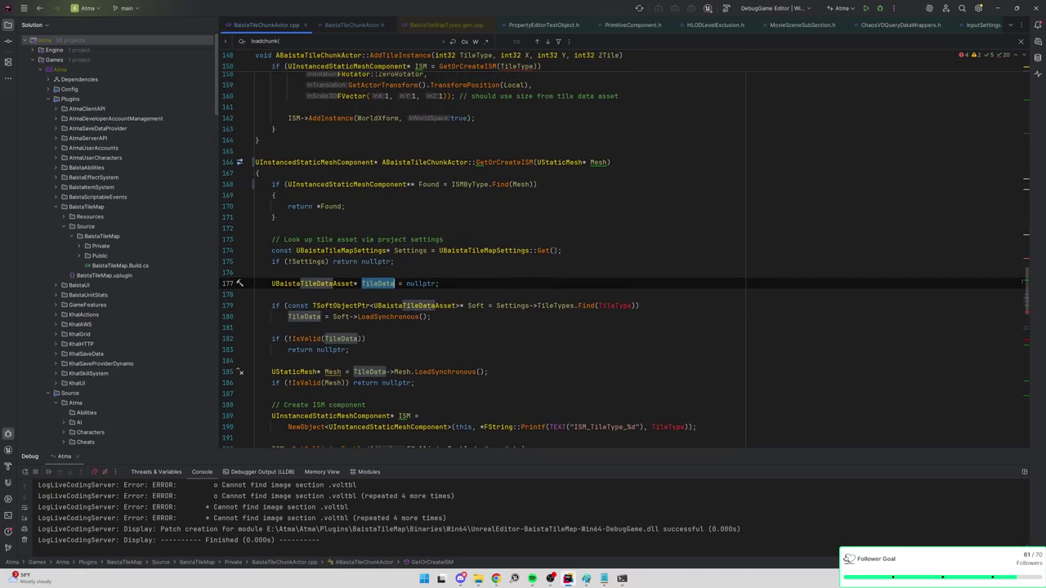
pyautogui.scroll(-7, 457, 251)
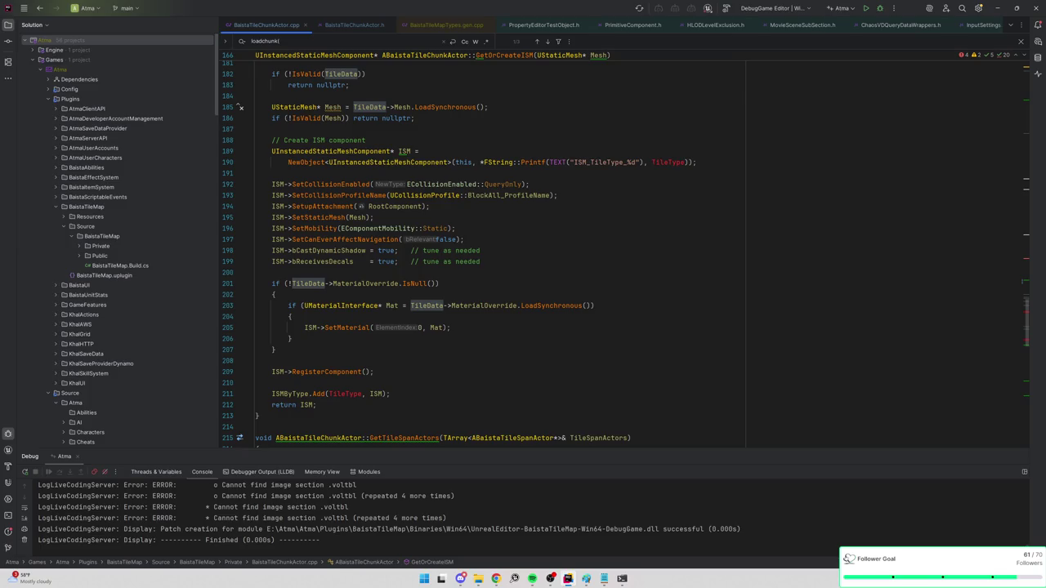
pyautogui.scroll(6, 624, 251)
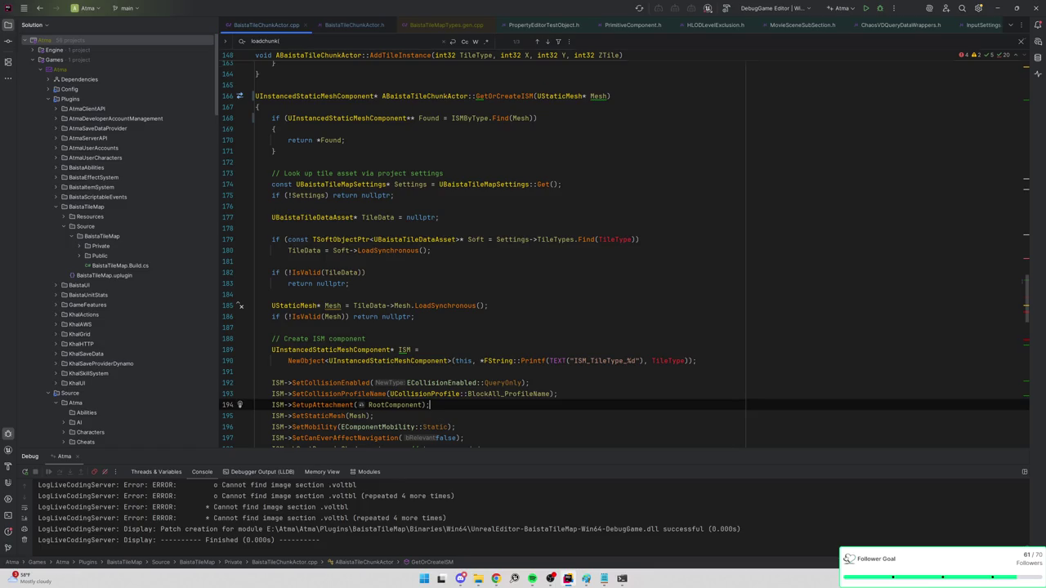
pyautogui.hotkey('ctrl', 'alt', 'Home')
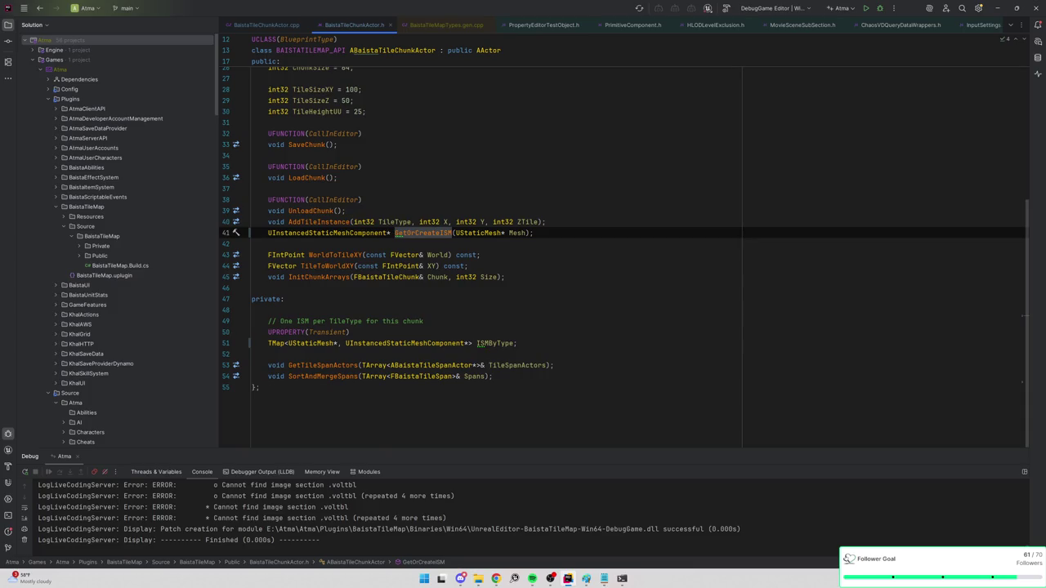
pyautogui.moveTo(435, 233)
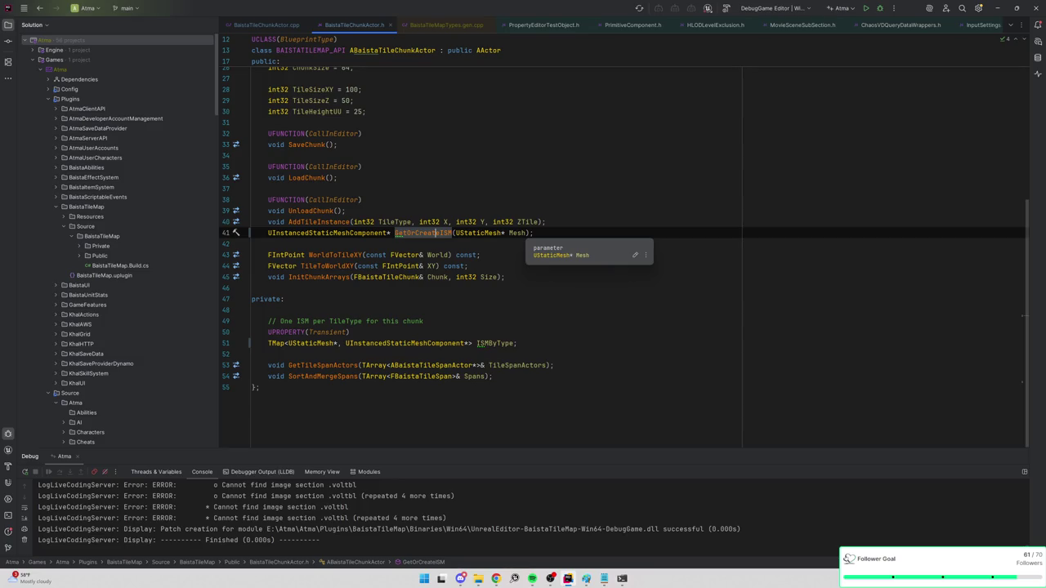
# Change GetOrCreateISM's parameter to int32 TileType in the header and the cpp definition
pyautogui.write('int32 TileType')
pyautogui.hotkey('ctrl', 'Delete')
pyautogui.hotkey('ctrl', 'Delete')
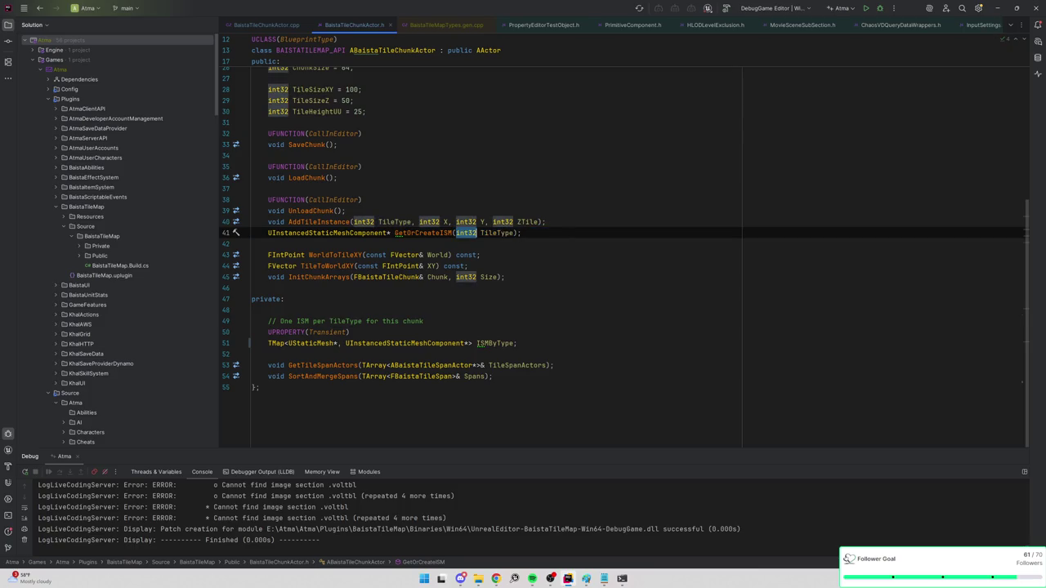
pyautogui.hotkey('ctrl', 'alt', 'Home')
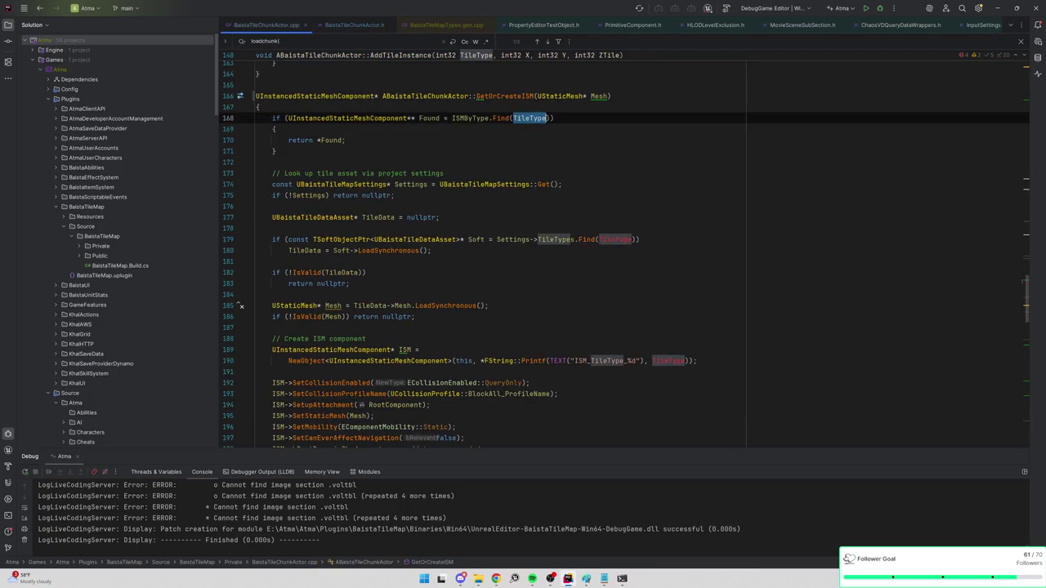
pyautogui.hotkey('ctrl', 'Left')
pyautogui.hotkey('ctrl', 'BackSpace')
pyautogui.hotkey('ctrl', 'BackSpace')
pyautogui.write('int32')
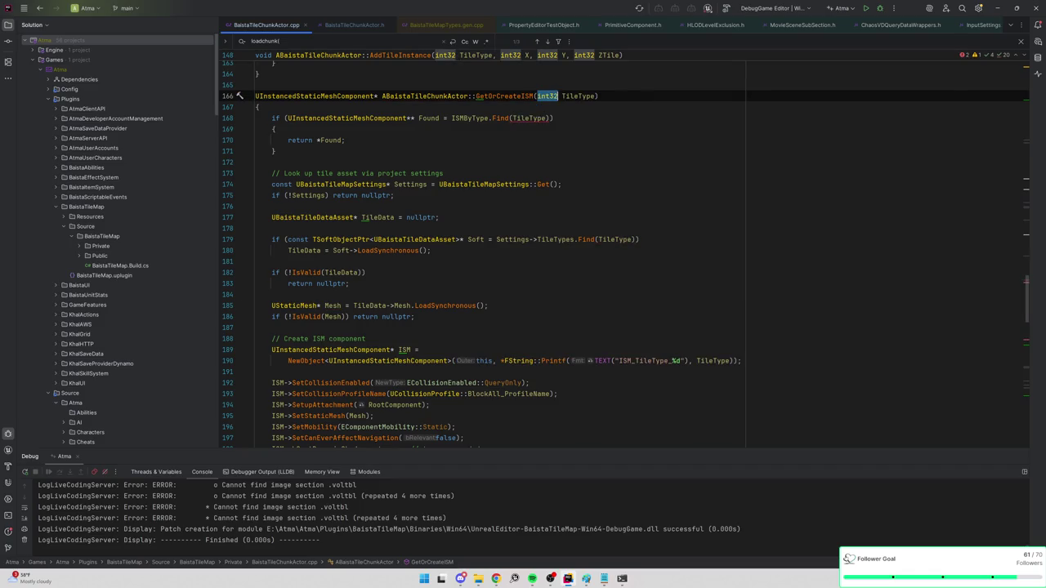
# Check the ISMByType lookup in the definition, then open a blank line below the header's ISMByType map
pyautogui.scroll(5, 621, 252)
pyautogui.click(285, 284)
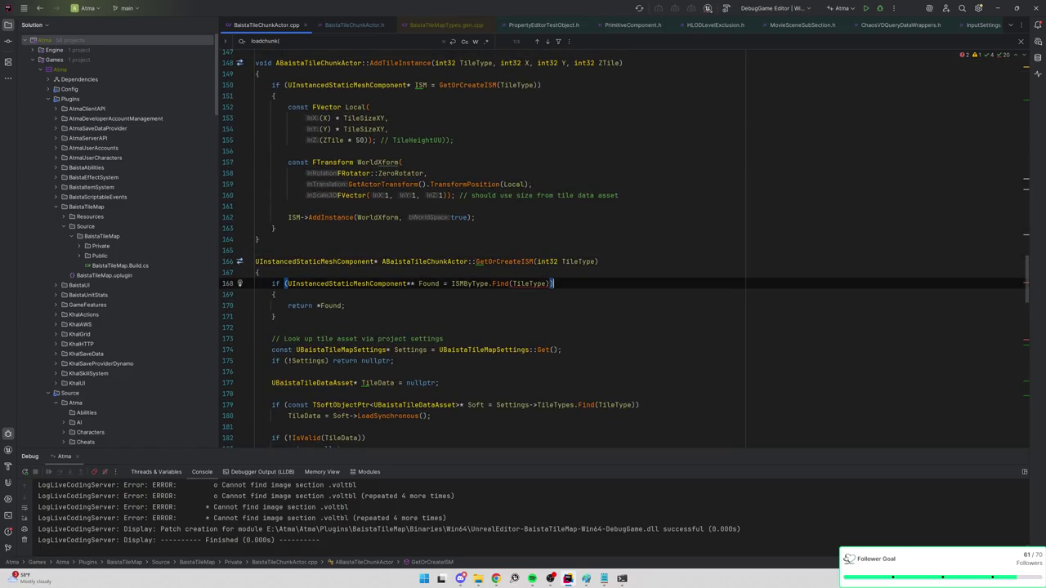
pyautogui.click(548, 262)
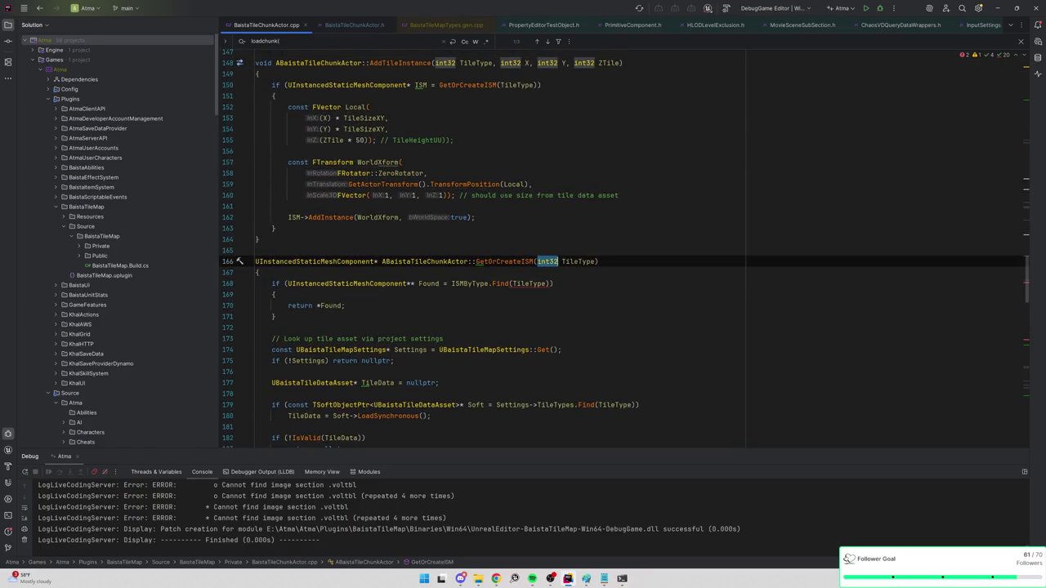
pyautogui.scroll(-3, 548, 261)
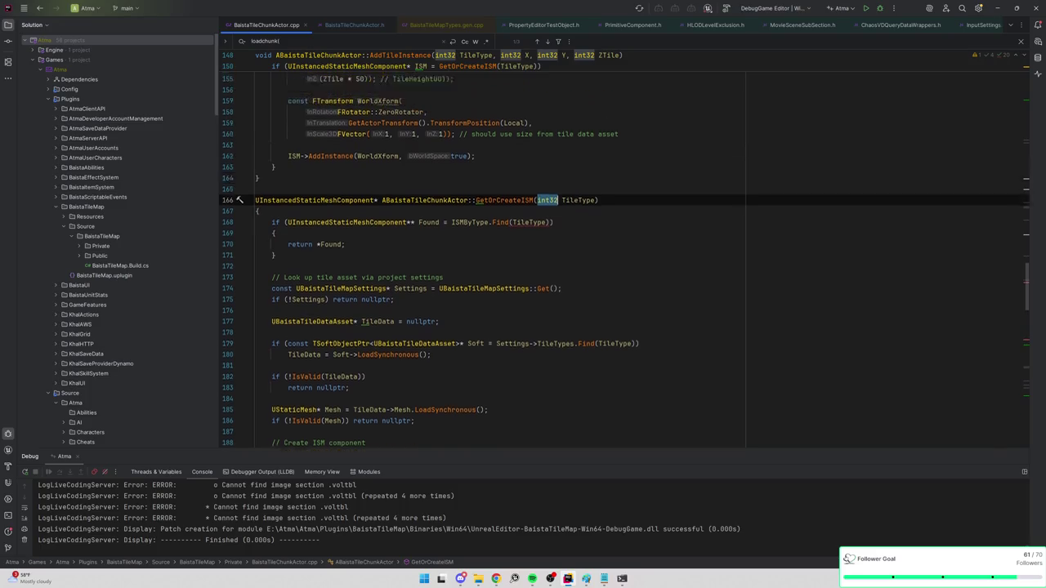
pyautogui.scroll(4, 490, 417)
pyautogui.click(490, 240)
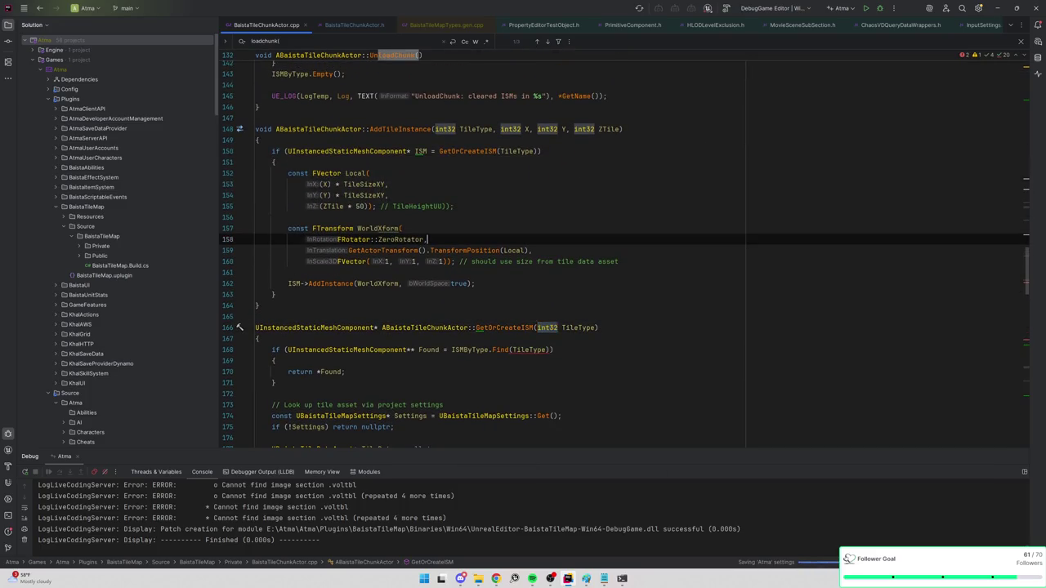
pyautogui.hotkey('ctrl', 'Tab')
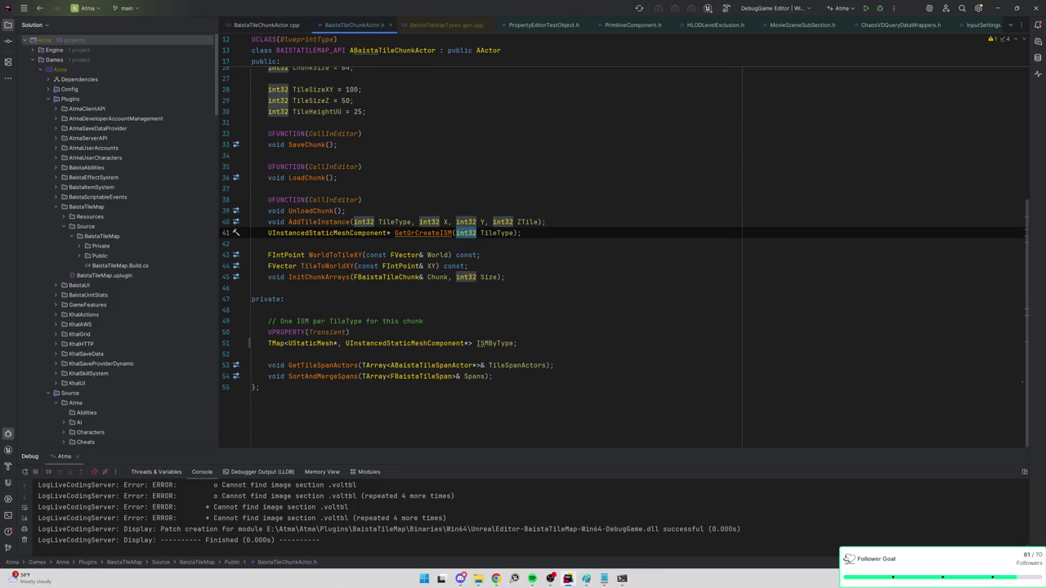
pyautogui.click(516, 343)
pyautogui.press('Return')
pyautogui.press('Return')
# Add a UPROPERTY(Transient) line starting a TMap, and change ISMByType's key type to int32
pyautogui.write('UPROPERTY(')
pyautogui.press('Tab')
pyautogui.press('Return')
pyautogui.write('TMap')
pyautogui.click(472, 343)
pyautogui.write('int32')
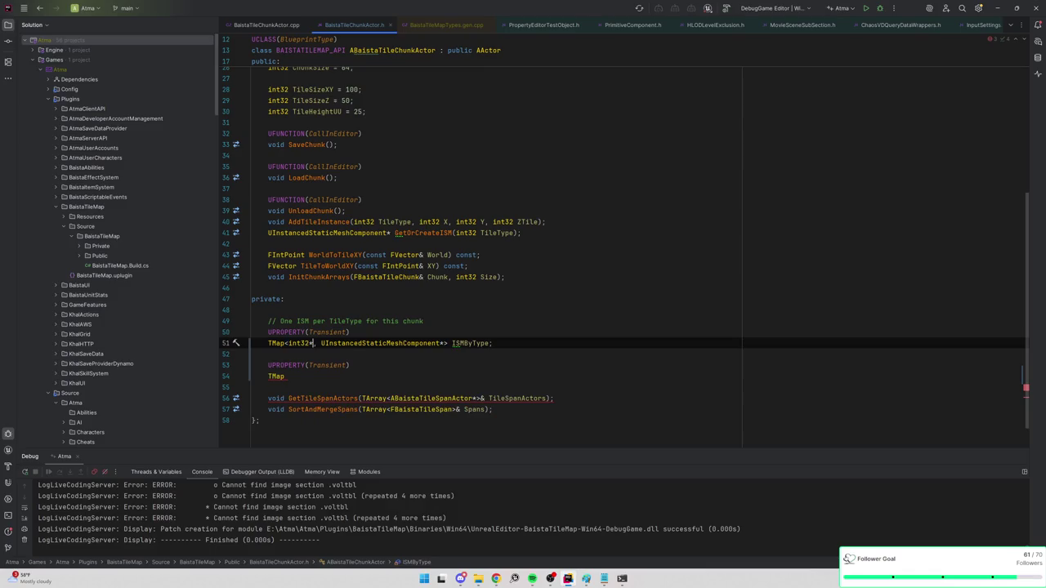
pyautogui.press('Down')
pyautogui.press('Down')
pyautogui.press('Down')
# Complete the new declaration as TMap<int32, UInstancedStaticMeshComponent*> SurfaceISMByType;
pyautogui.write('<')
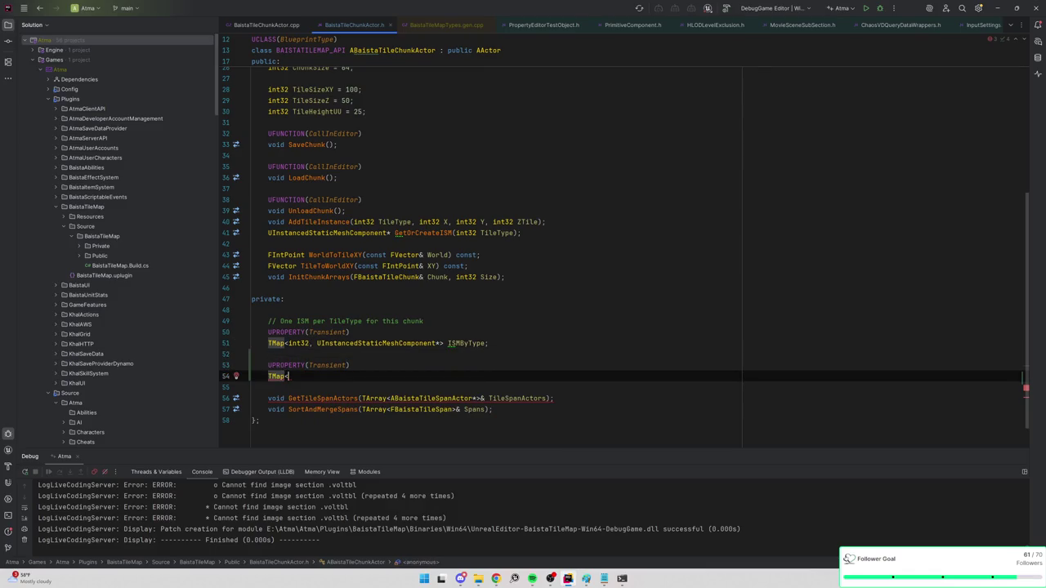
pyautogui.write('int32 Surfac')
pyautogui.press('BackSpace')
pyautogui.press('BackSpace')
pyautogui.press('BackSpace')
pyautogui.write('urfaceISMByType)')
pyautogui.press('BackSpace')
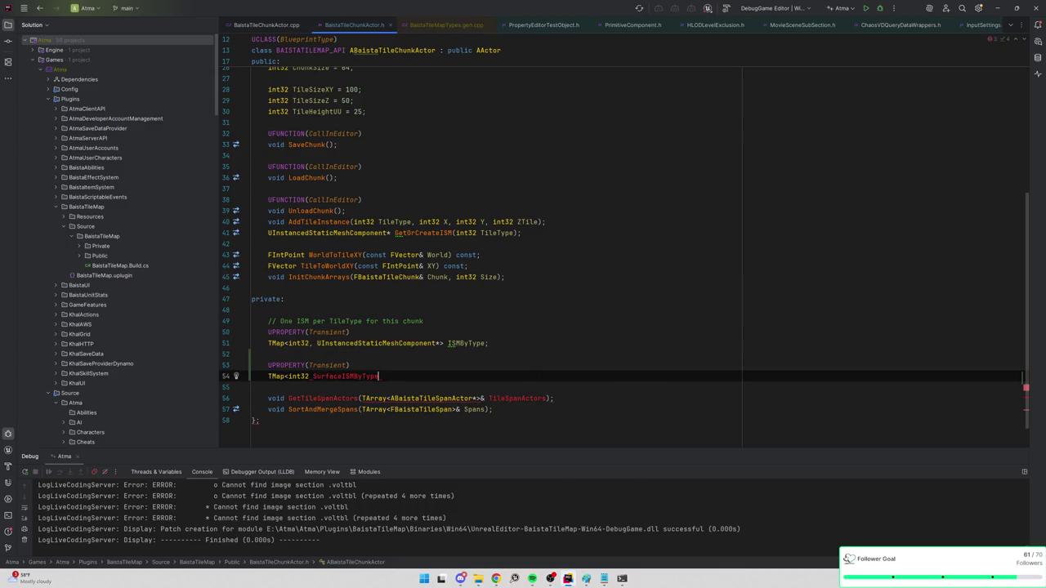
pyautogui.press('BackSpace')
pyautogui.press('BackSpace')
pyautogui.press('BackSpace')
pyautogui.write(', UInstancedStaticMeshComponent*')
pyautogui.write('> Survcfa')
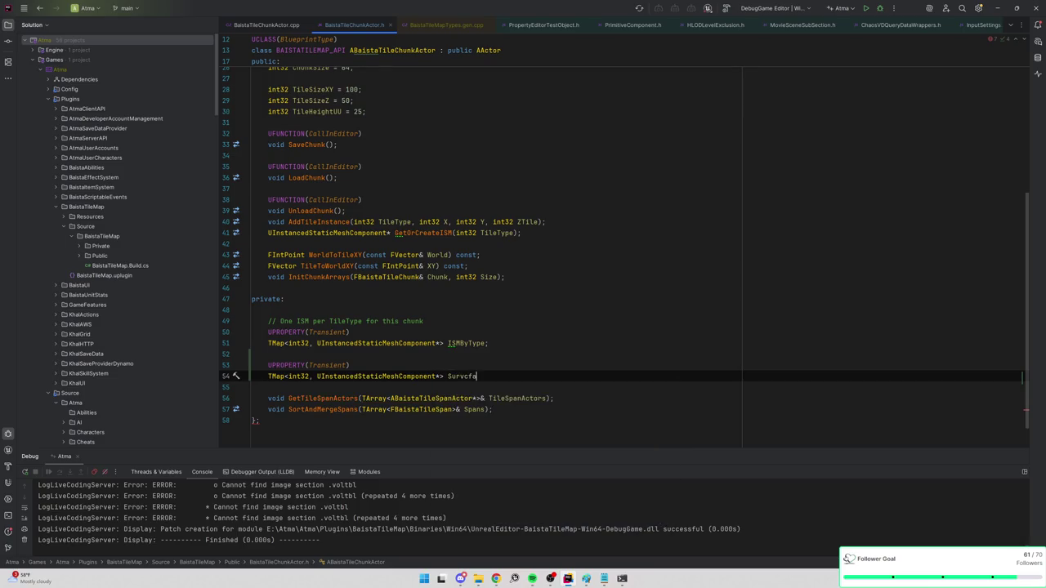
pyautogui.write('ceISMByTyp')
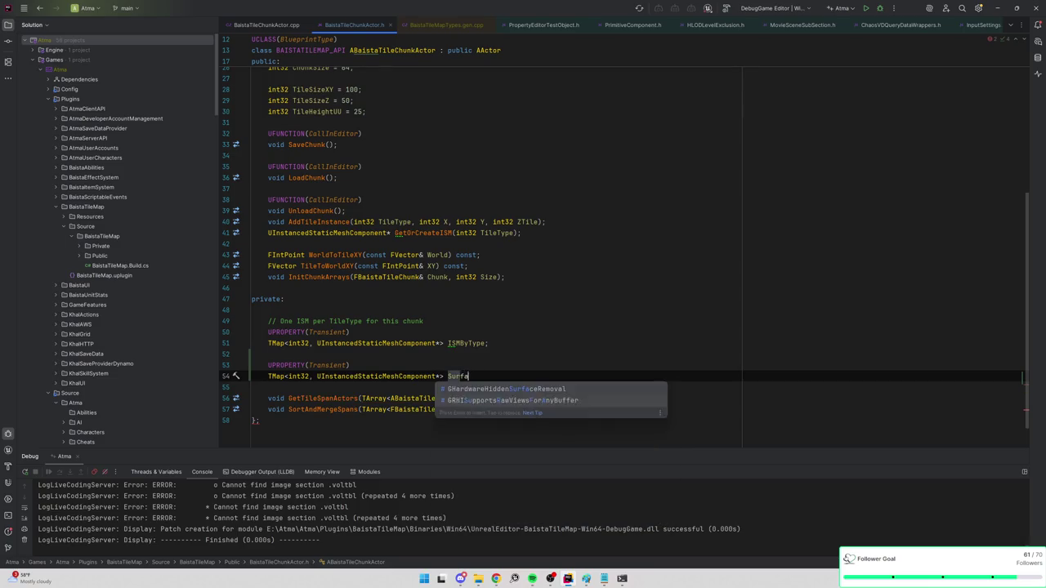
pyautogui.write('e;')
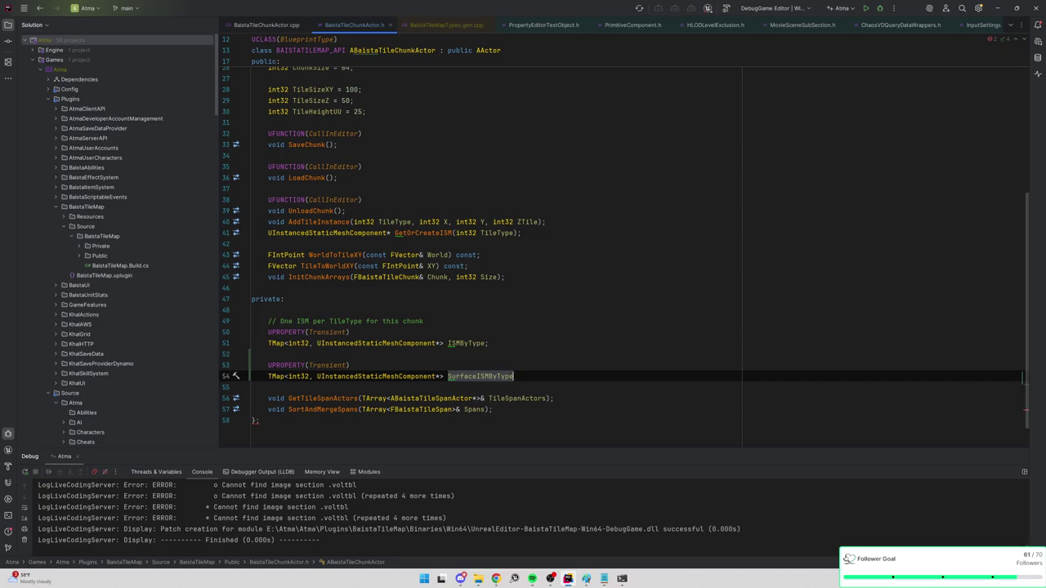
pyautogui.hotkey('ctrl', 'Tab')
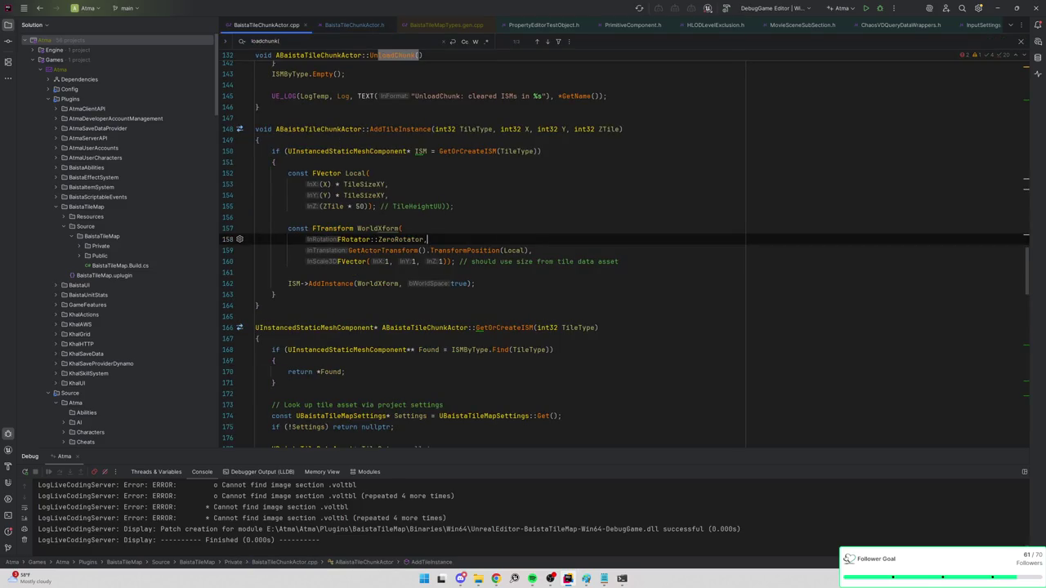
# Duplicate the GetOrCreateISM declaration in the header and rename the copy GetOrCreateSurfaceISM
pyautogui.hotkey('ctrl', 'Tab')
pyautogui.click(392, 233)
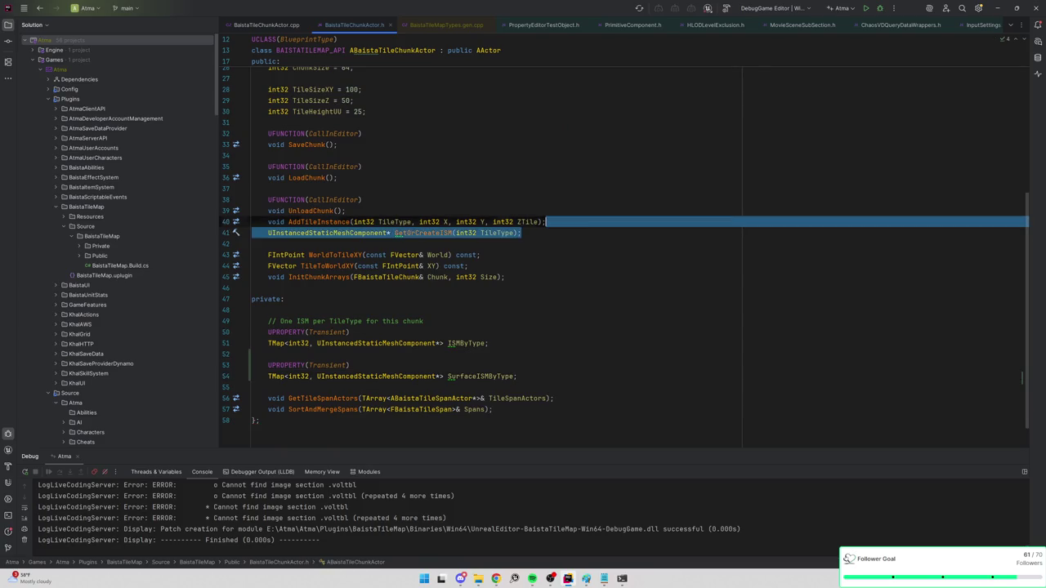
pyautogui.hotkey('ctrl', 'd')
pyautogui.doubleClick(422, 243)
pyautogui.write('GetOrCreateSurfa')
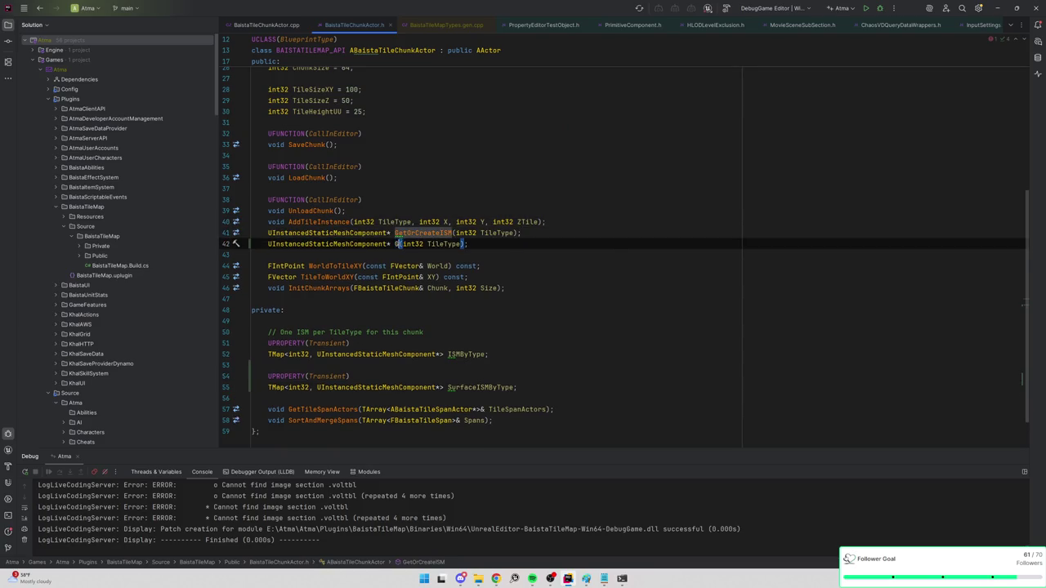
pyautogui.write('ceISM')
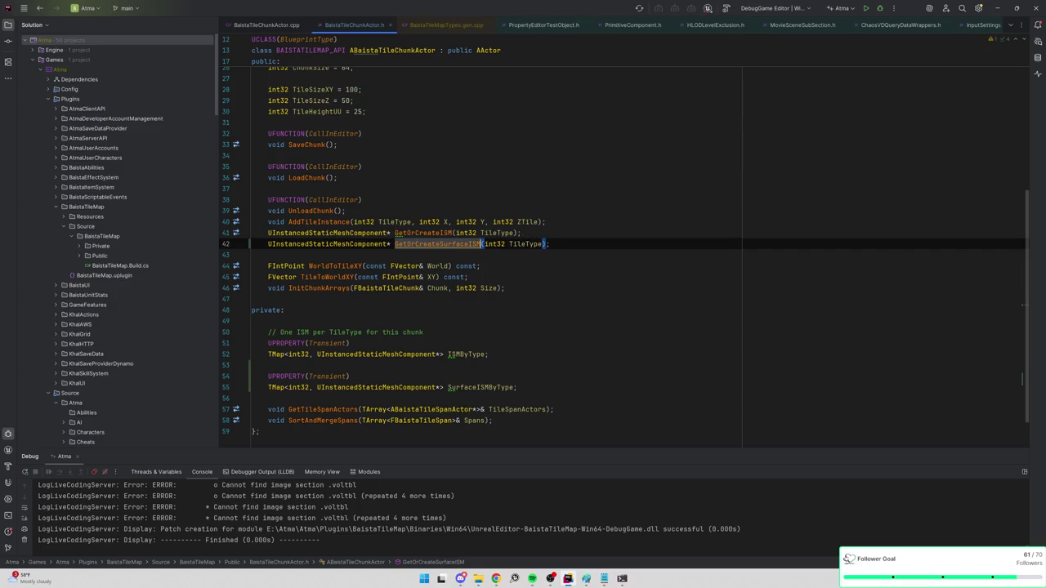
# Generate an empty GetOrCreateSurfaceISM definition in the cpp and select GetOrCreateISM's body
pyautogui.rightClick(425, 239)
pyautogui.press('Escape')
pyautogui.click(235, 243)
pyautogui.click(349, 285)
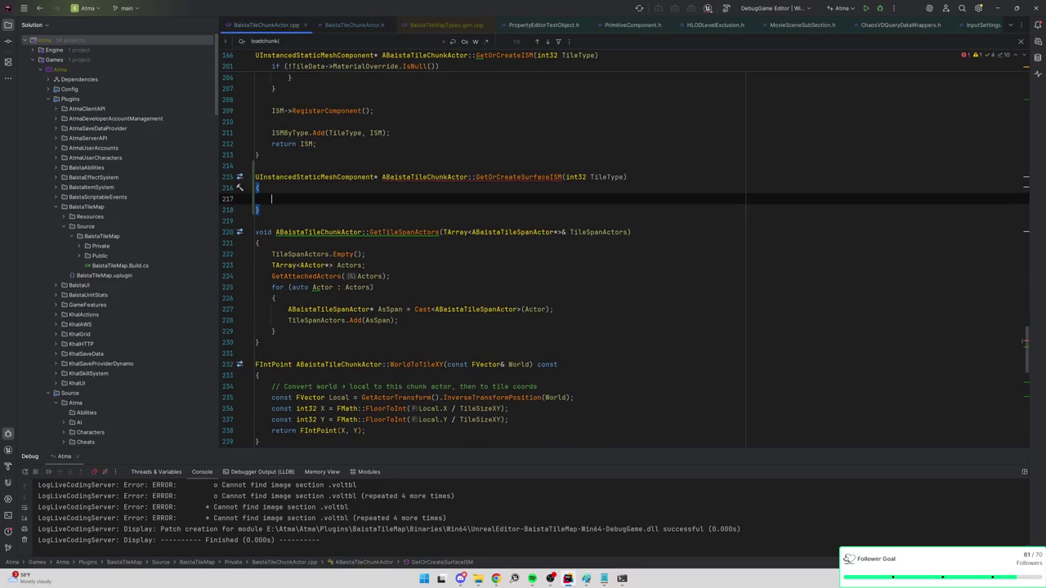
pyautogui.scroll(5, 622, 245)
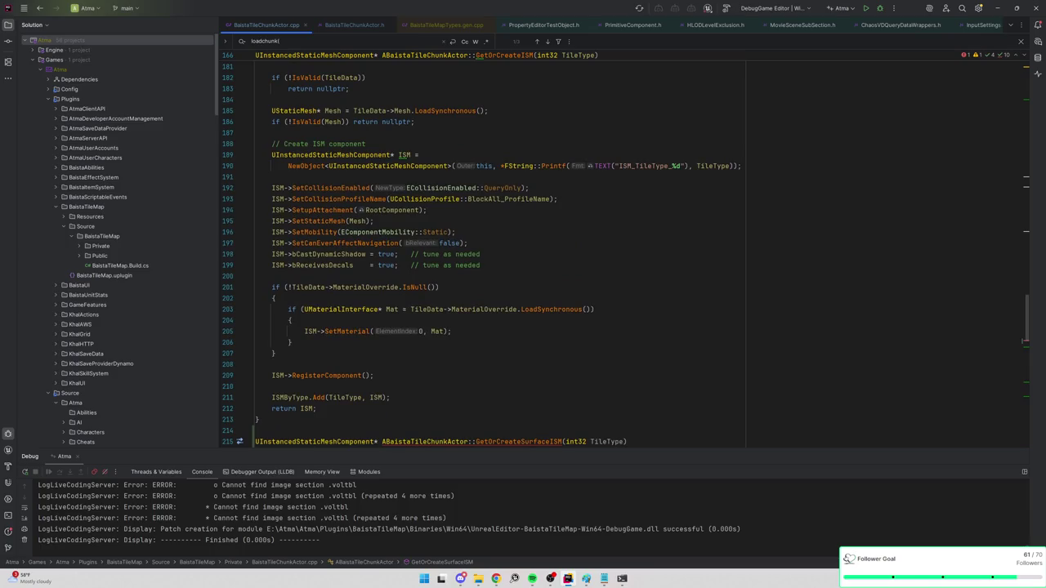
pyautogui.hotkey('ctrl', 'w')
pyautogui.hotkey('ctrl', 'w')
pyautogui.hotkey('ctrl', 'w')
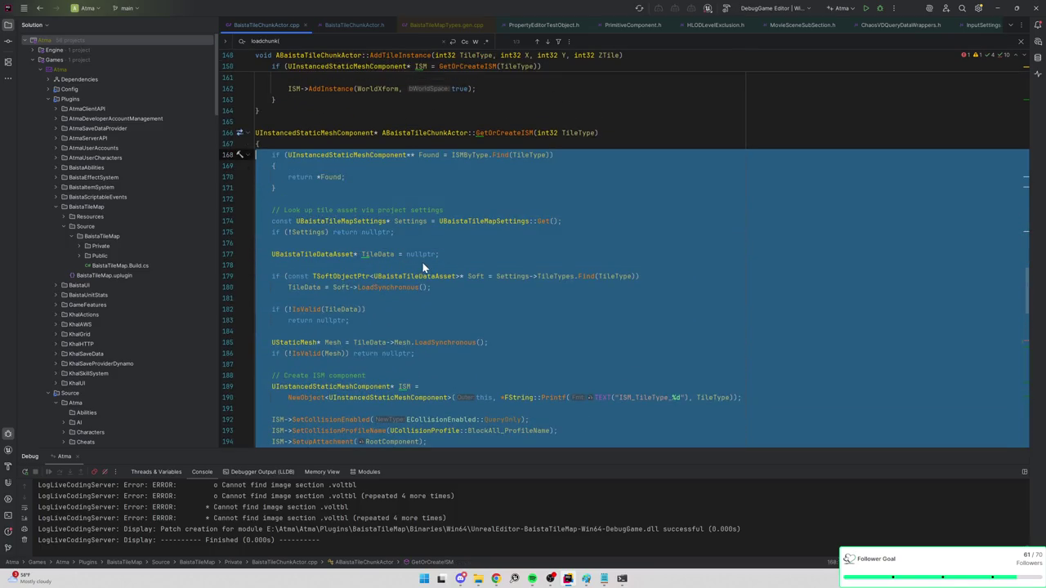
# Copy GetOrCreateISM's body and paste it into the empty GetOrCreateSurfaceISM definition
pyautogui.hotkey('ctrl', 'c')
pyautogui.scroll(-10, 423, 267)
pyautogui.click(327, 427)
pyautogui.hotkey('ctrl', 'v')
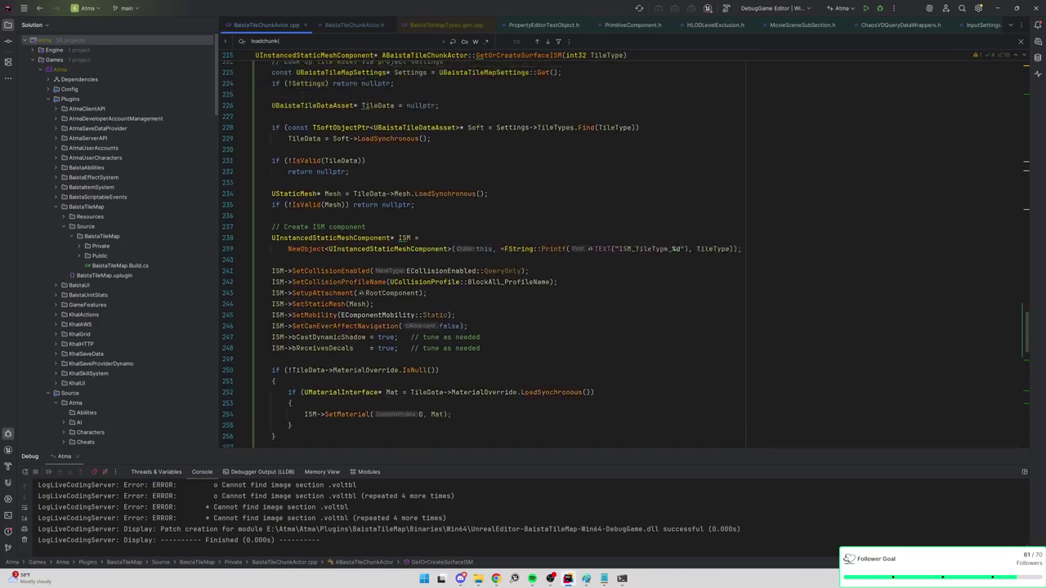
# Comment out the MaterialOverride if-block in the pasted GetOrCreateSurfaceISM body
pyautogui.scroll(3, 490, 245)
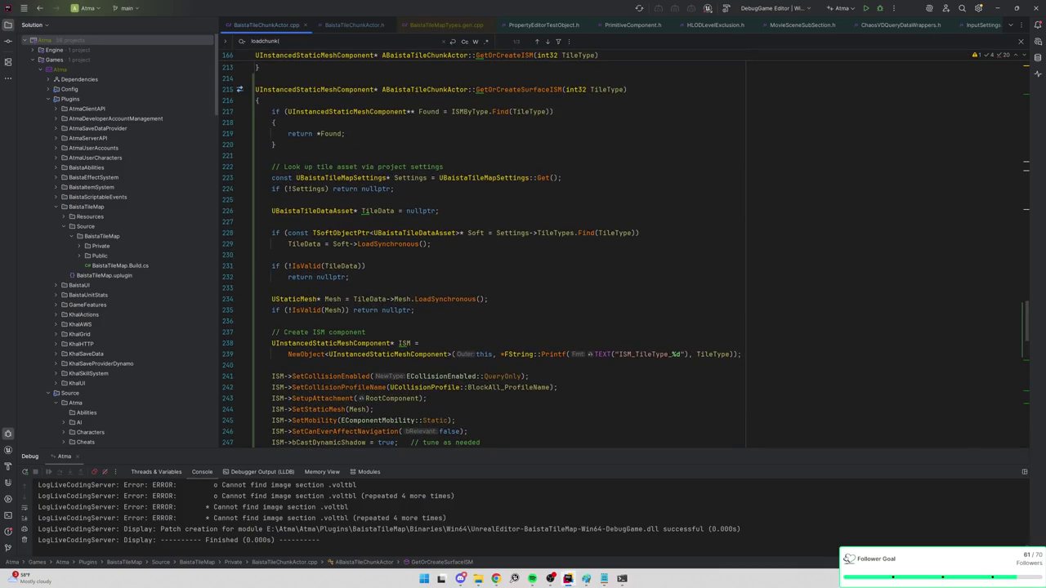
pyautogui.scroll(-3, 477, 249)
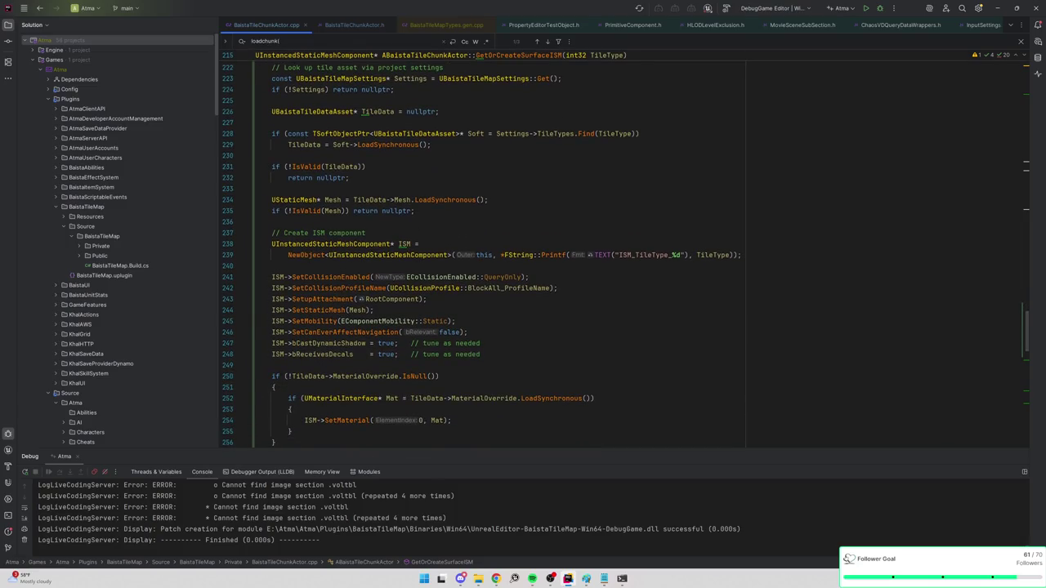
pyautogui.scroll(2, 478, 253)
pyautogui.scroll(-5, 478, 254)
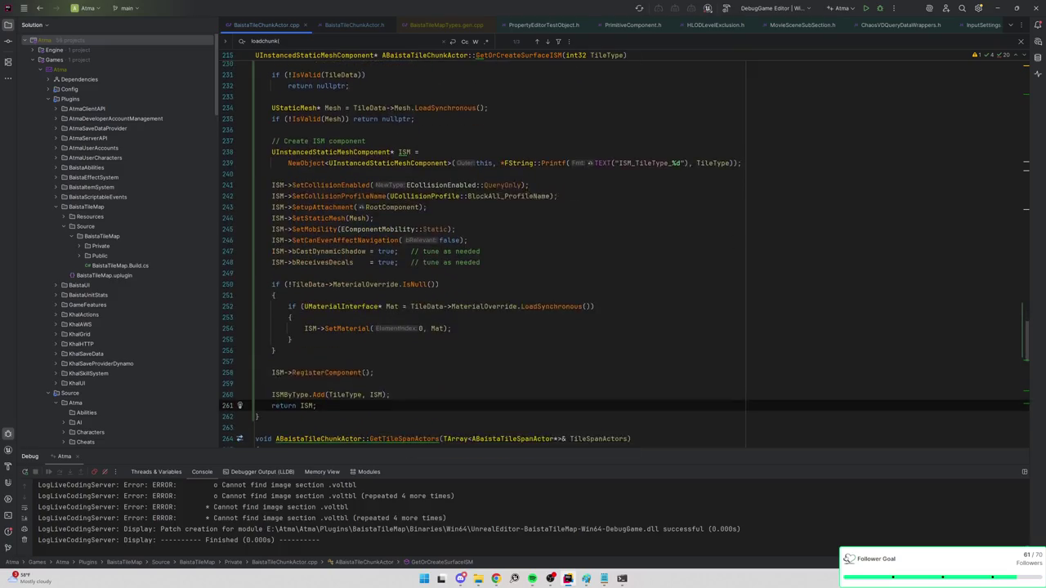
pyautogui.click(272, 277)
pyautogui.hotkey('ctrl', '/')
pyautogui.scroll(3, 622, 249)
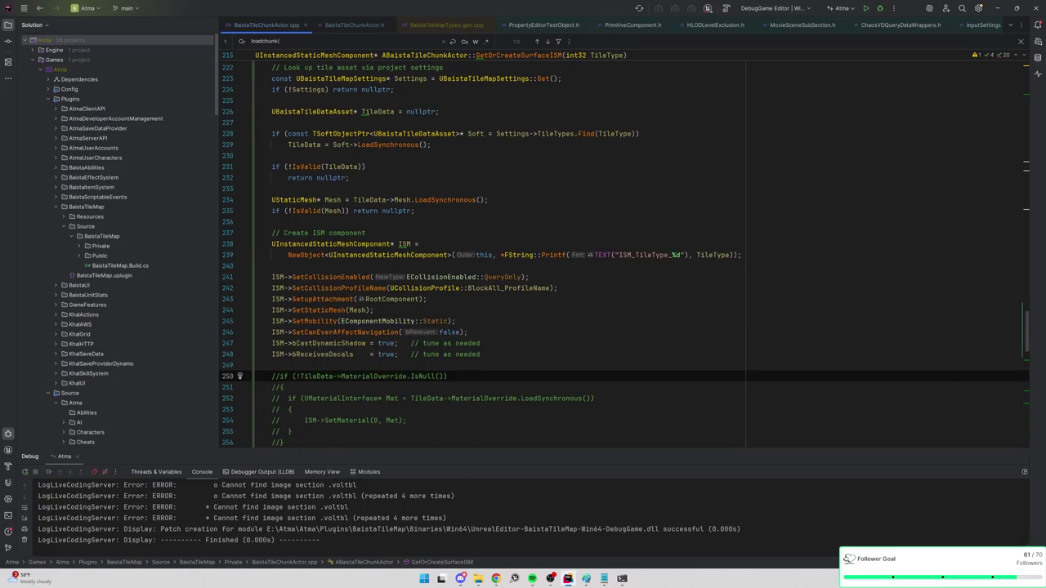
# Switch the surface ISM's collision from QueryOnly to NoCollision and comment out SetCollisionProfileName
pyautogui.doubleClick(502, 277)
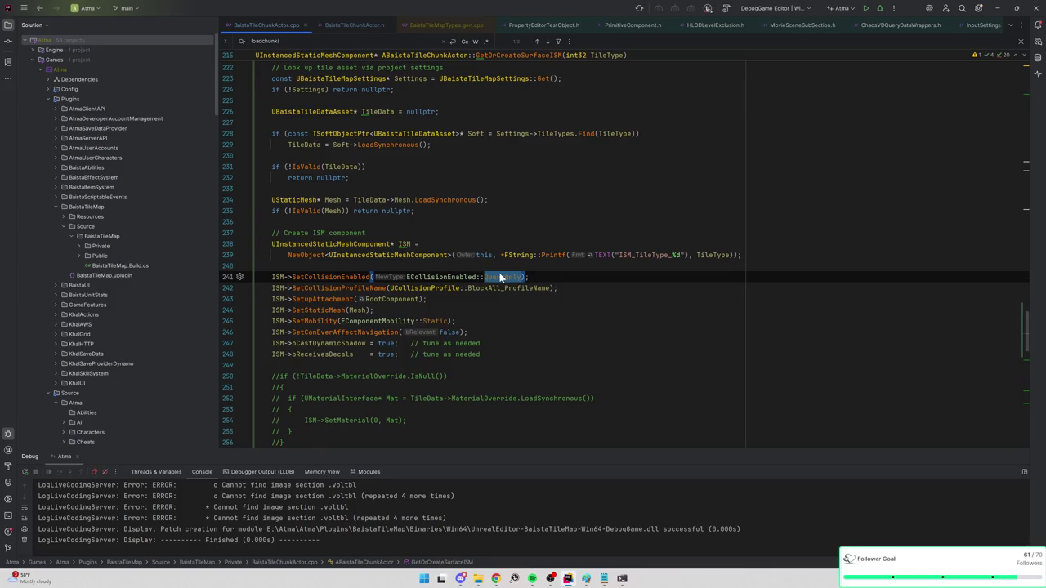
pyautogui.moveTo(500, 277)
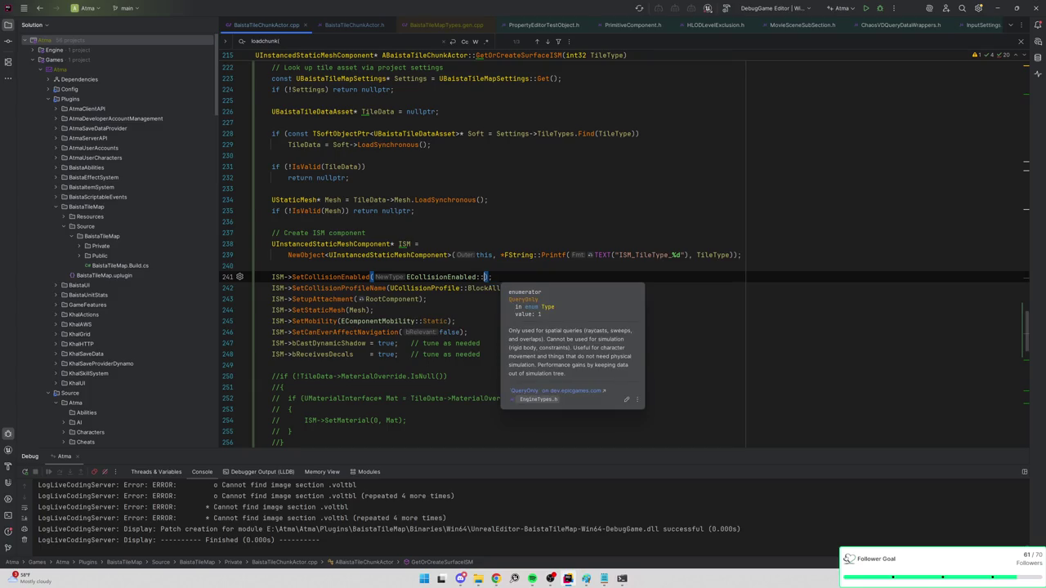
pyautogui.write('NoCollis')
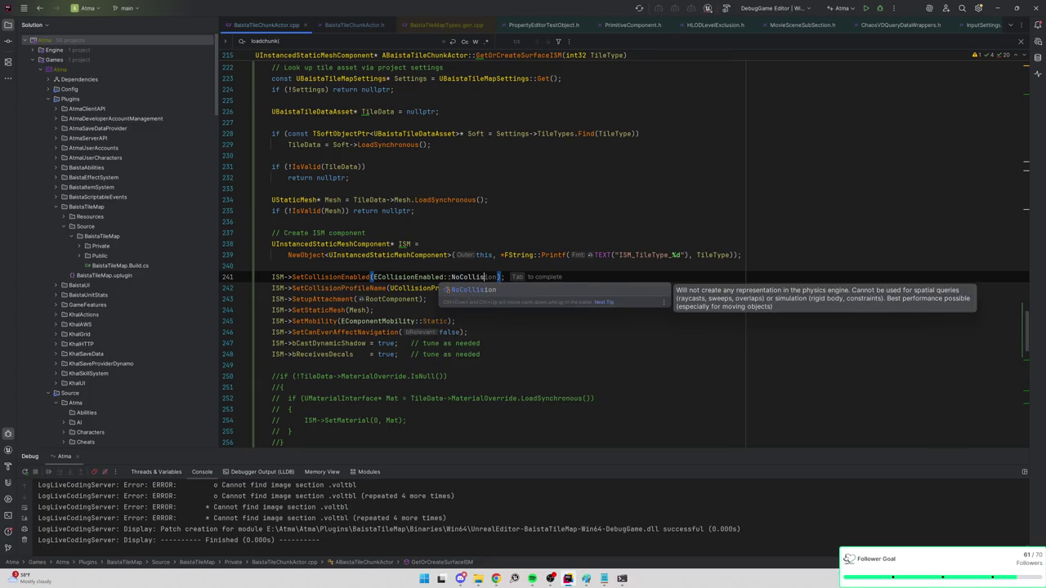
pyautogui.press('Tab')
pyautogui.click(273, 287)
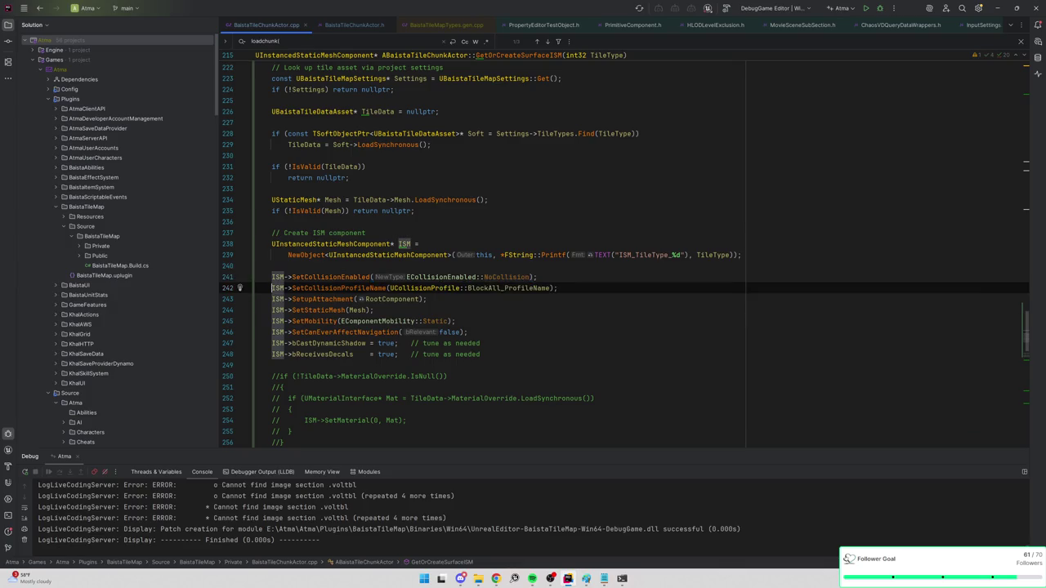
pyautogui.write('//')
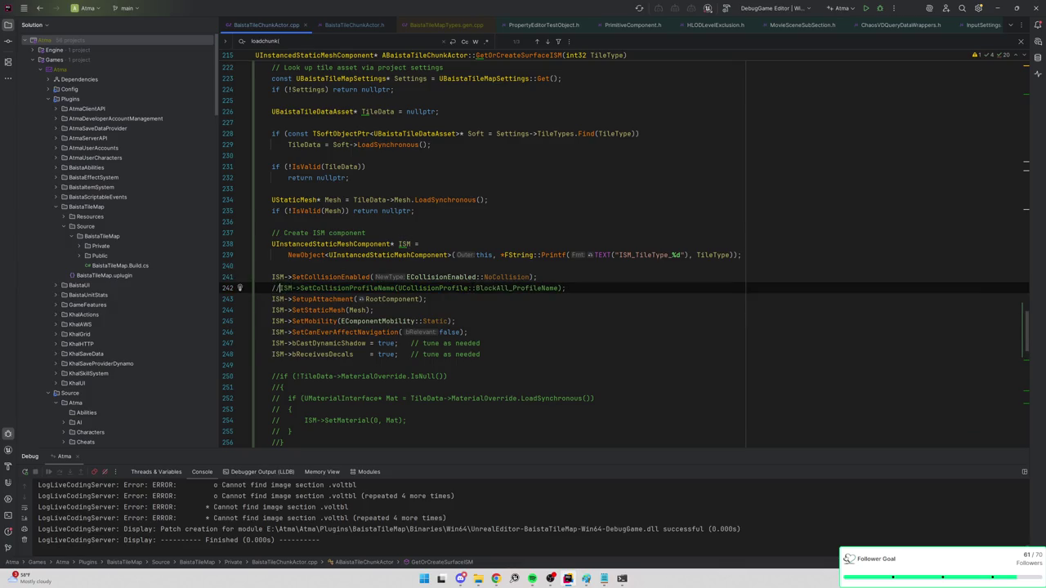
# Append _Surface to the component name and read TileData->SurfaceMesh instead of Mesh
pyautogui.scroll(1, 368, 294)
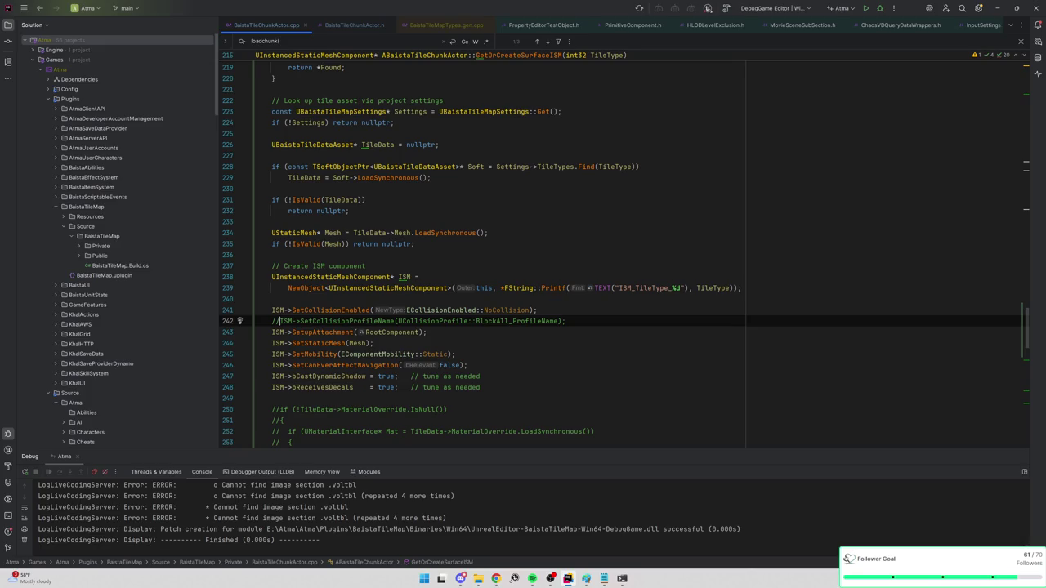
pyautogui.click(679, 288)
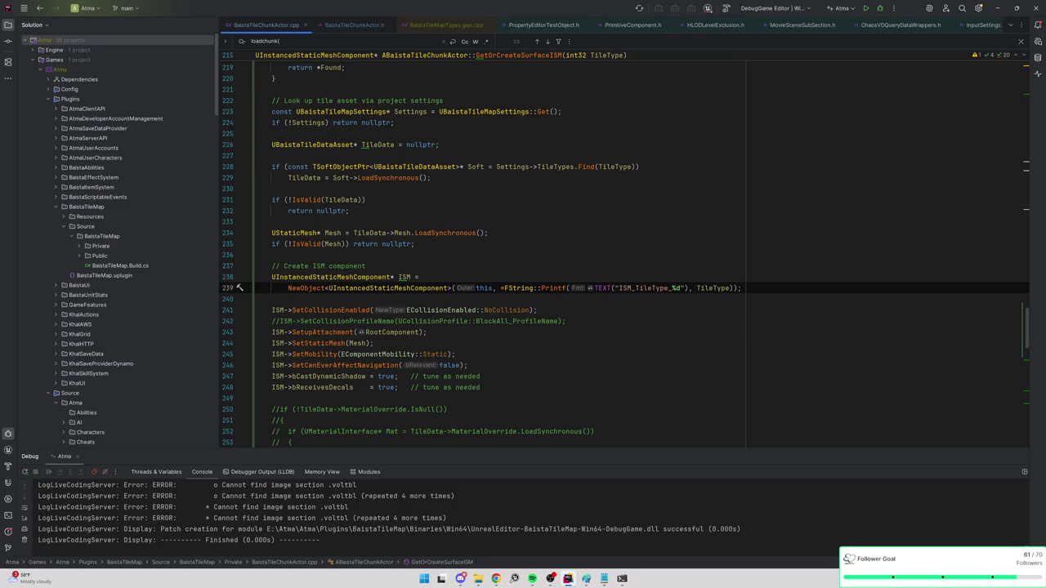
pyautogui.write('_Surface')
pyautogui.scroll(1, 621, 246)
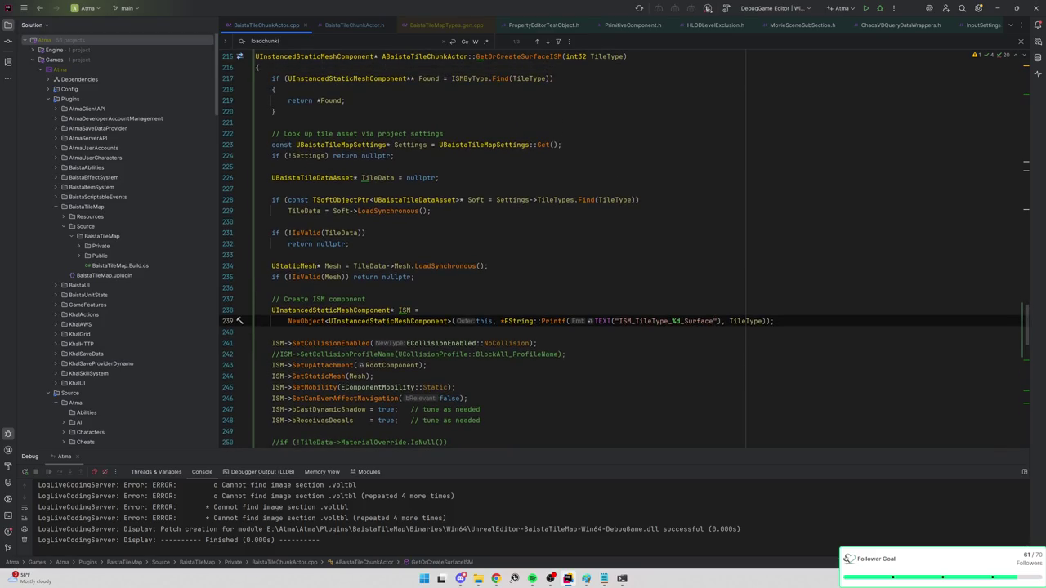
pyautogui.doubleClick(403, 265)
pyautogui.write('SurfaceMesh')
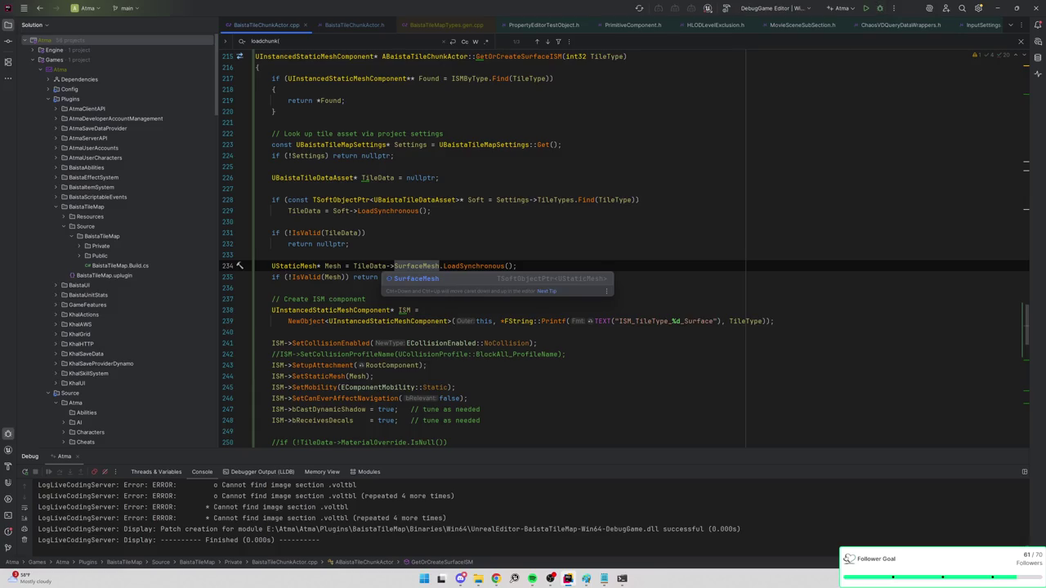
pyautogui.hotkey('ctrl', 'z')
pyautogui.hotkey('ctrl', 'z')
pyautogui.hotkey('ctrl', 'z')
pyautogui.scroll(9, 477, 259)
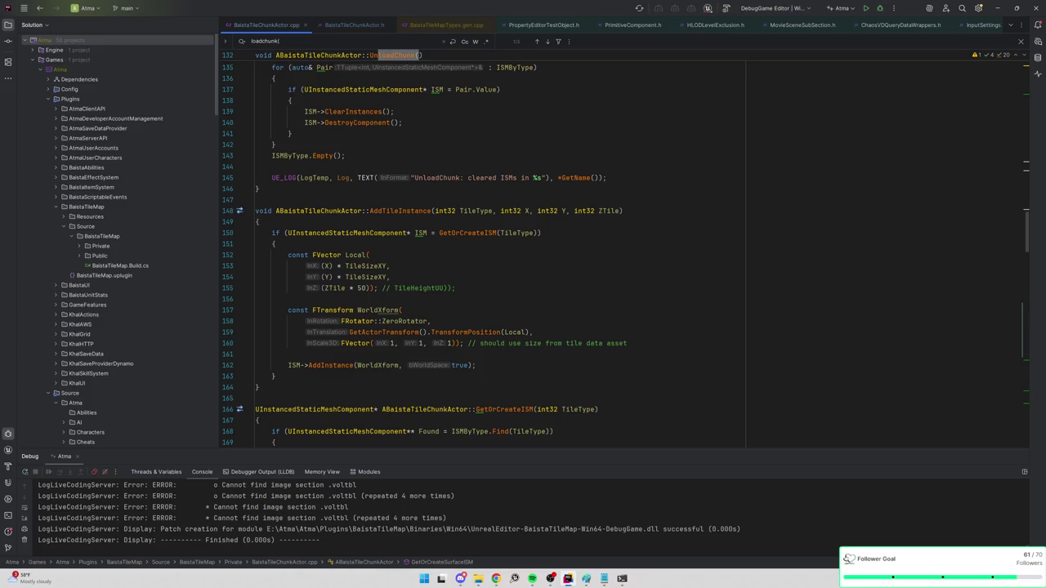
# Duplicate AddTileInstance's instance-adding block below the original, separated by a blank line
pyautogui.moveTo(276, 376)
pyautogui.mouseDown()
pyautogui.moveTo(204, 238)
pyautogui.moveTo(229, 237)
pyautogui.mouseUp()
pyautogui.hotkey('ctrl', 'c')
pyautogui.press('End')
pyautogui.press('Return')
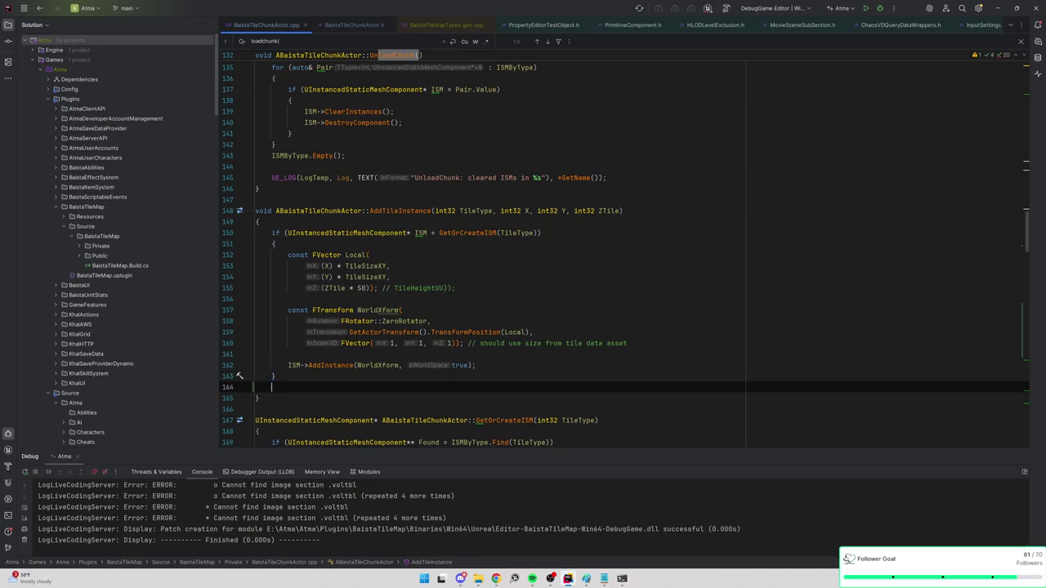
pyautogui.hotkey('ctrl', 'v')
pyautogui.click(276, 277)
pyautogui.press('Return')
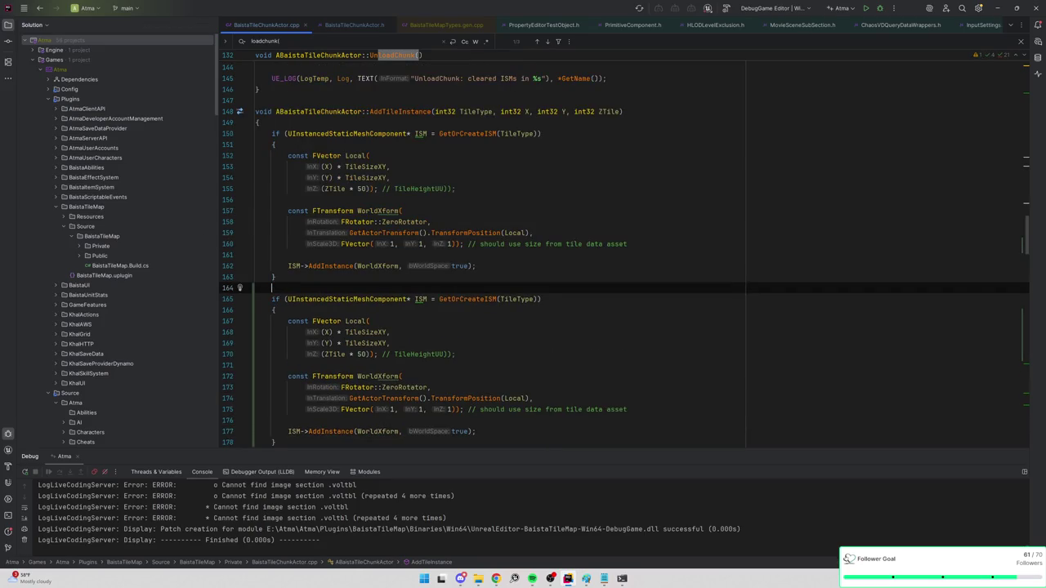
# Make the copied block call GetOrCreateSurfaceISM and confirm it resolves to the new definition
pyautogui.doubleClick(468, 299)
pyautogui.write('GetOrCreateSurface')
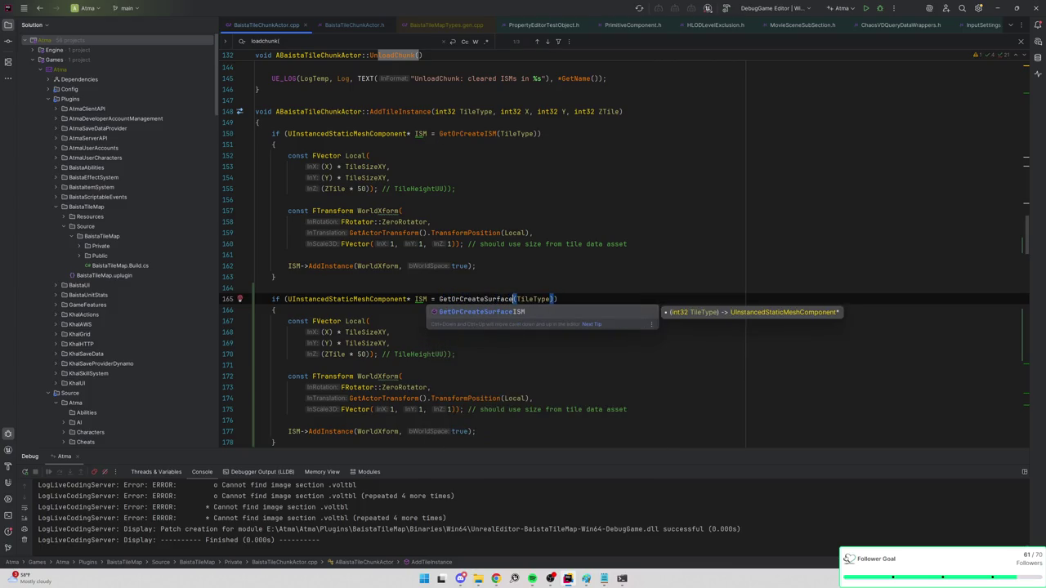
pyautogui.click(275, 310)
pyautogui.doubleClick(470, 299)
pyautogui.write('GetOrCreate')
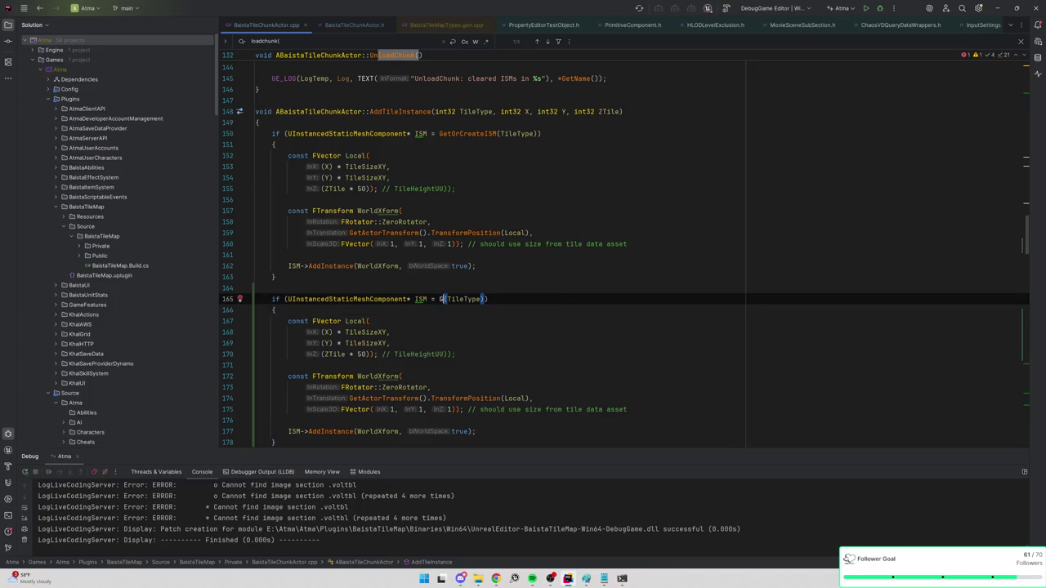
pyautogui.write('Su')
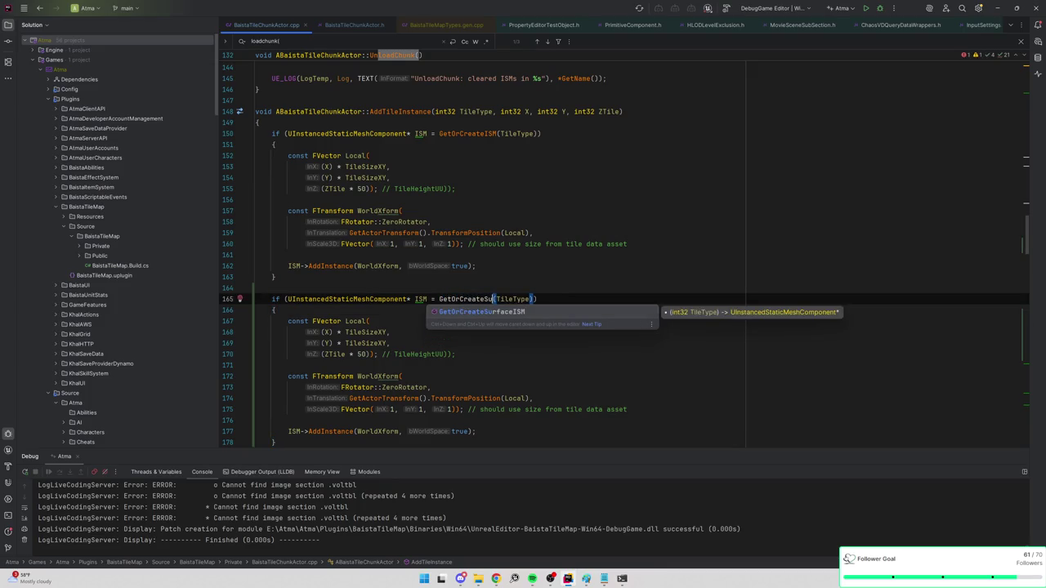
pyautogui.press('Escape')
pyautogui.write('rfaceISM')
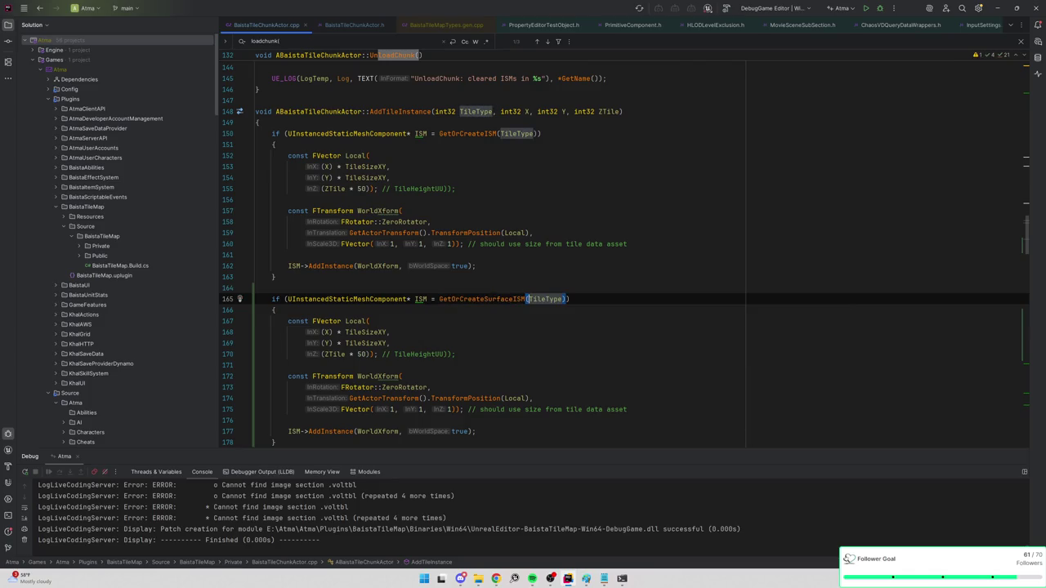
pyautogui.hotkey('ctrl', 'b')
pyautogui.scroll(-7, 624, 250)
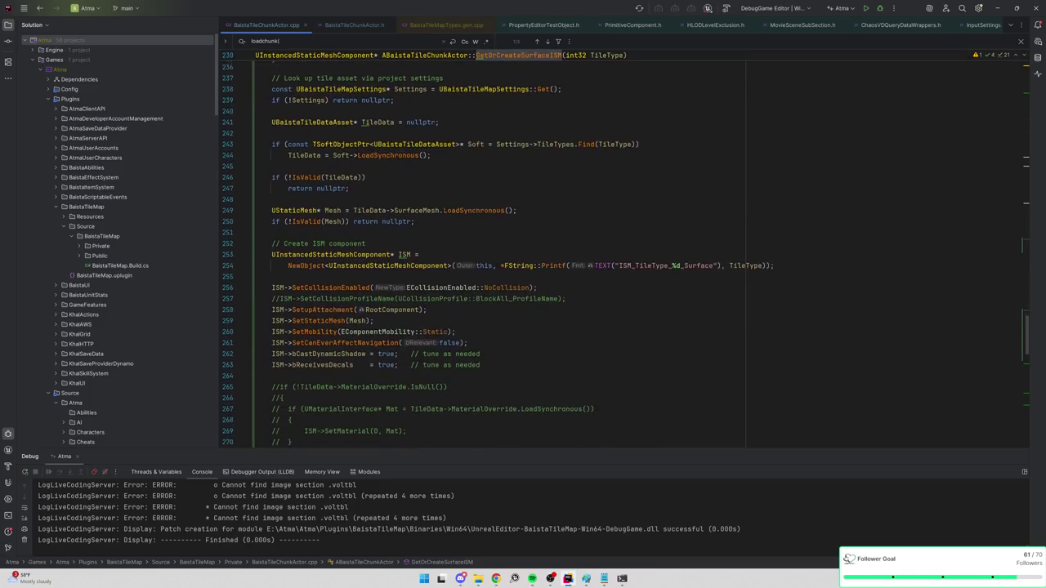
pyautogui.hotkey('ctrl', 'alt', 'Left')
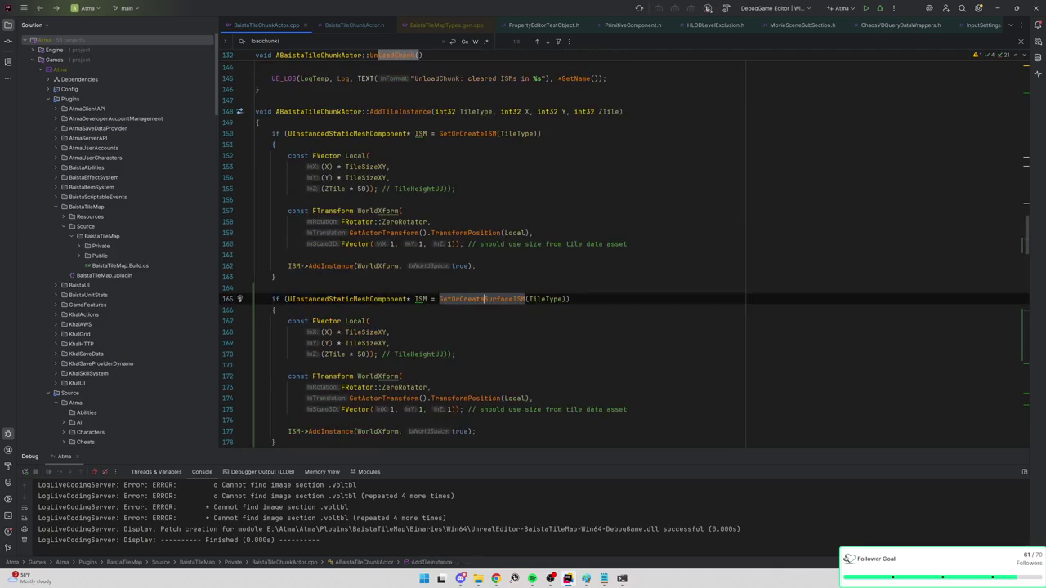
pyautogui.scroll(-2, 625, 250)
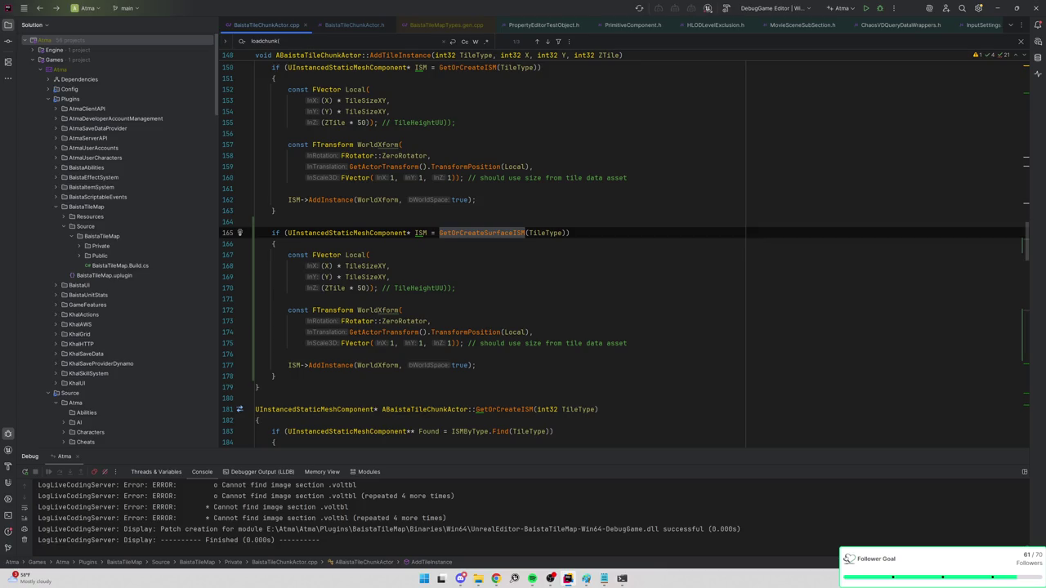
# Set the copy's Z offset to ((ZTile + 1) * TileHeightUU), replacing the 50 multiplier
pyautogui.click(335, 288)
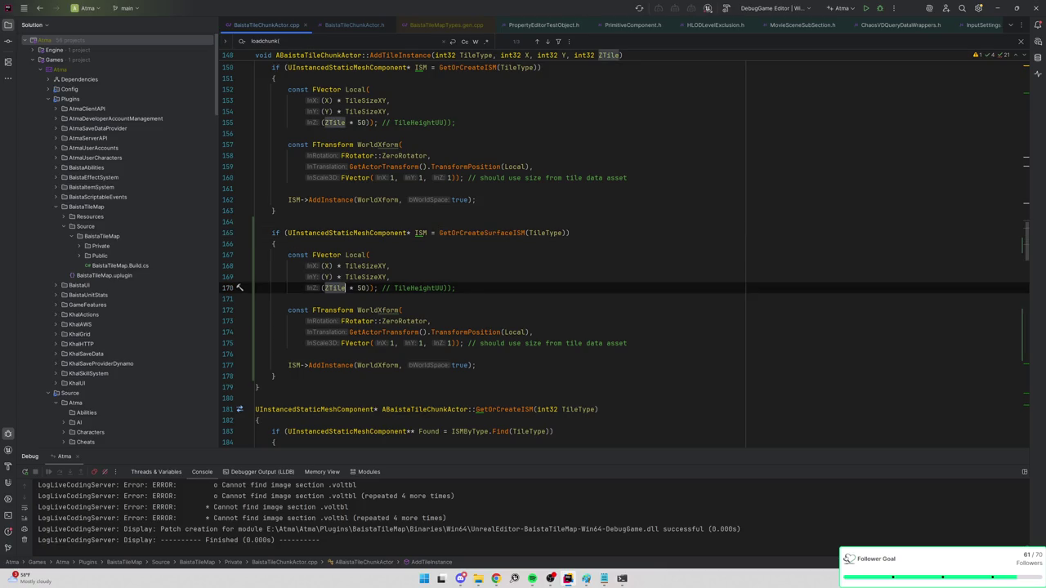
pyautogui.write('+ 1)')
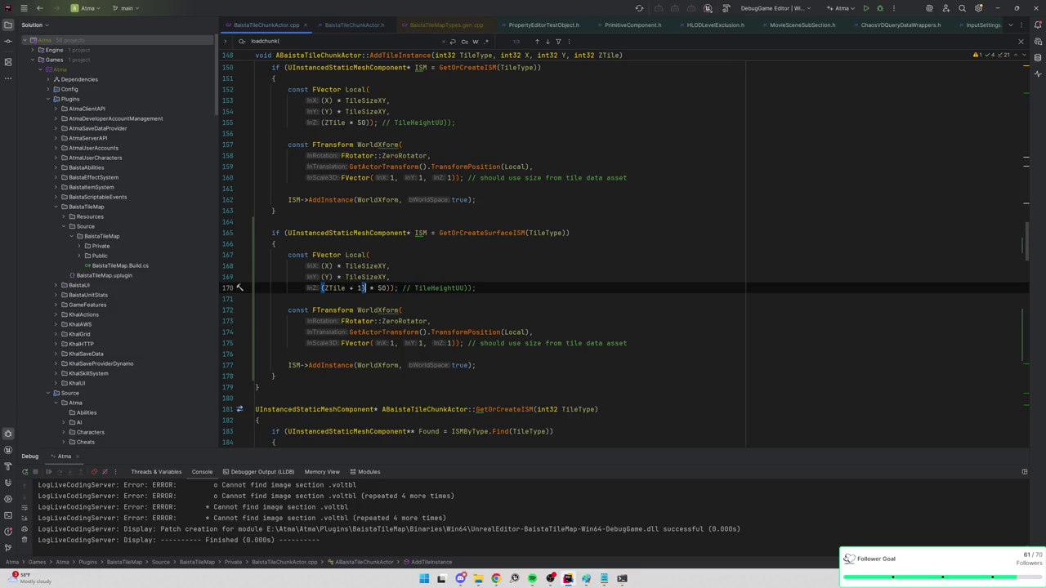
pyautogui.click(326, 287)
pyautogui.write('(')
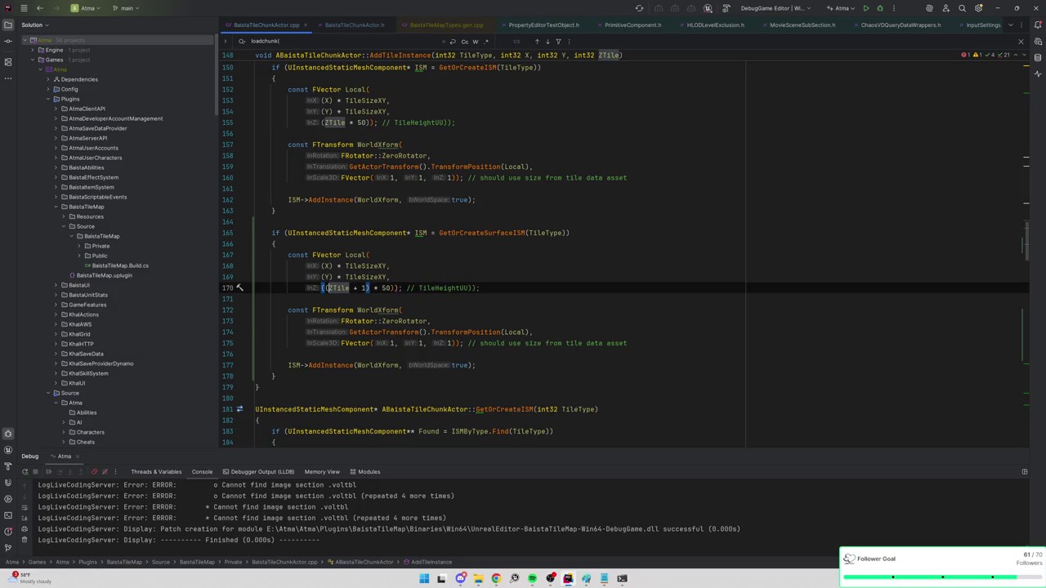
pyautogui.doubleClick(444, 287)
pyautogui.hotkey('ctrl', 'c')
pyautogui.doubleClick(385, 287)
pyautogui.hotkey('ctrl', 'v')
pyautogui.hotkey('ctrl', 'shift', 'Right')
pyautogui.hotkey('ctrl', 'shift', 'Right')
pyautogui.hotkey('ctrl', 'shift', 'Right')
pyautogui.press('Delete')
pyautogui.press('End')
# Remove the stale comment on line 155, add '// Adding 1 for placing things on the surface', and start debugging
pyautogui.scroll(1, 624, 249)
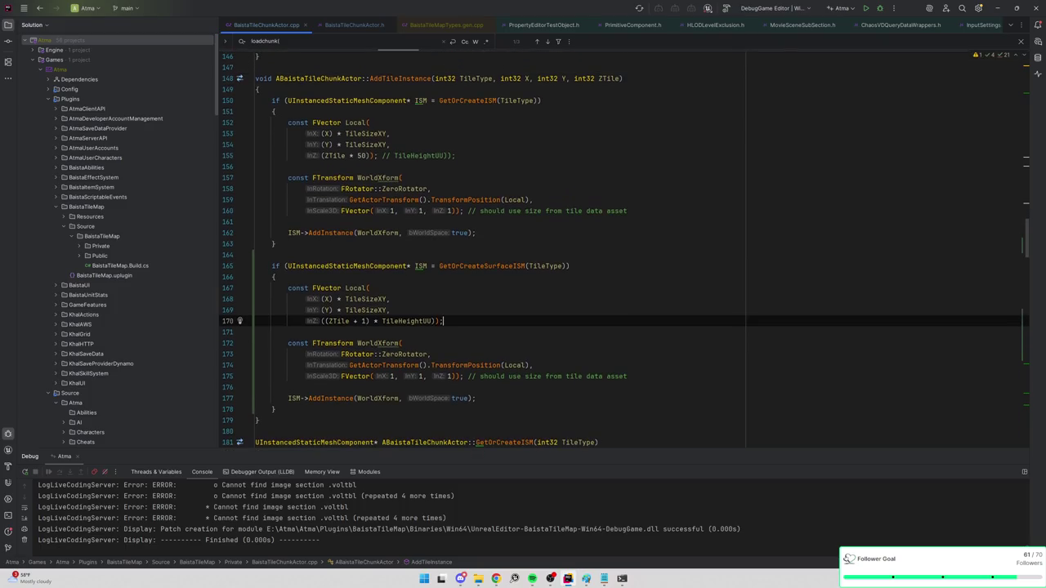
pyautogui.click(377, 155)
pyautogui.hotkey('shift', 'End')
pyautogui.press('Delete')
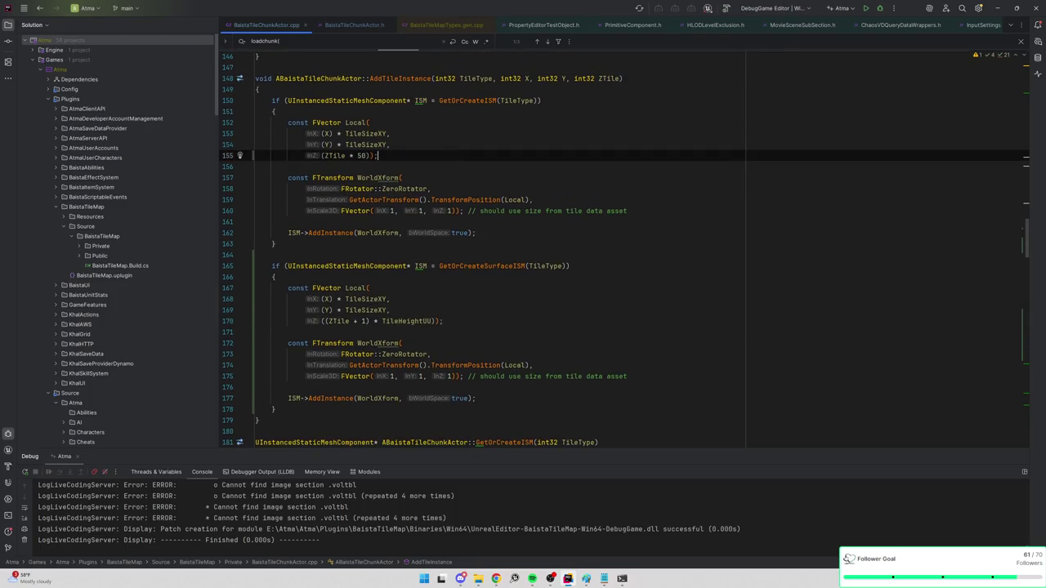
pyautogui.click(443, 321)
pyautogui.write('// Adding 1 for placing things on the surface')
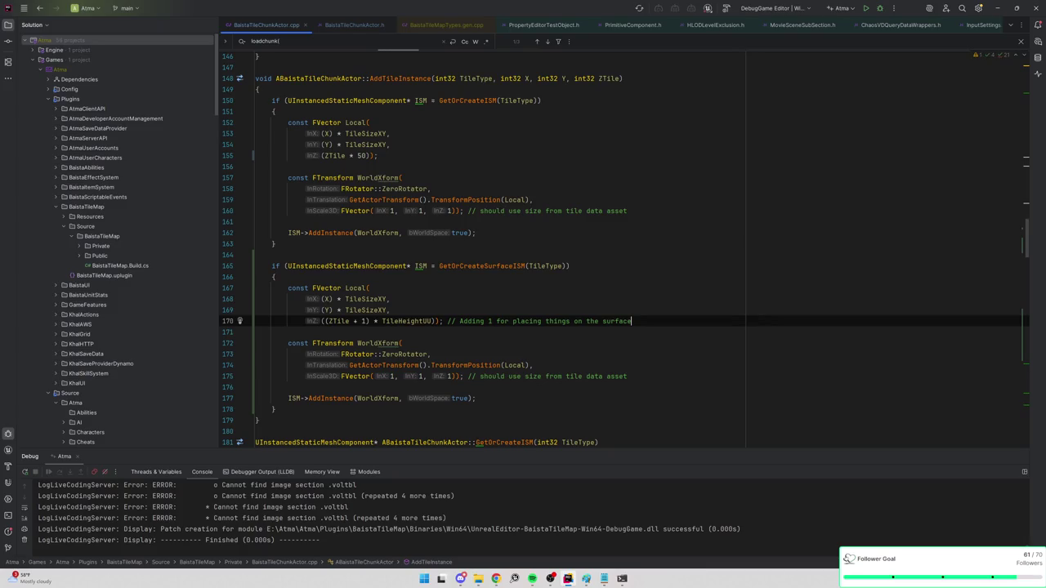
pyautogui.click(881, 10)
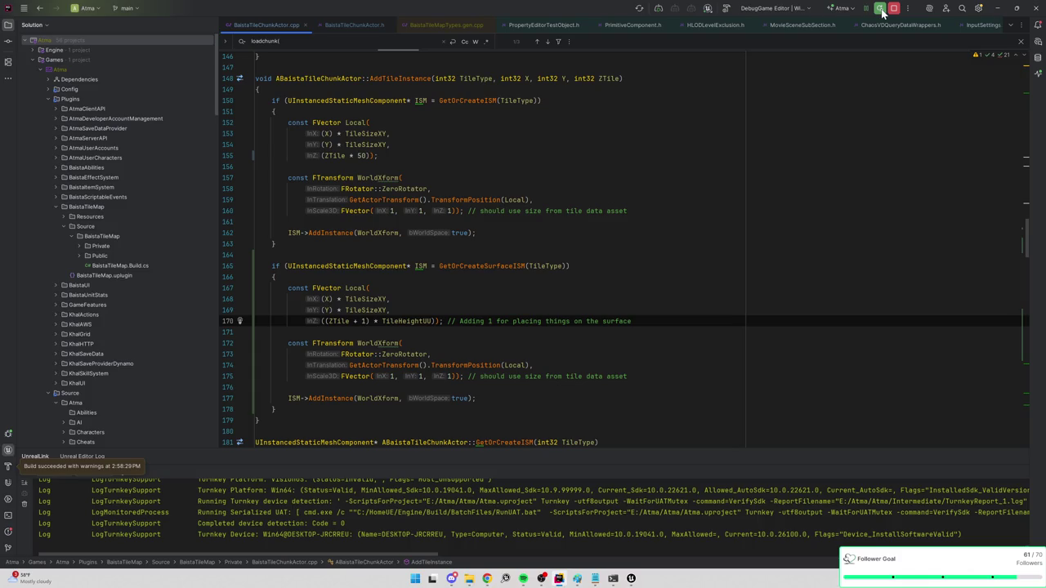
# After the debug build finishes, bring up the open Unreal editor windows from the taskbar
pyautogui.click(631, 578)
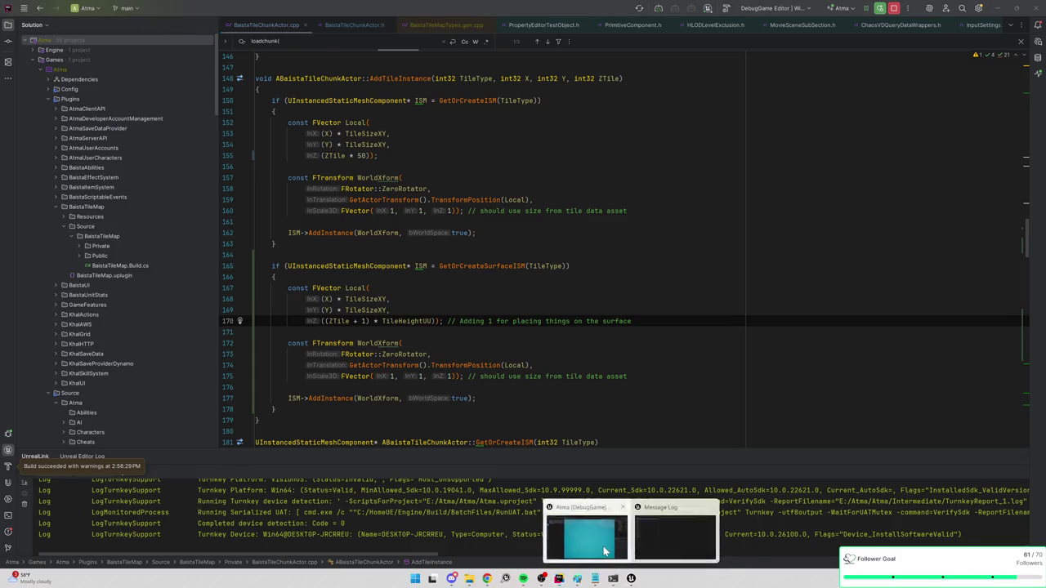
# Close Unreal's Message Log and run a brief Play In Editor test of MAP_Empty_WP
pyautogui.click(604, 552)
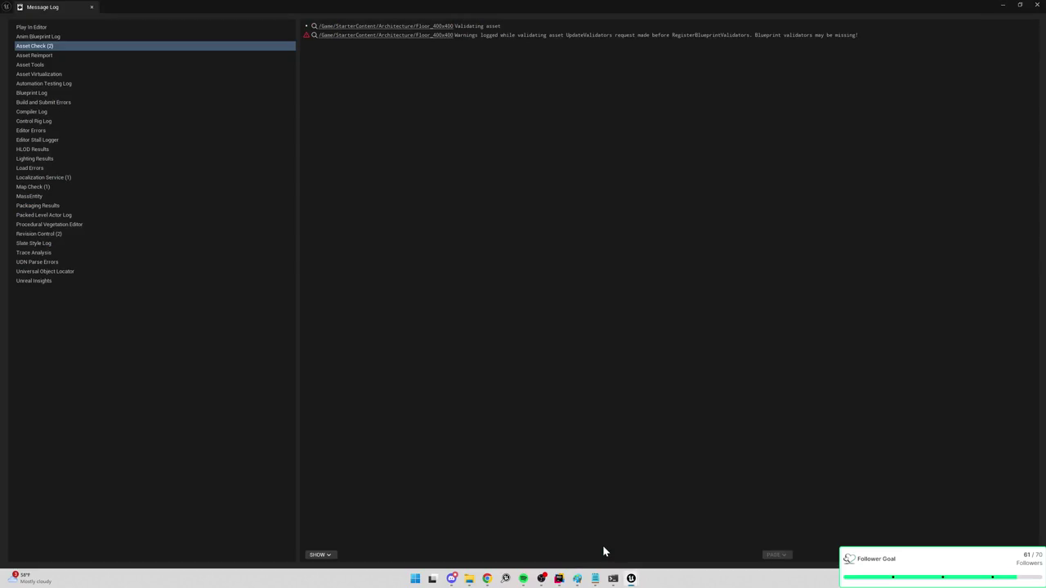
pyautogui.click(1038, 6)
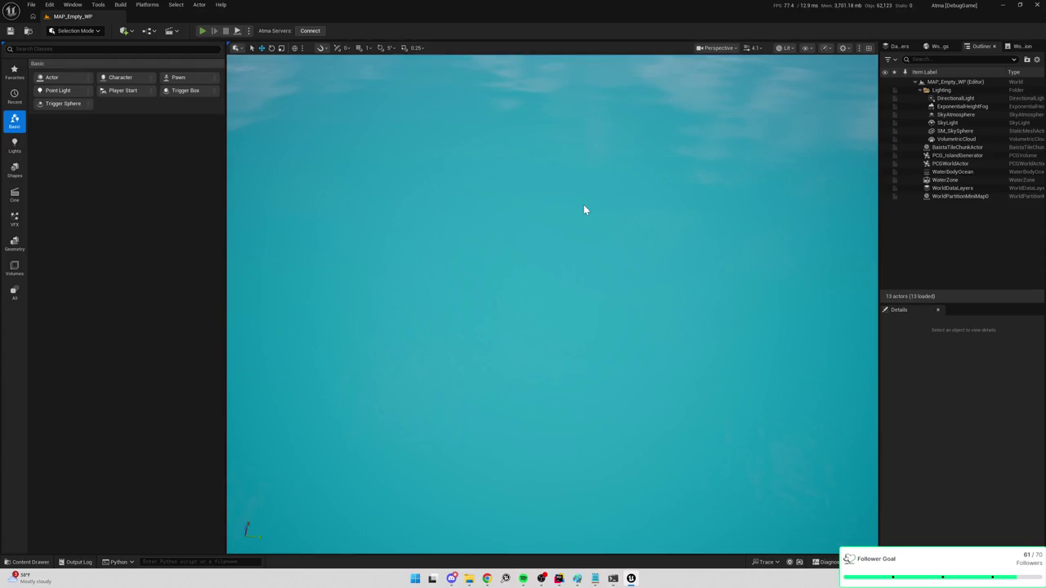
pyautogui.hotkey('alt', 'p')
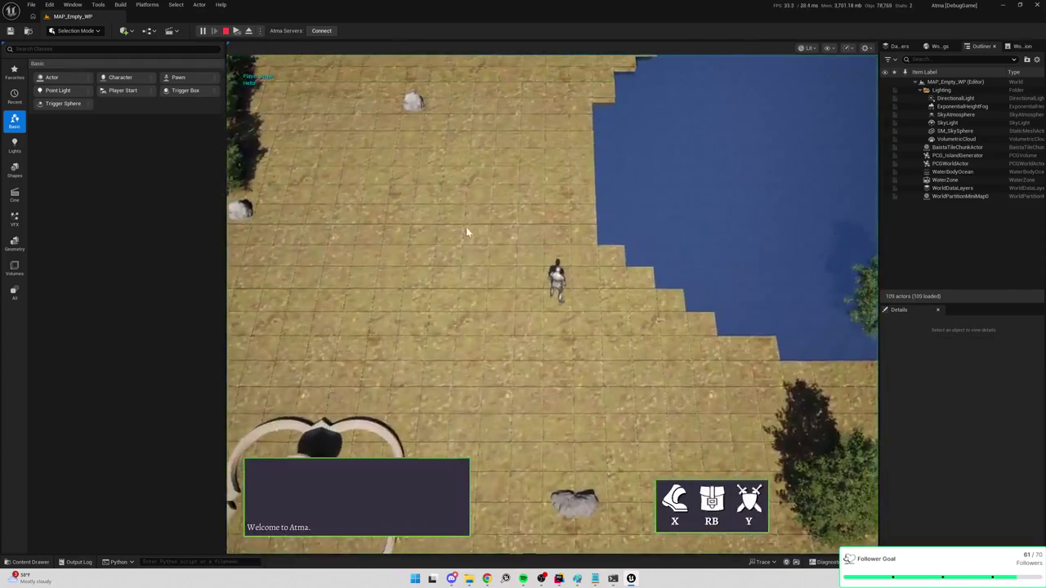
pyautogui.press('Escape')
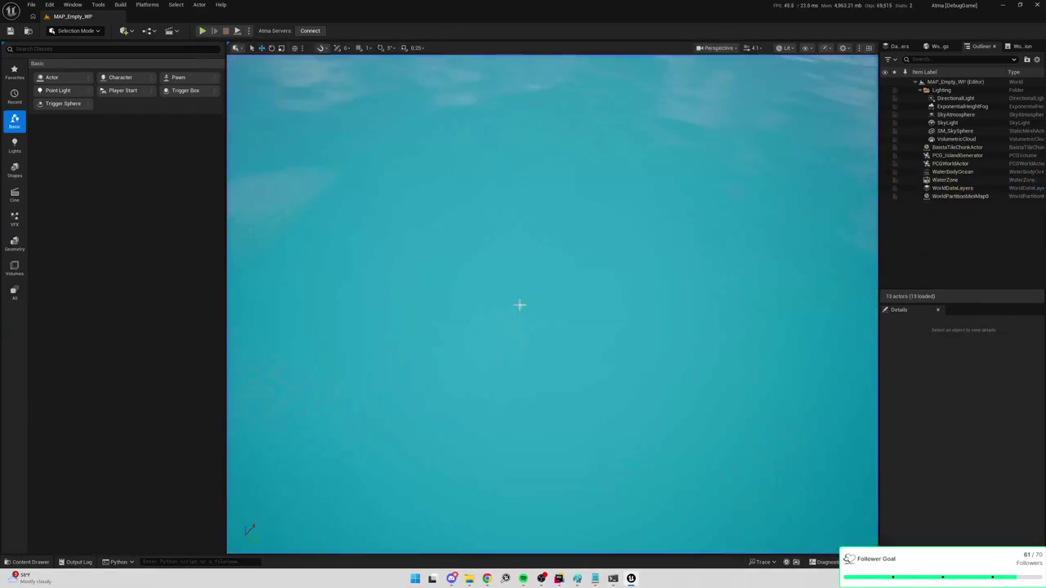
# Search the Content Drawer for grass and open the M_Tile_Cube material
pyautogui.hotkey('ctrl', 'space')
pyautogui.write('grass')
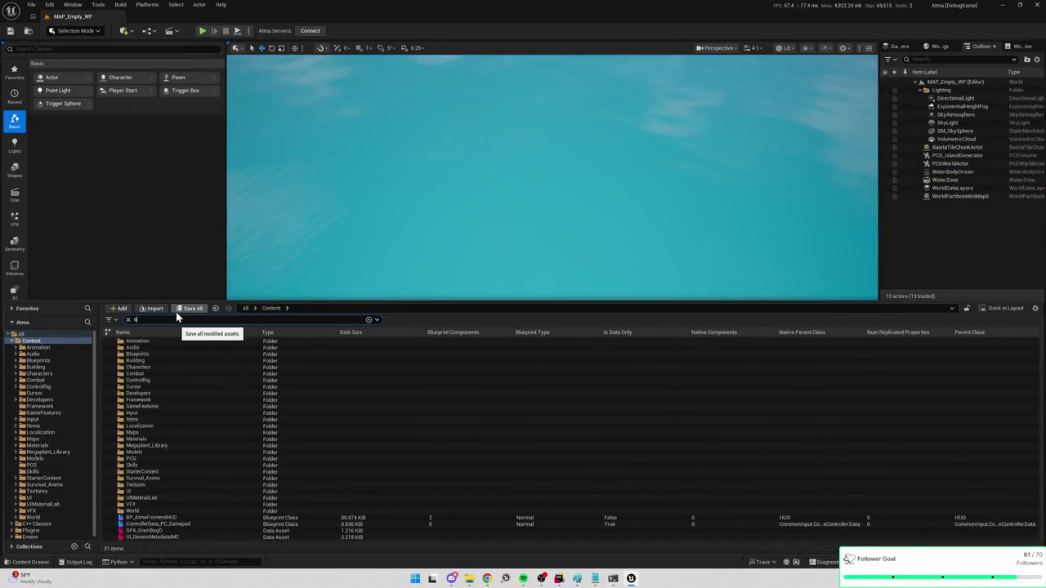
pyautogui.click(270, 407)
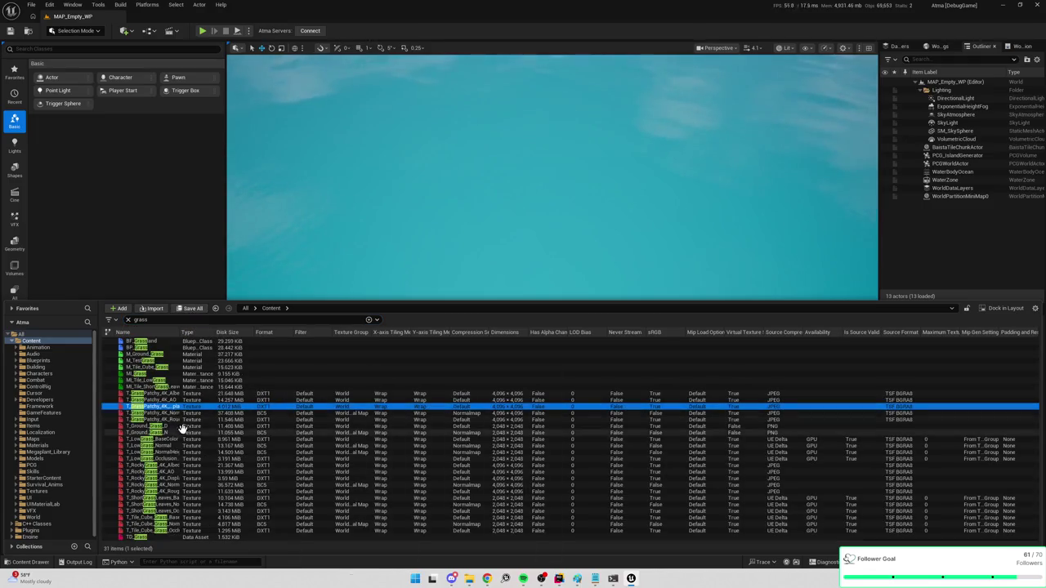
pyautogui.doubleClick(160, 368)
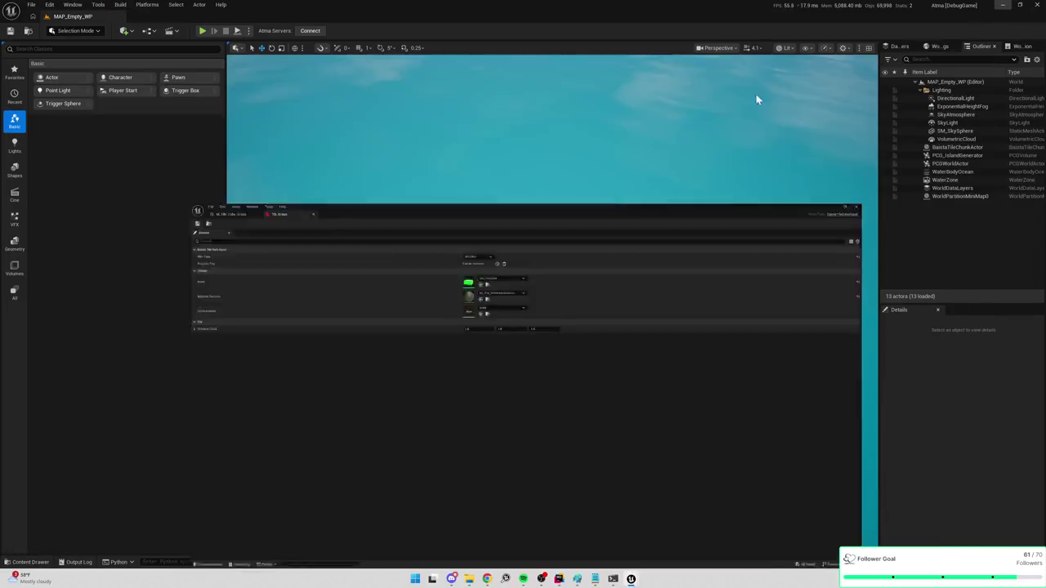
# Search MAP_Mo, open the MAP_Modeling level, and close the Map Check log
pyautogui.press('BackSpace')
pyautogui.write('MAP_Mo')
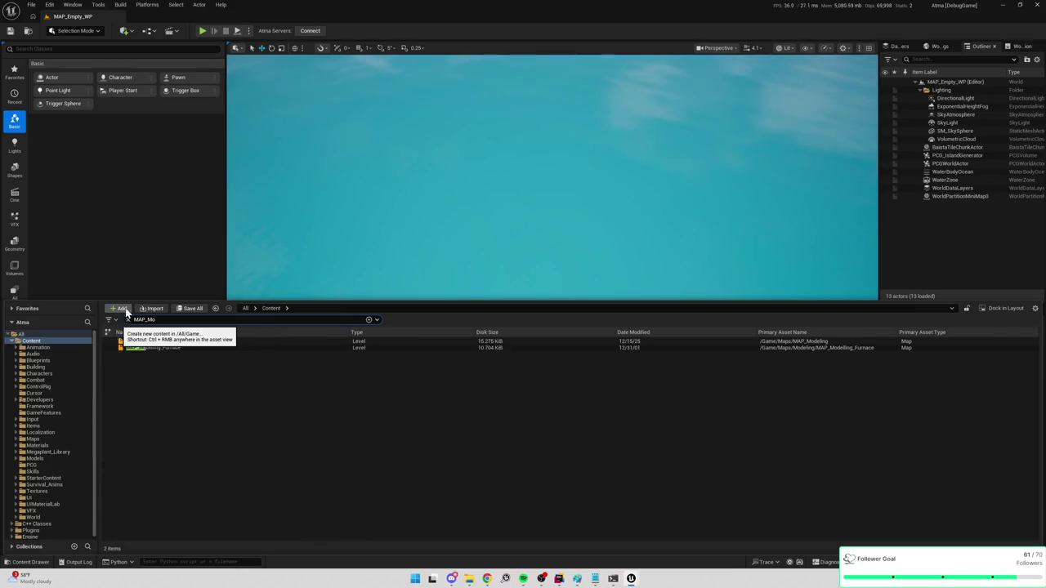
pyautogui.click(169, 340)
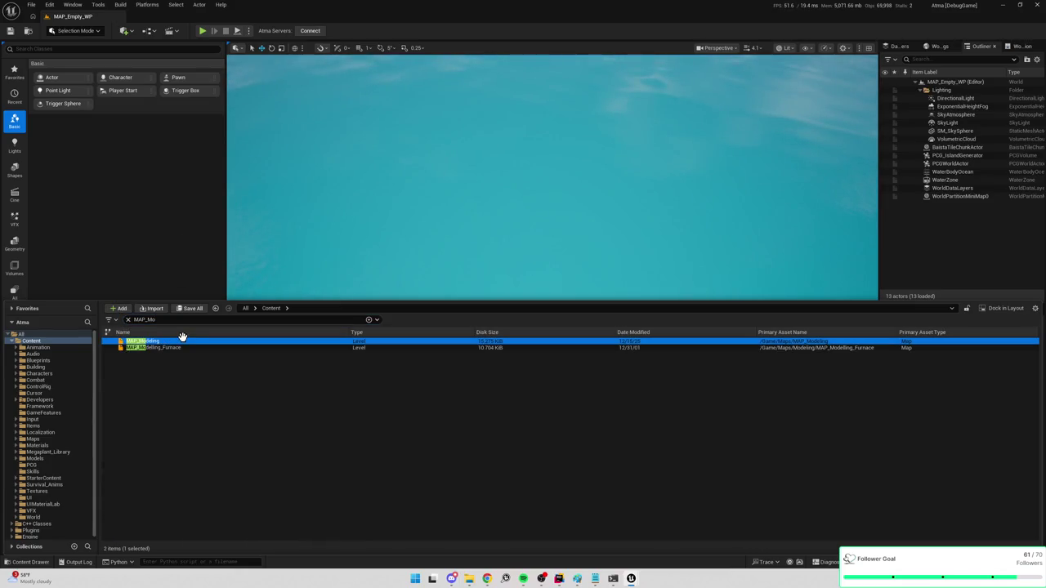
pyautogui.doubleClick(184, 341)
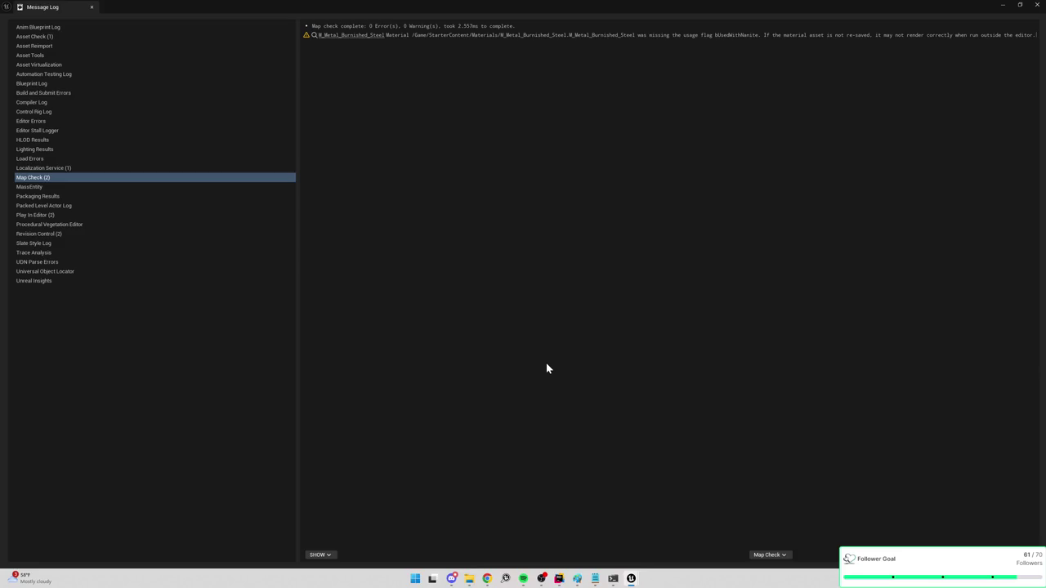
pyautogui.click(1036, 6)
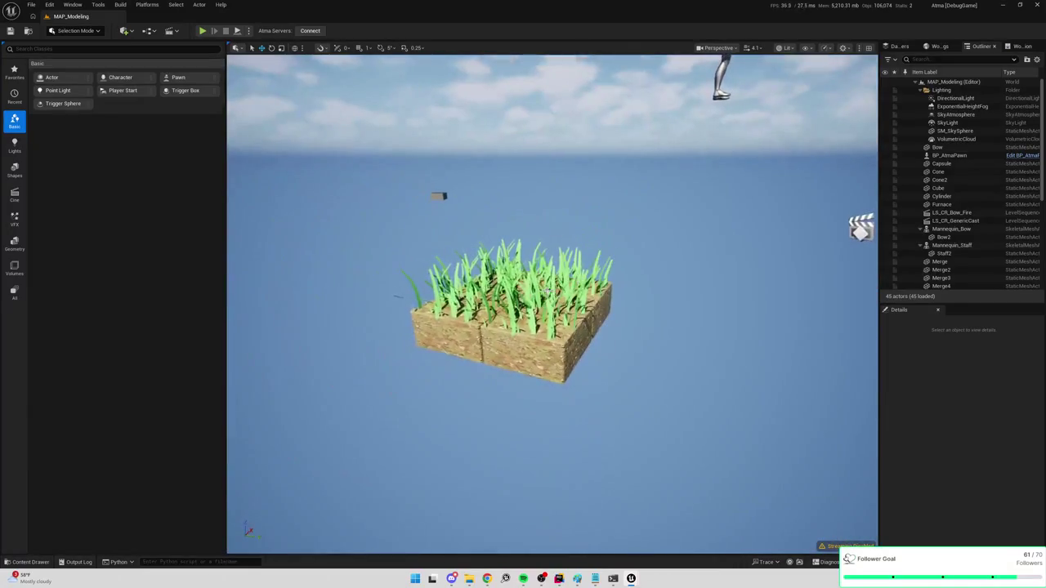
# Duplicate Merge2's merged mesh asset and name the copy SM_GrassClump
pyautogui.click(555, 296)
pyautogui.click(517, 308)
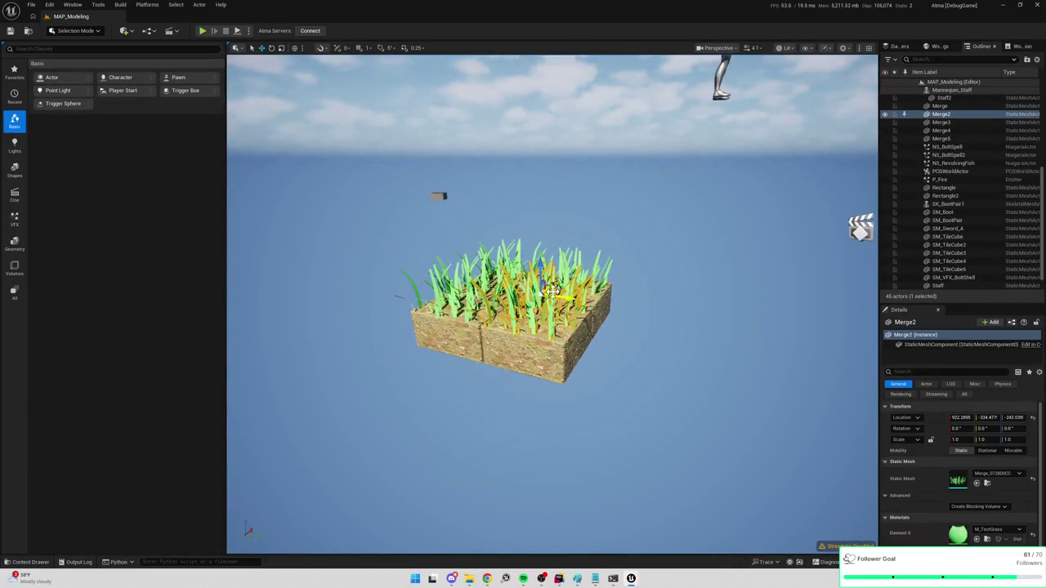
pyautogui.click(988, 484)
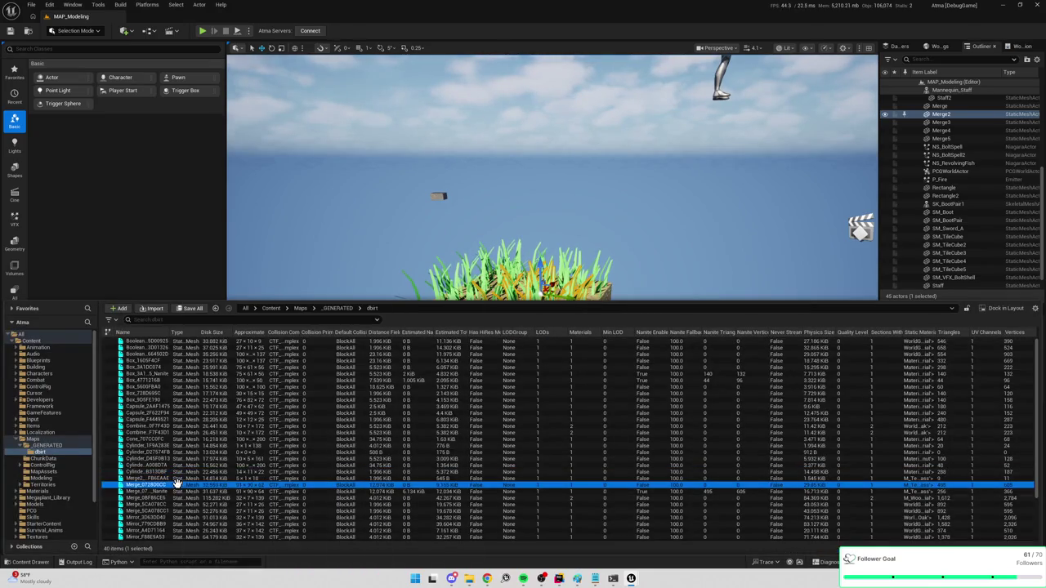
pyautogui.hotkey('ctrl', 'd')
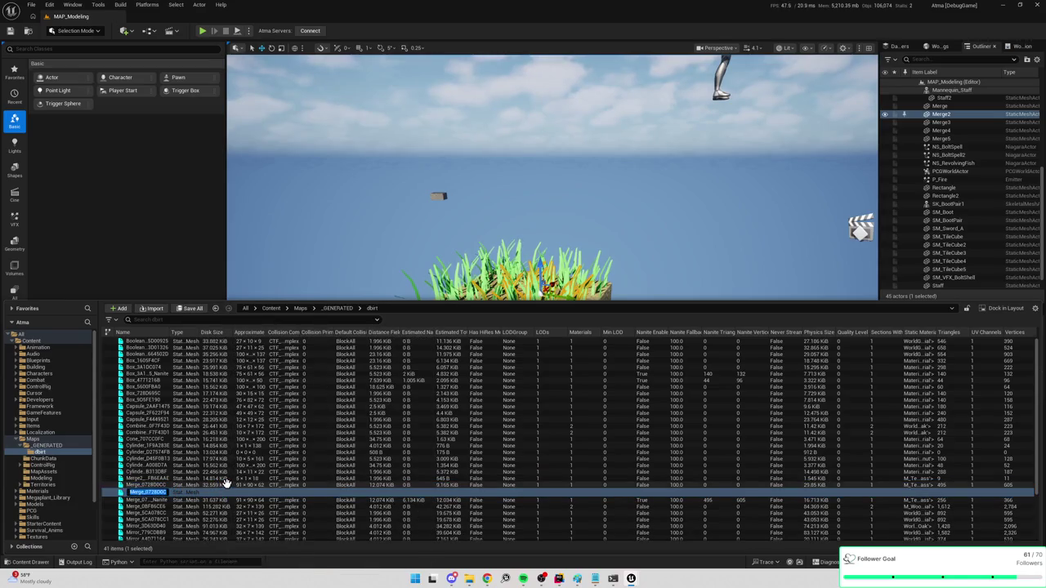
pyautogui.write('SM_GrassClump')
pyautogui.press('Return')
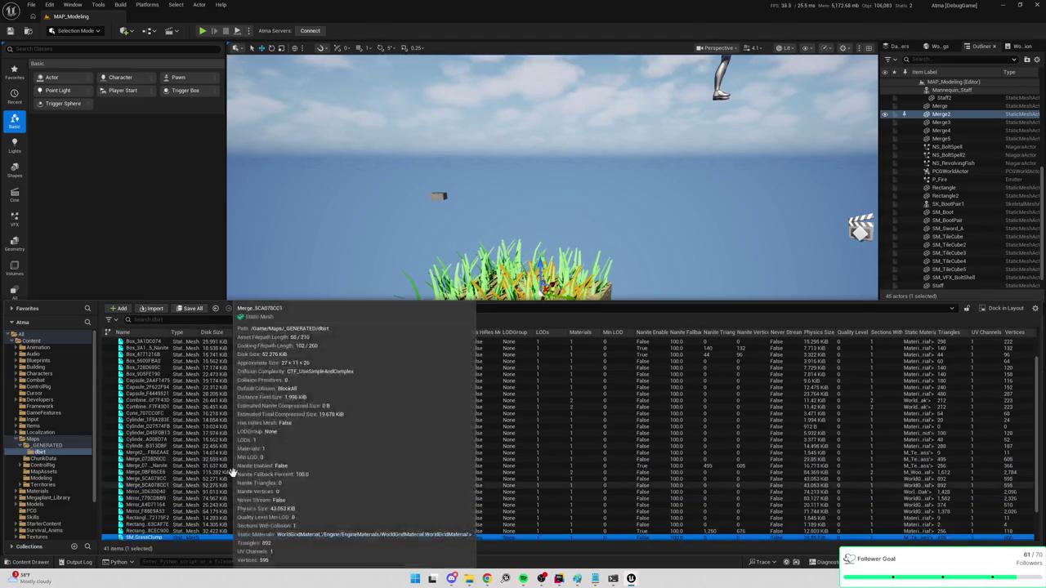
# Find SM_GrassClump in the dbrt folder and open the Models folder without moving it
pyautogui.scroll(-3, 45, 450)
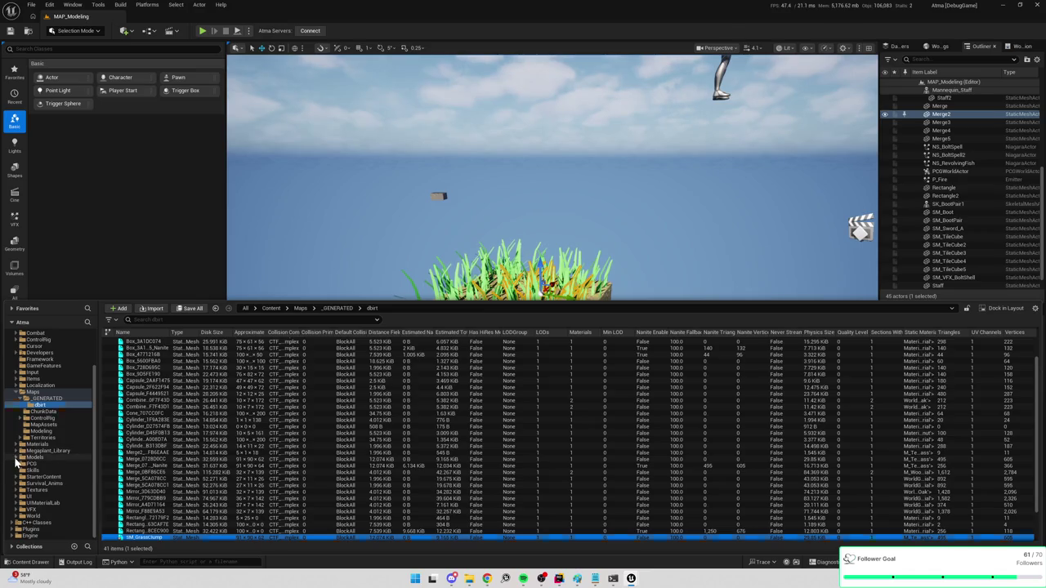
pyautogui.click(17, 458)
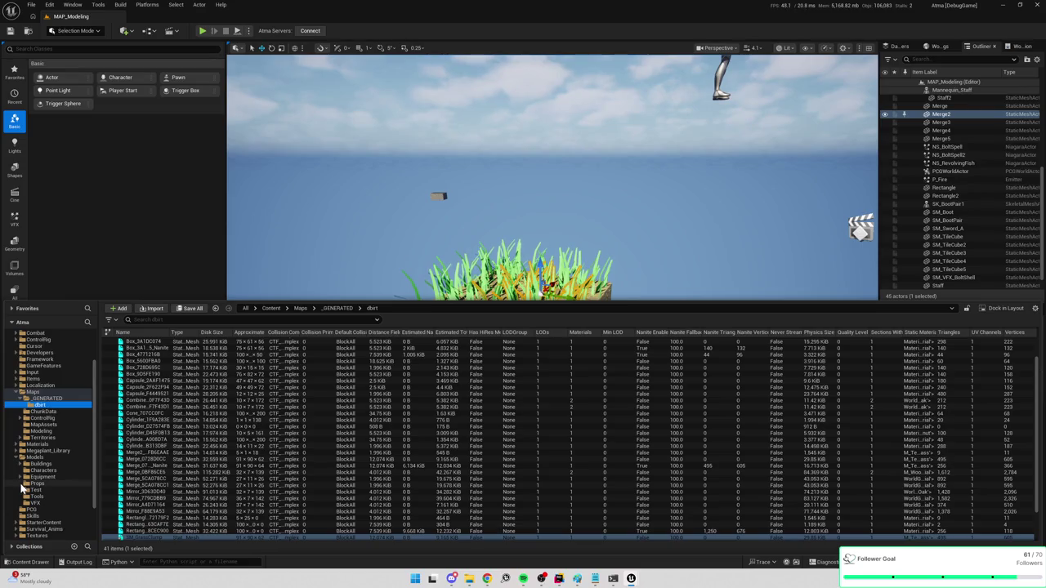
pyautogui.scroll(-2, 36, 490)
pyautogui.scroll(-2, 159, 501)
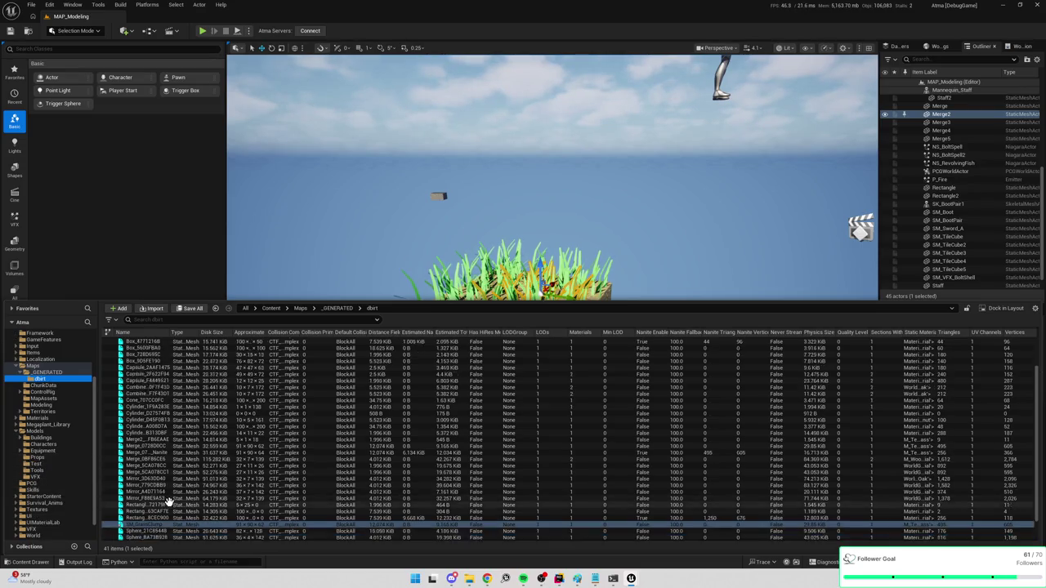
pyautogui.moveTo(146, 516)
pyautogui.mouseDown()
pyautogui.moveTo(41, 429)
pyautogui.moveTo(152, 519)
pyautogui.mouseUp()
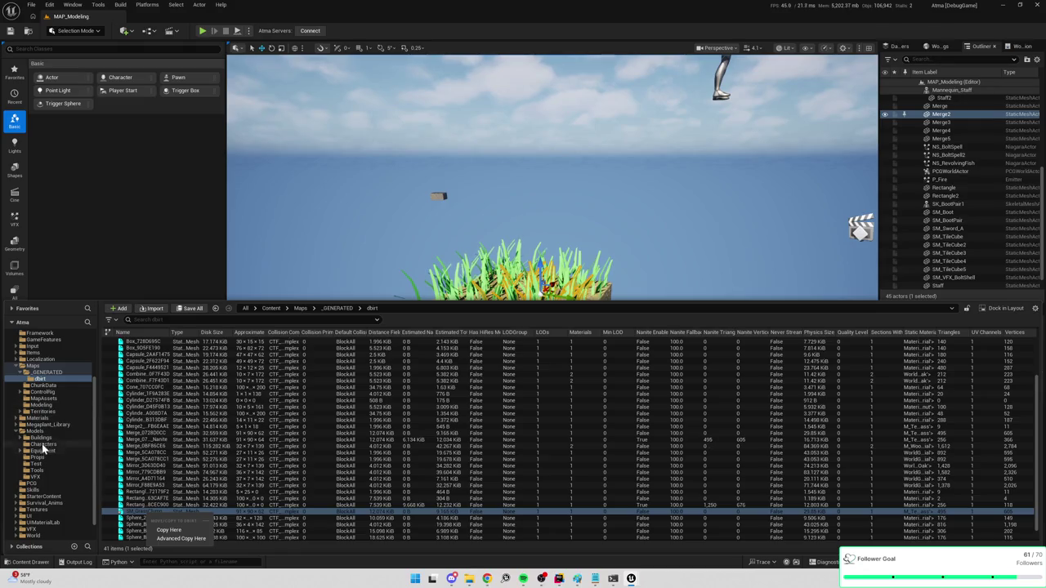
pyautogui.click(39, 431)
# Create a new folder named Environment inside Models
pyautogui.rightClick(238, 437)
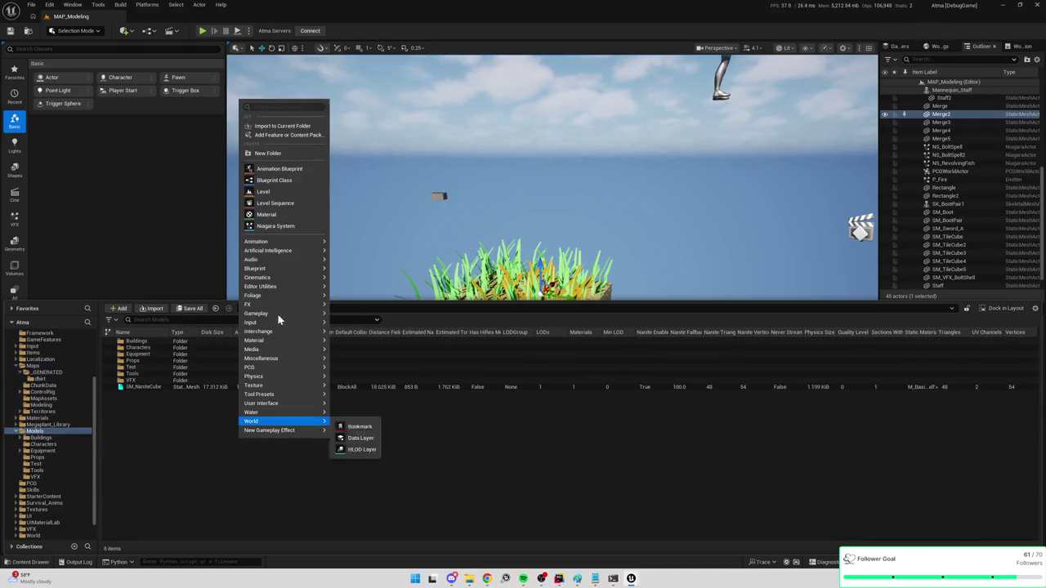
pyautogui.click(296, 153)
pyautogui.write('Environment')
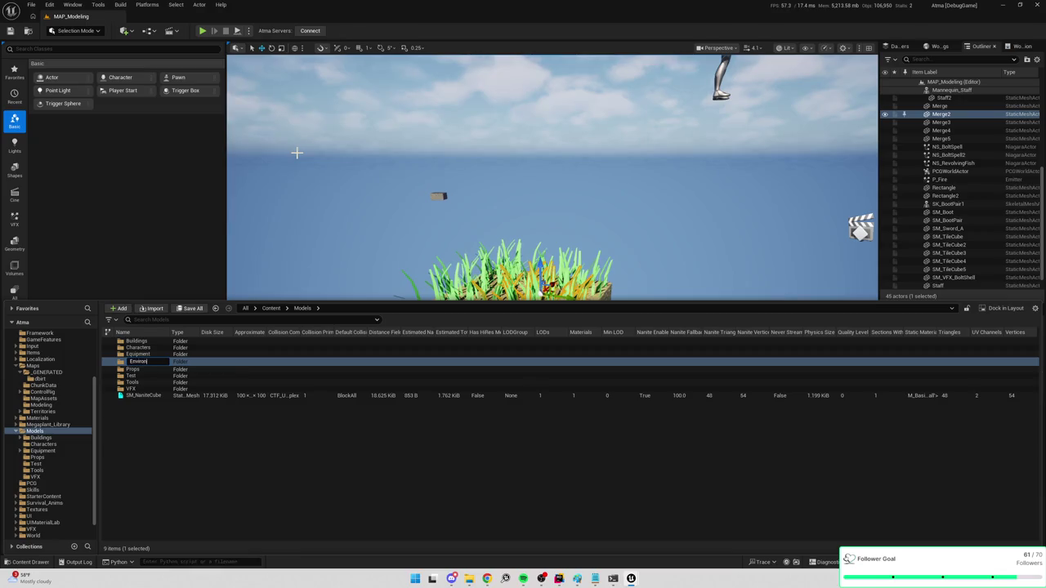
pyautogui.press('Return')
# Move SM_GrassClump from dbrt into the Environment folder and open it
pyautogui.hotkey('ctrl', 'b')
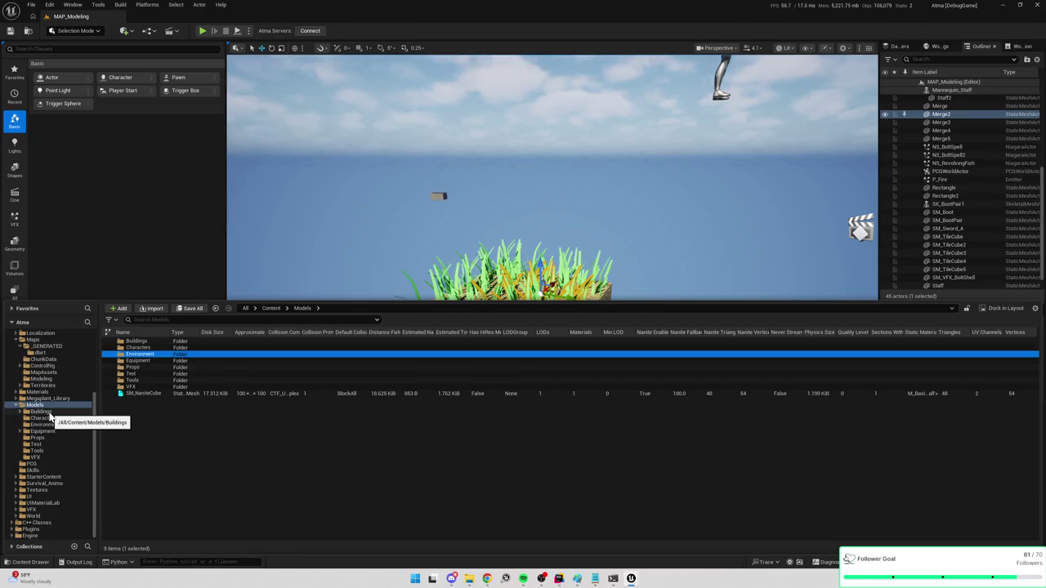
pyautogui.scroll(-1, 150, 551)
pyautogui.moveTo(135, 525)
pyautogui.mouseDown()
pyautogui.moveTo(102, 500)
pyautogui.moveTo(49, 374)
pyautogui.moveTo(39, 400)
pyautogui.moveTo(44, 436)
pyautogui.moveTo(48, 424)
pyautogui.mouseUp()
pyautogui.click(69, 442)
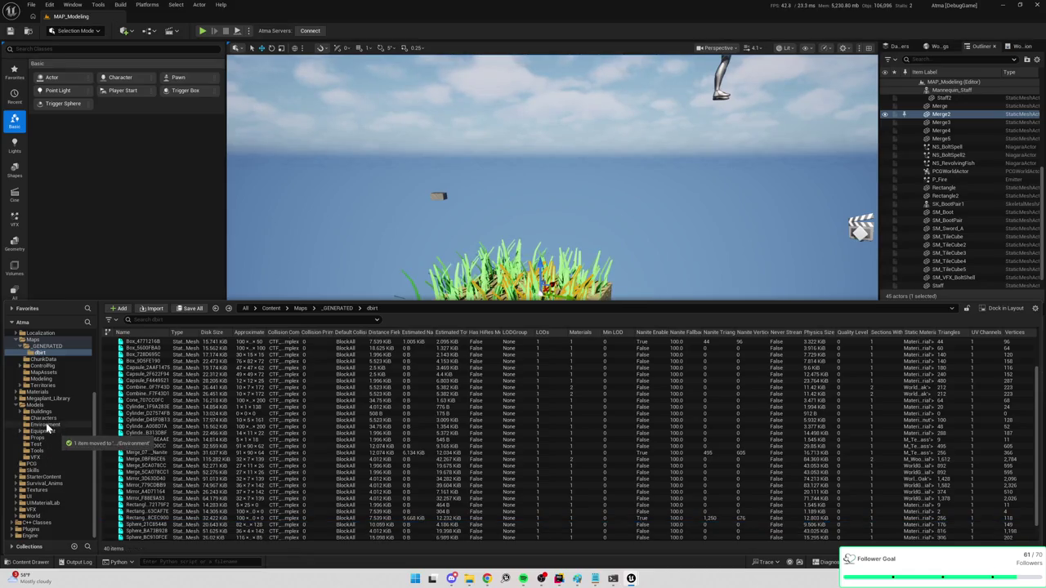
pyautogui.click(46, 425)
# Enable Nanite on SM_GrassClump from its Nanite context submenu
pyautogui.rightClick(149, 345)
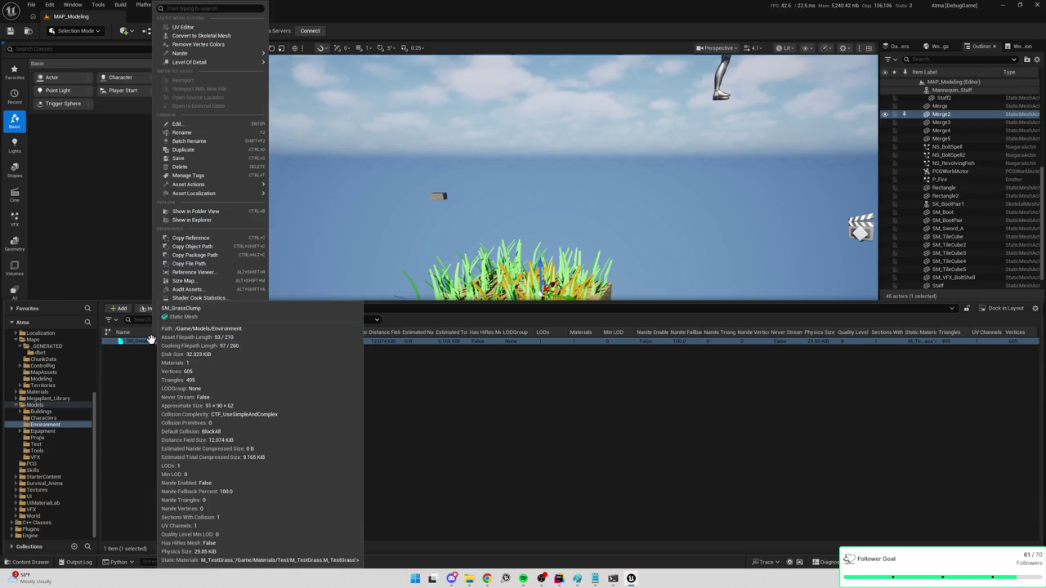
pyautogui.moveTo(235, 54)
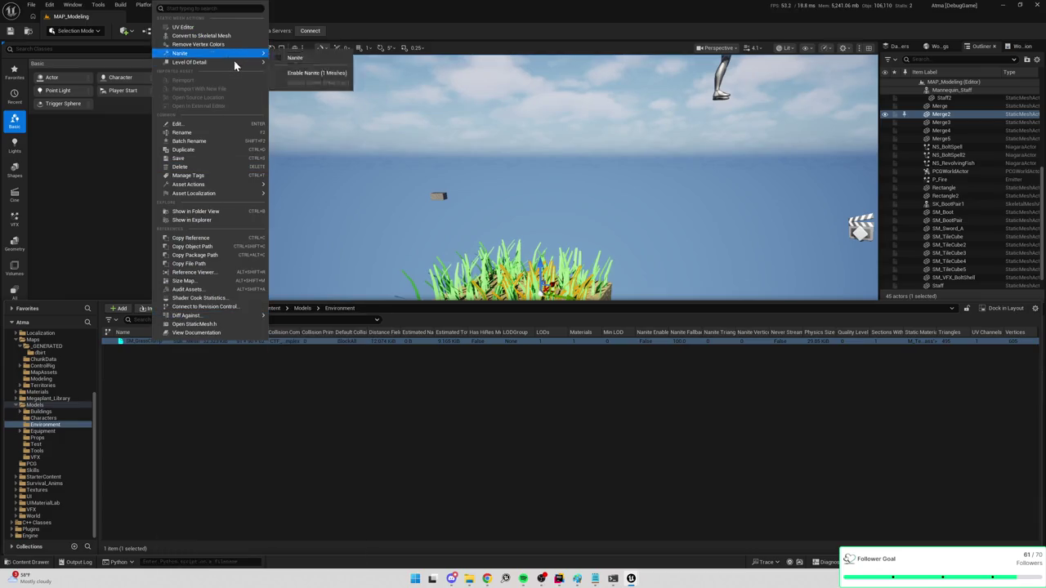
pyautogui.click(297, 75)
pyautogui.moveTo(412, 195)
pyautogui.mouseDown()
pyautogui.moveTo(457, 245)
pyautogui.moveTo(417, 255)
pyautogui.mouseUp()
# Open SM_GrassClump in the mesh editor to verify Nanite, then close it
pyautogui.hotkey('ctrl', 'space')
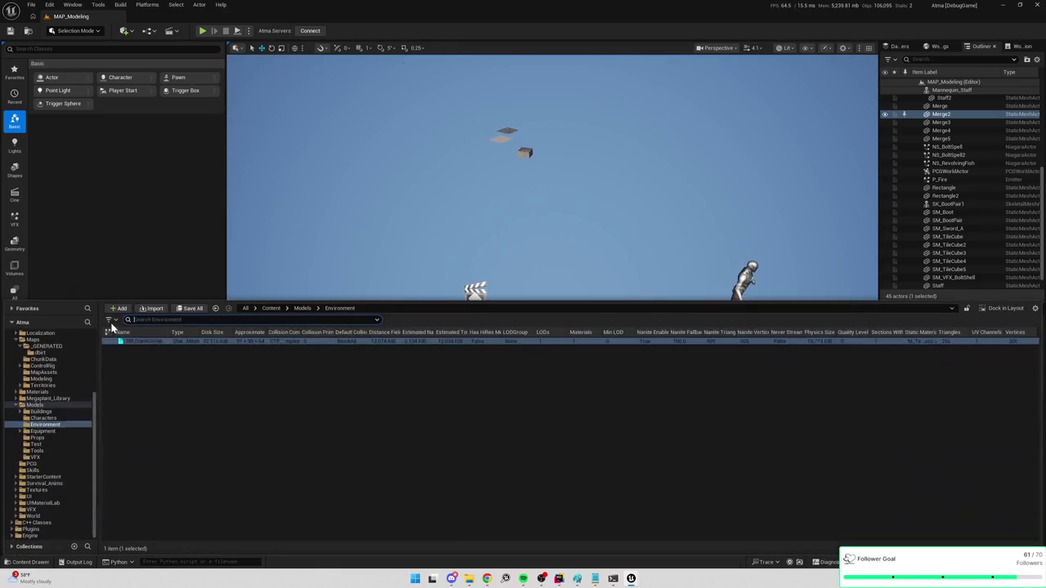
pyautogui.doubleClick(155, 341)
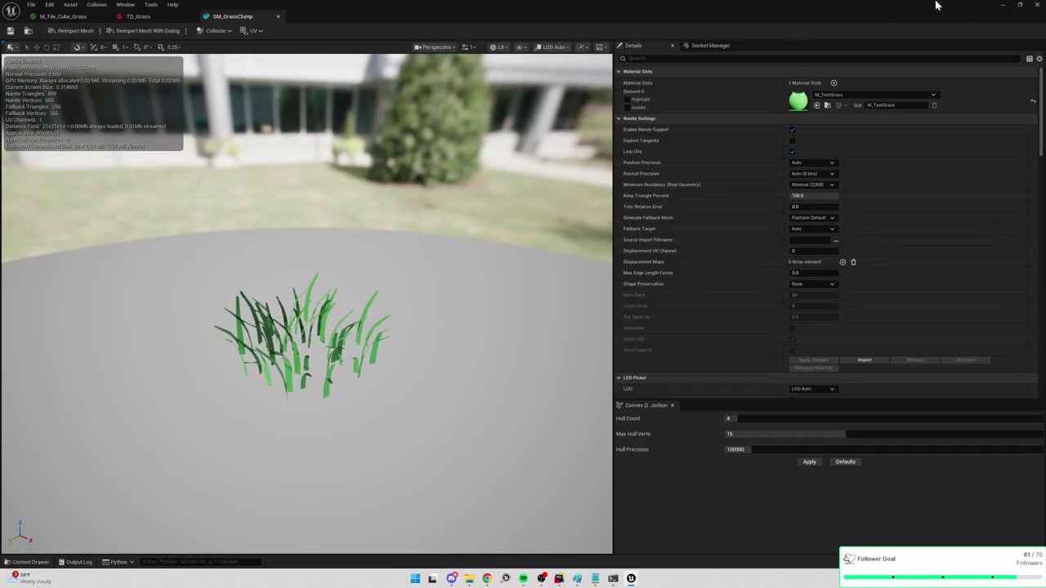
pyautogui.click(1035, 5)
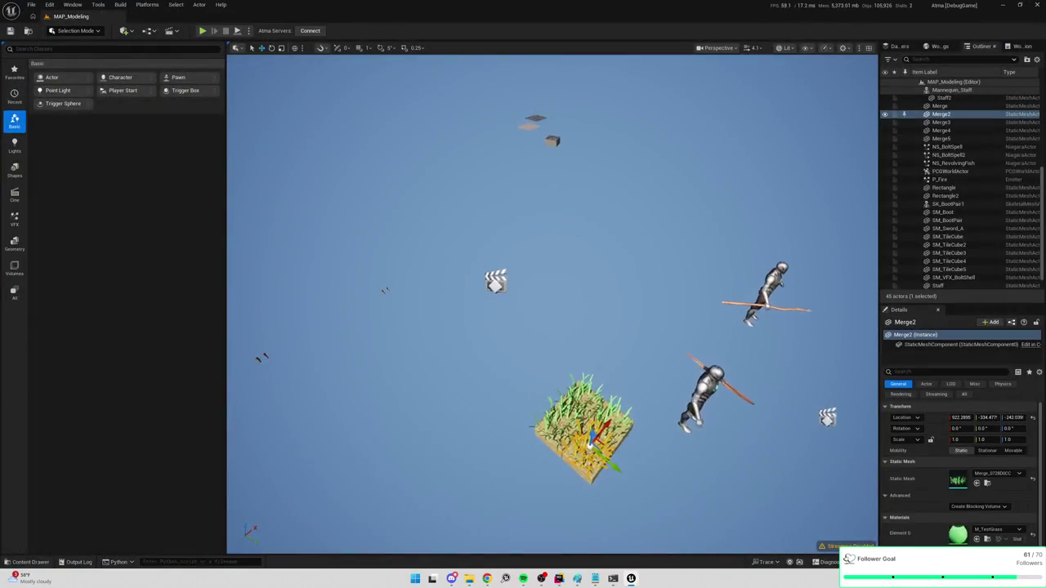
pyautogui.hotkey('ctrl', 'space')
# Load MAP_Empty_WP, then assign SM_GrassClump as TD_Grass's Surface Mesh and close the asset
pyautogui.write('MAP_Emp')
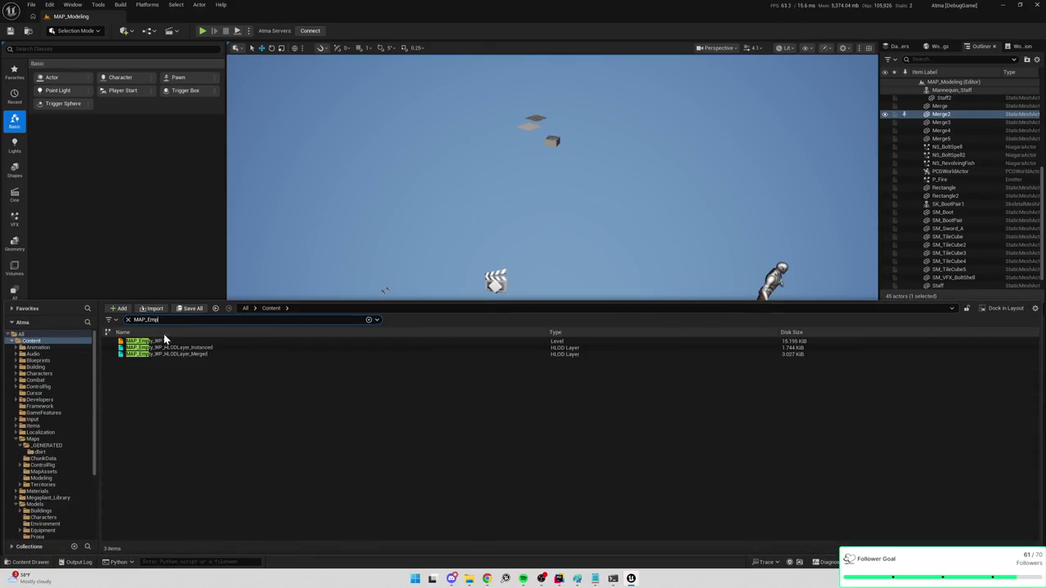
pyautogui.doubleClick(148, 339)
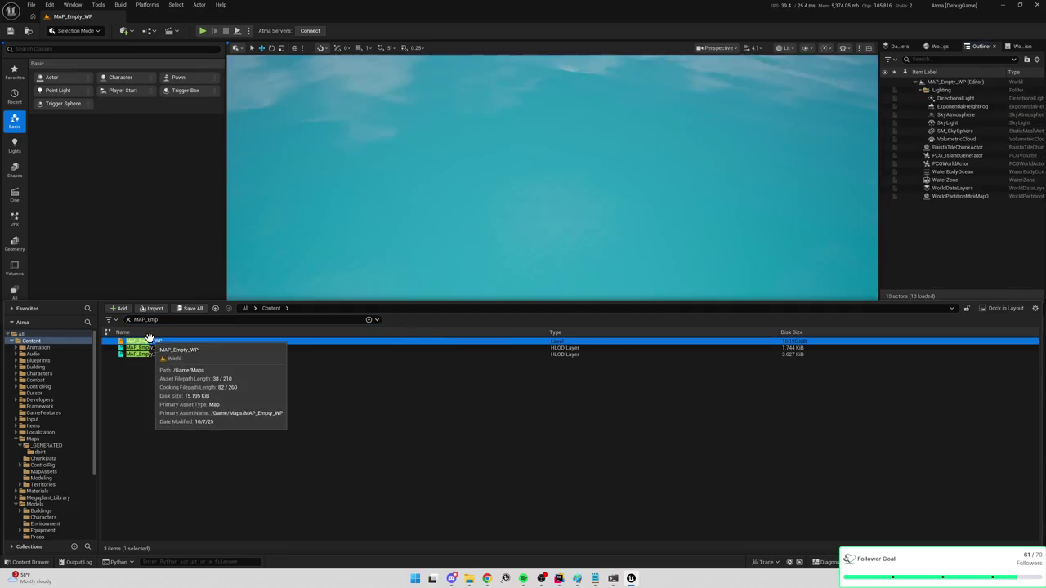
pyautogui.hotkey('ctrl', 'space')
pyautogui.hotkey('ctrl', 'a')
pyautogui.write('TD_g')
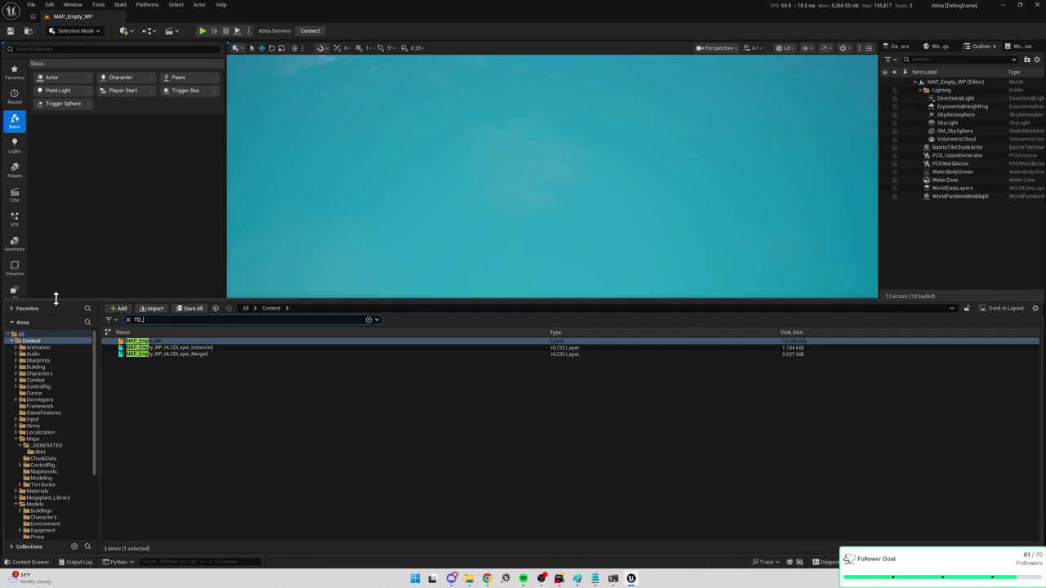
pyautogui.doubleClick(130, 341)
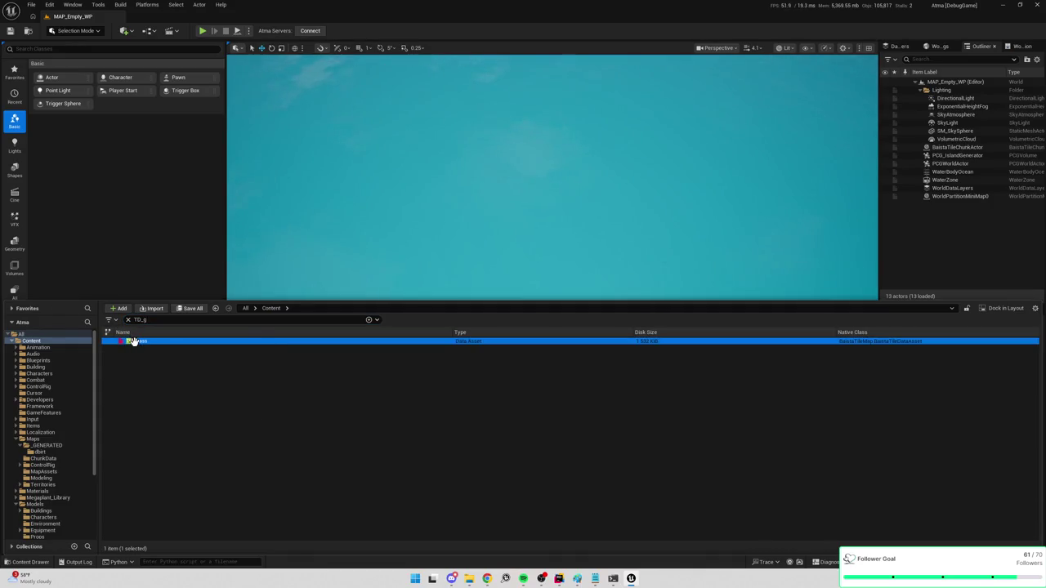
pyautogui.click(484, 160)
pyautogui.write('grass')
pyautogui.click(500, 246)
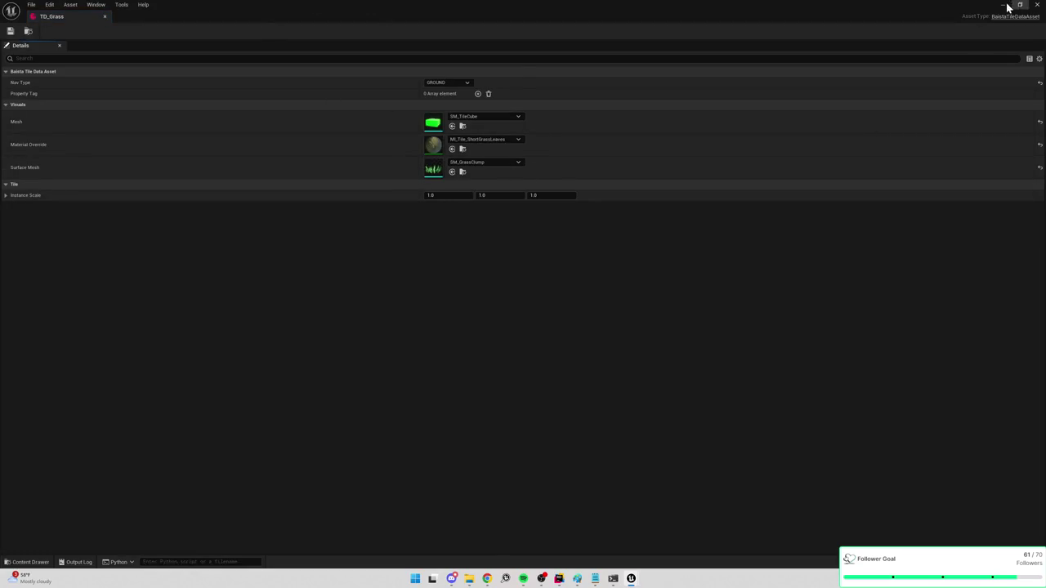
pyautogui.click(1036, 4)
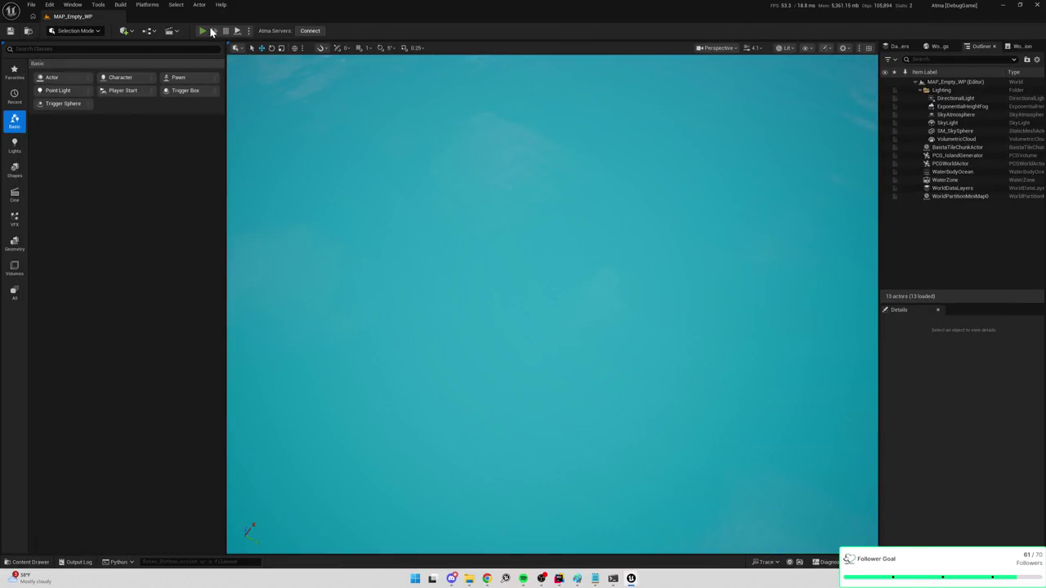
# Play-test the level, walking the character to a spot before stopping
pyautogui.click(210, 30)
pyautogui.click(474, 175)
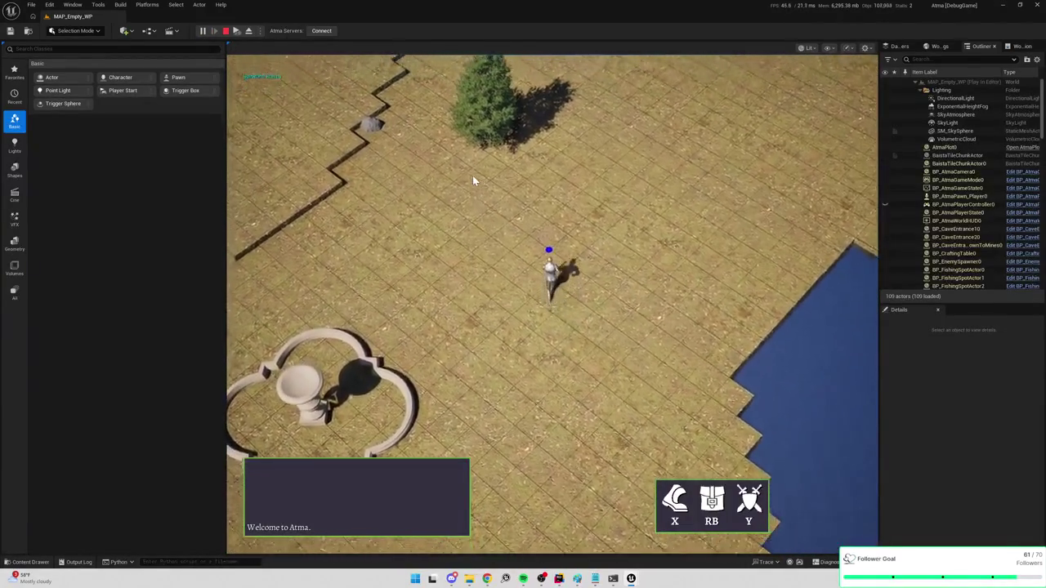
pyautogui.press('Escape')
# Review TD_Grass under Project Settings' Baista Tile Map plugin, then switch to Rider
pyautogui.click(49, 4)
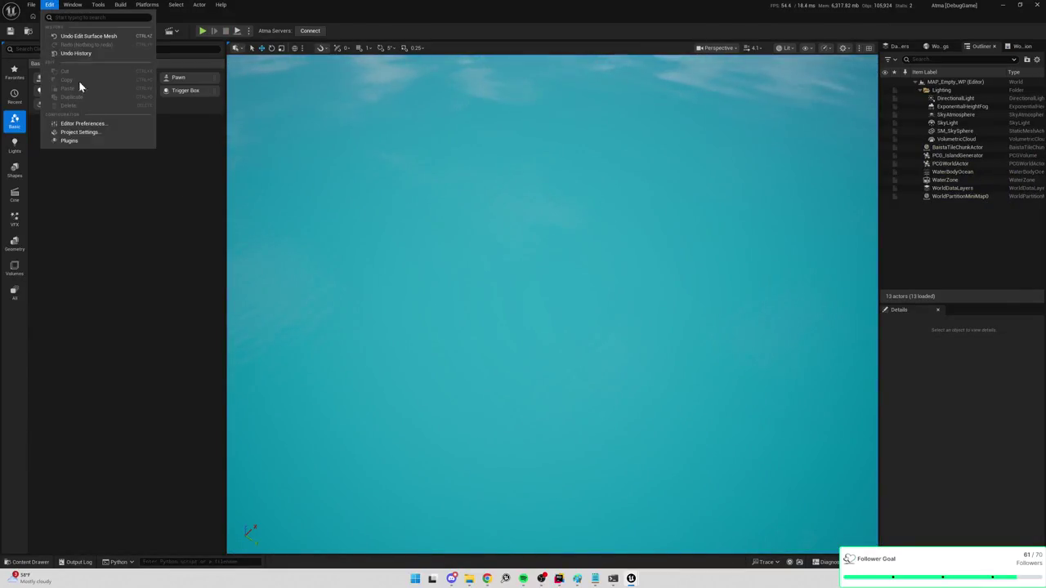
pyautogui.click(80, 132)
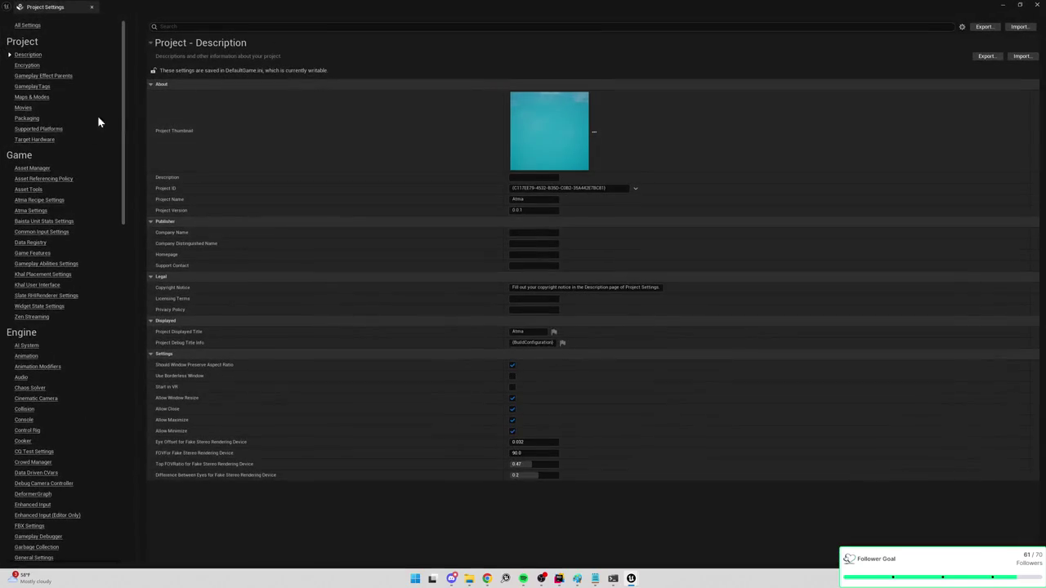
pyautogui.scroll(-20, 44, 232)
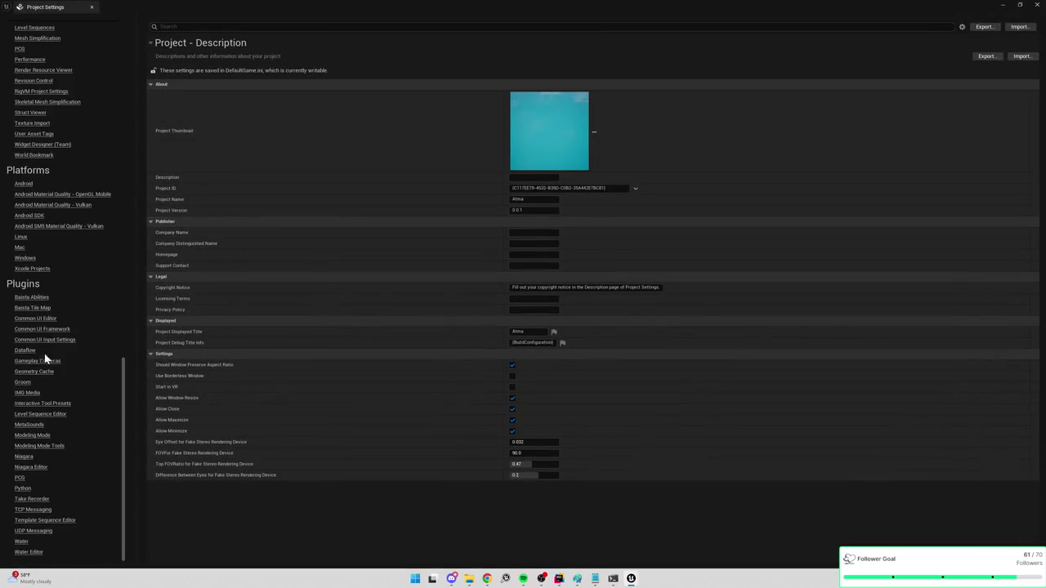
pyautogui.click(36, 308)
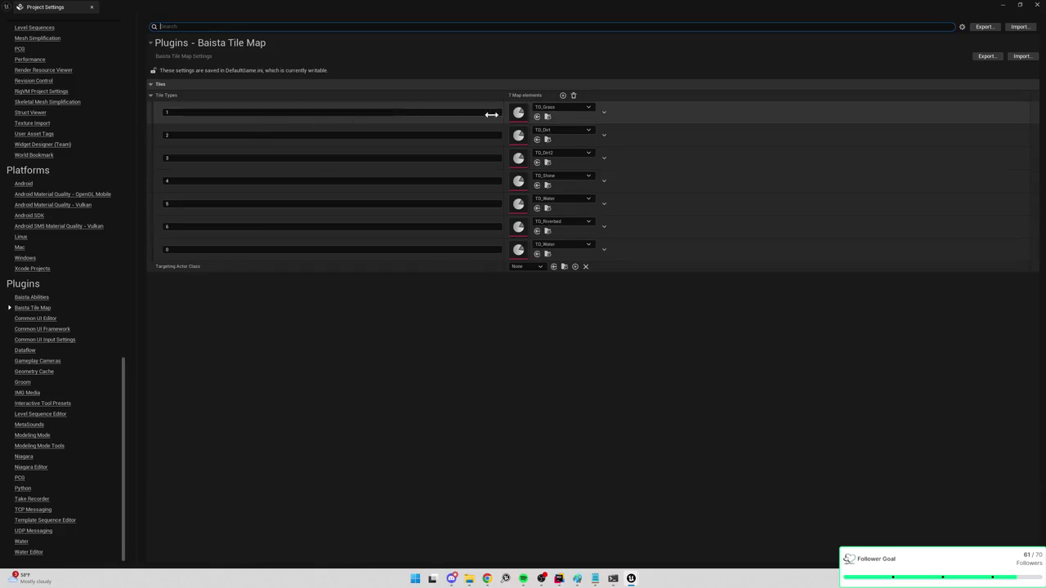
pyautogui.doubleClick(518, 112)
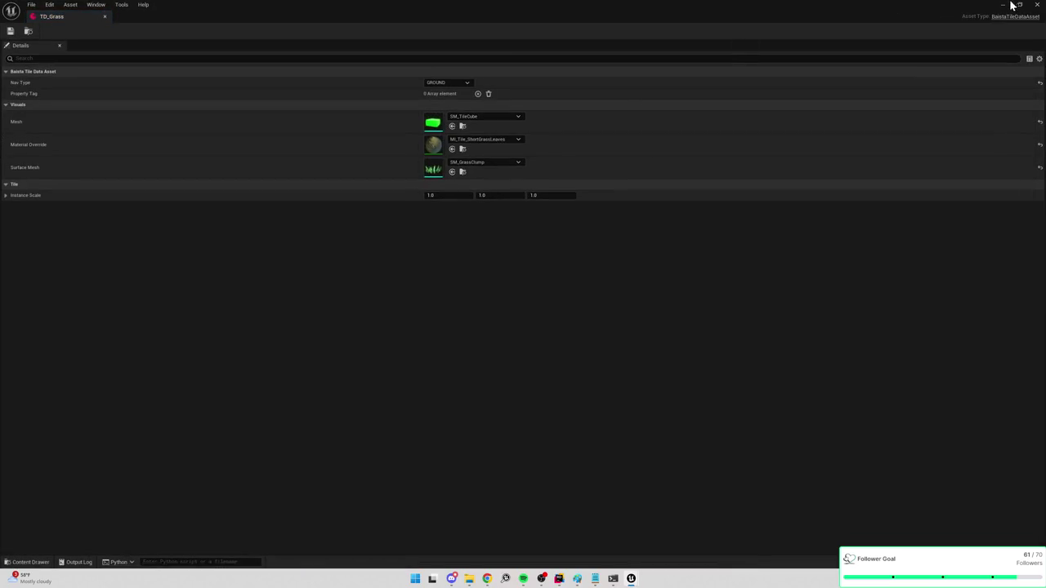
pyautogui.click(1009, 6)
pyautogui.hotkey('alt', 'Tab')
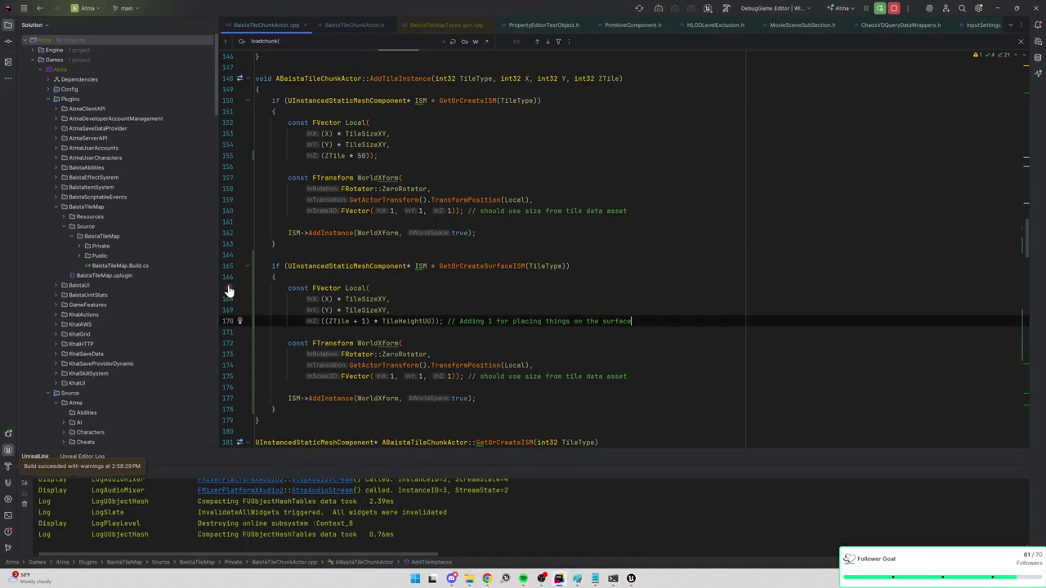
# Play from Unreal to hit the breakpoint, inspect values, and remove the line 167 breakpoint
pyautogui.hotkey('alt', 'Tab')
pyautogui.click(1004, 5)
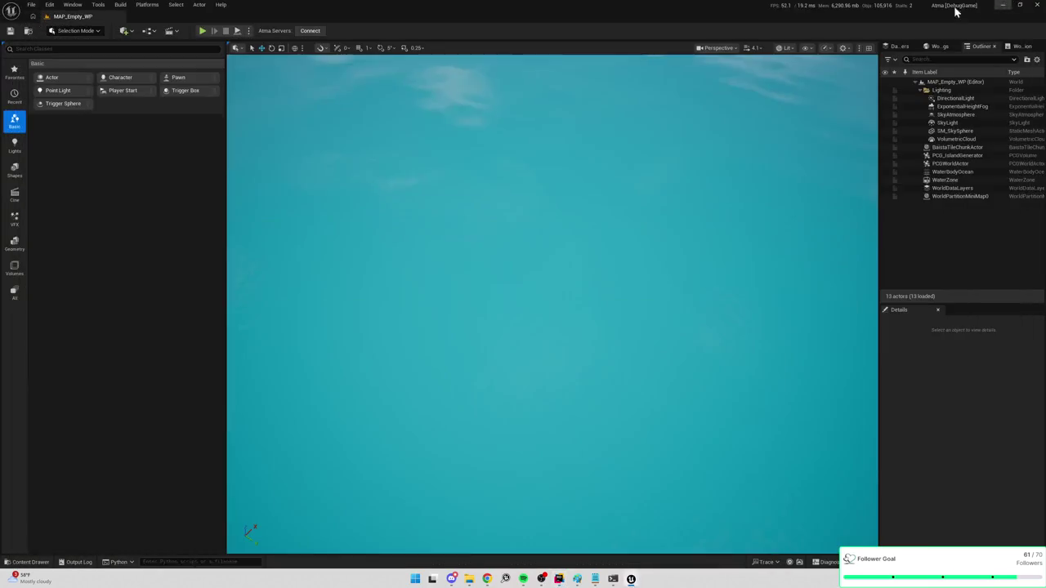
pyautogui.click(210, 31)
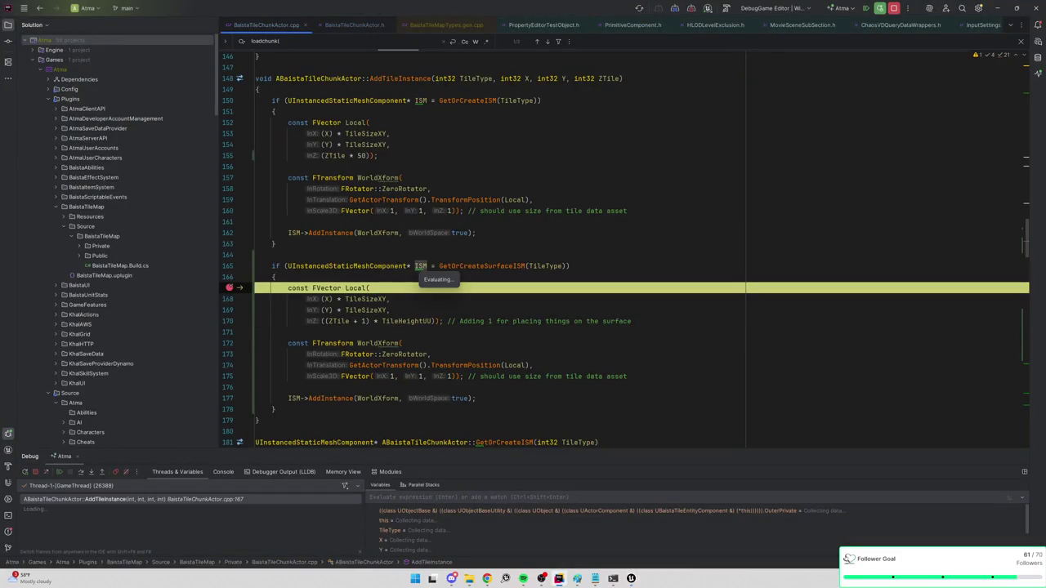
pyautogui.click(80, 471)
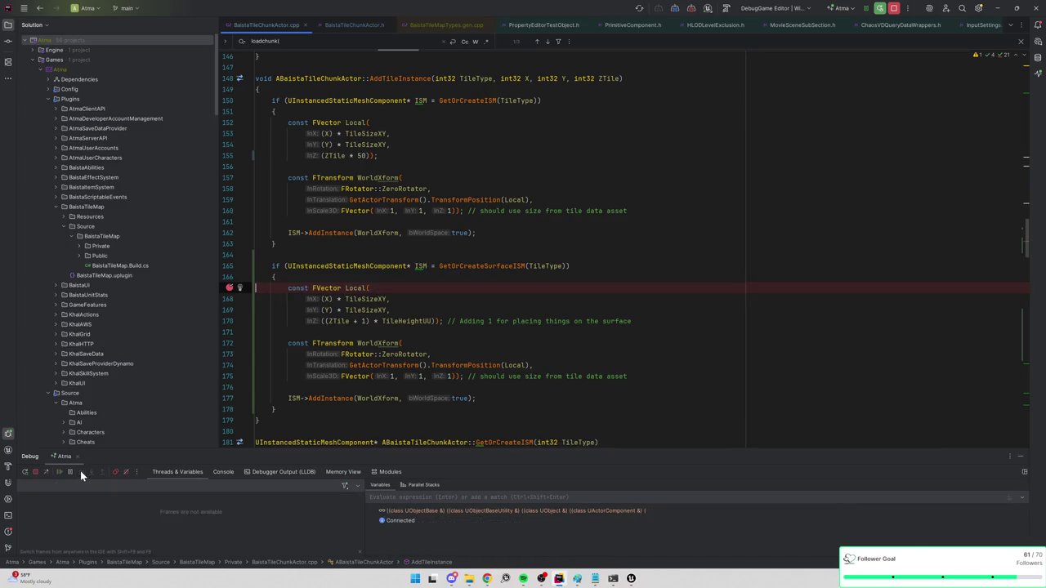
pyautogui.moveTo(406, 322)
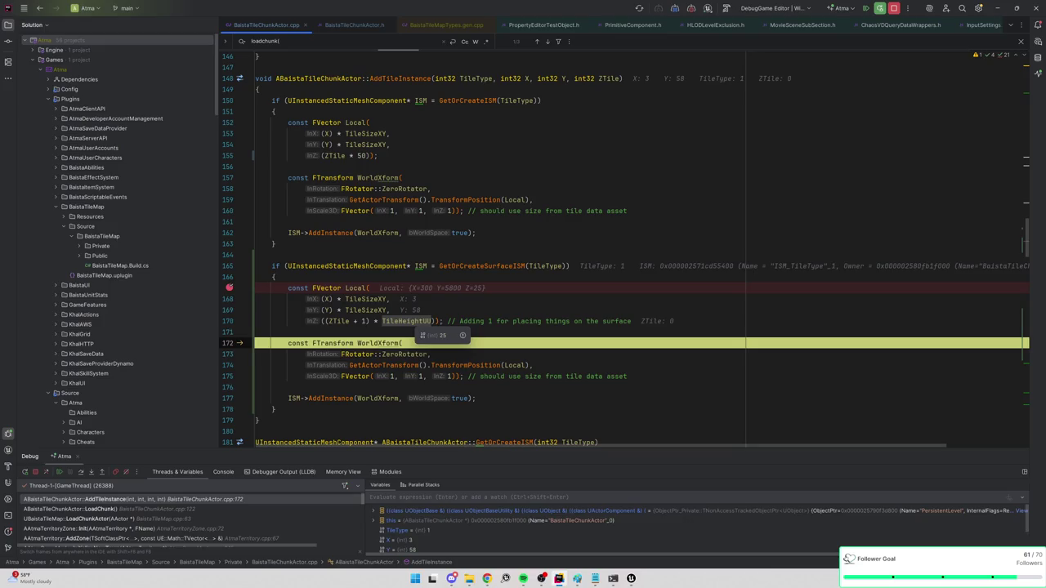
pyautogui.moveTo(339, 321)
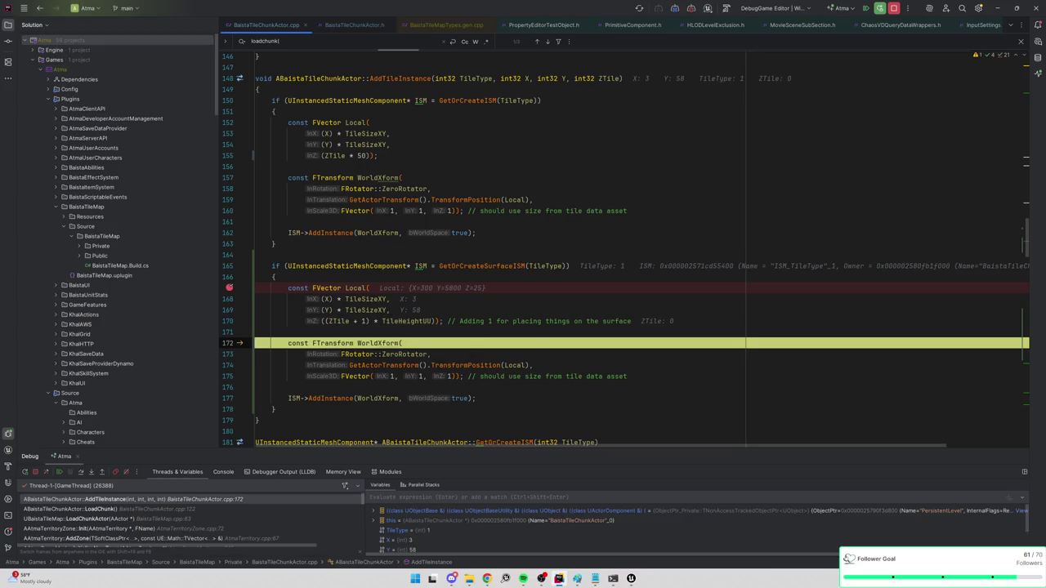
pyautogui.moveTo(355, 289)
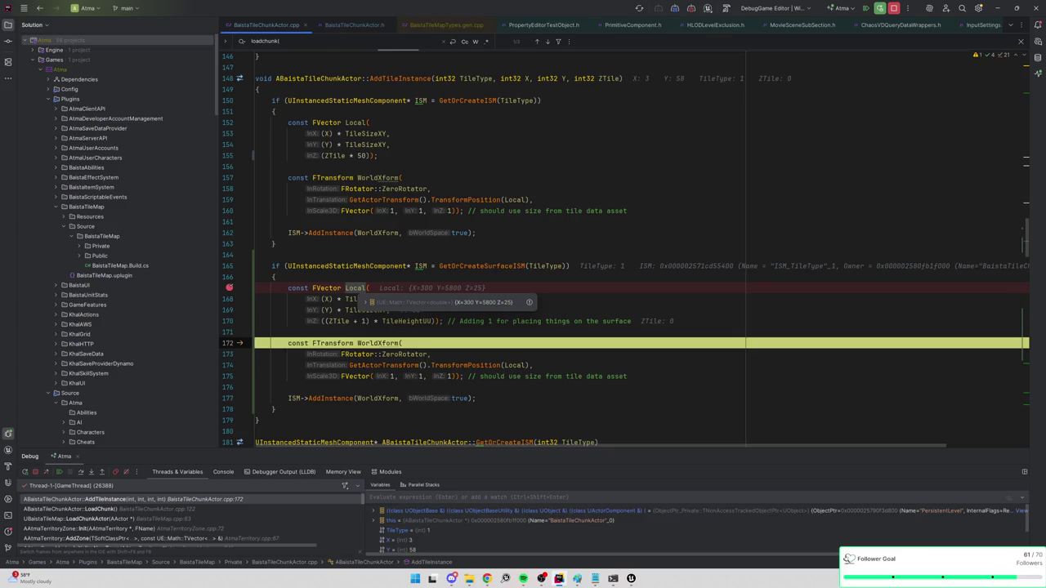
pyautogui.click(230, 290)
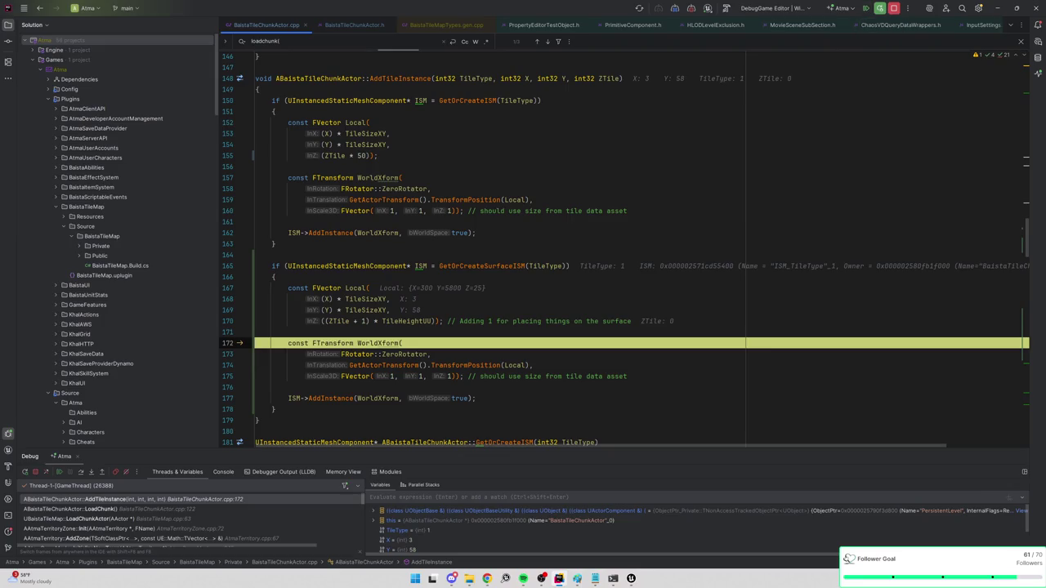
# Trace GetOrCreateSurfaceISM to its ISMByType lookup on line 232, then resume with F5
pyautogui.click(429, 280)
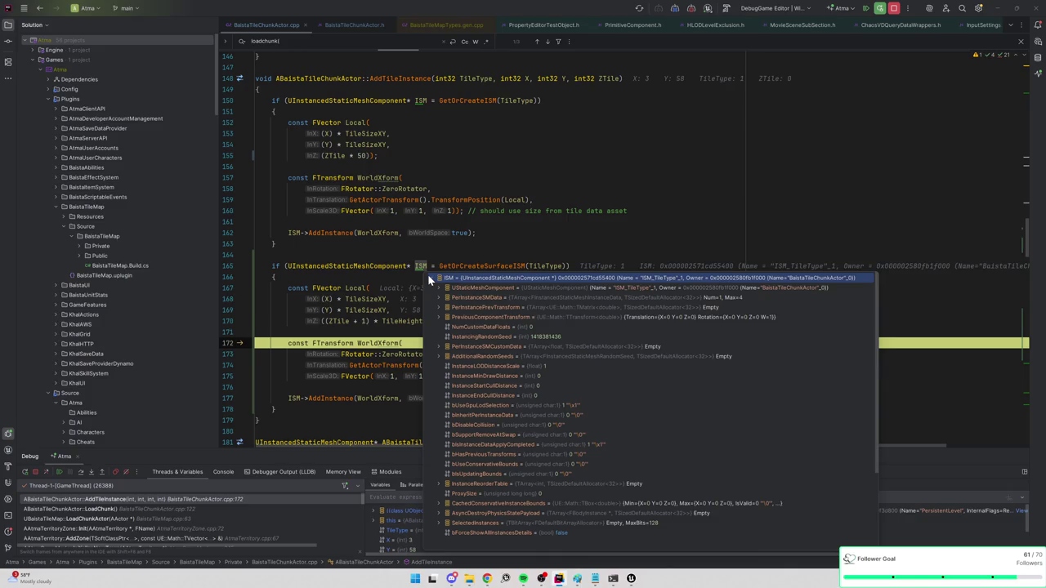
pyautogui.keyDown('ctrl'); pyautogui.click(483, 266); pyautogui.keyUp('ctrl')
pyautogui.scroll(-5, 621, 254)
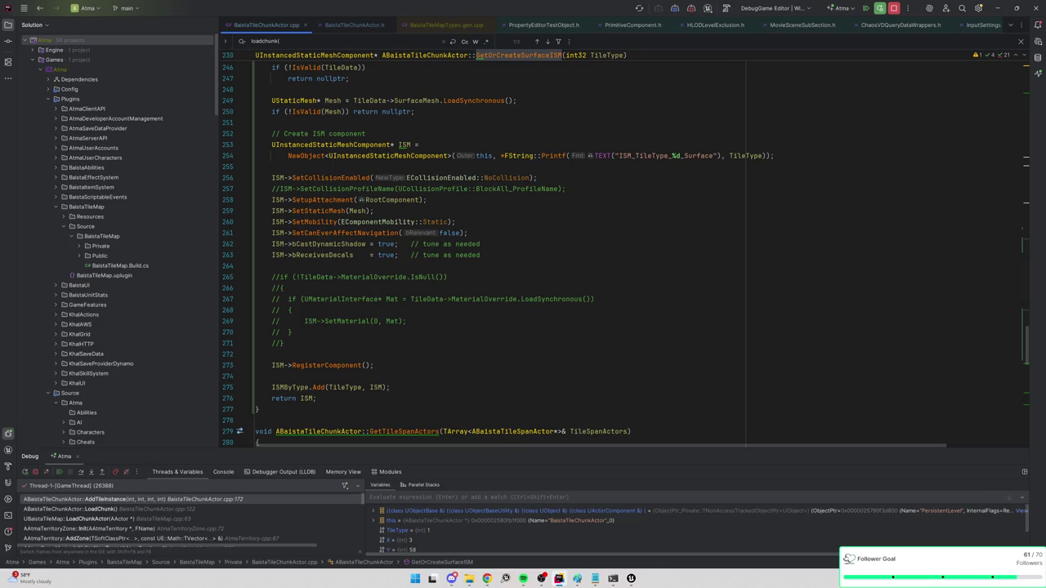
pyautogui.scroll(5, 494, 255)
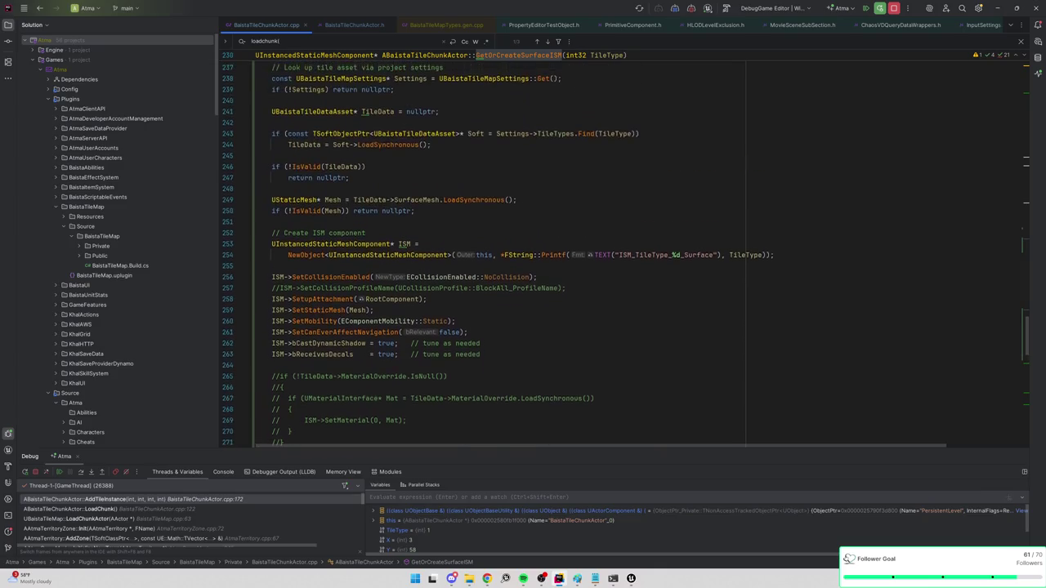
pyautogui.click(474, 146)
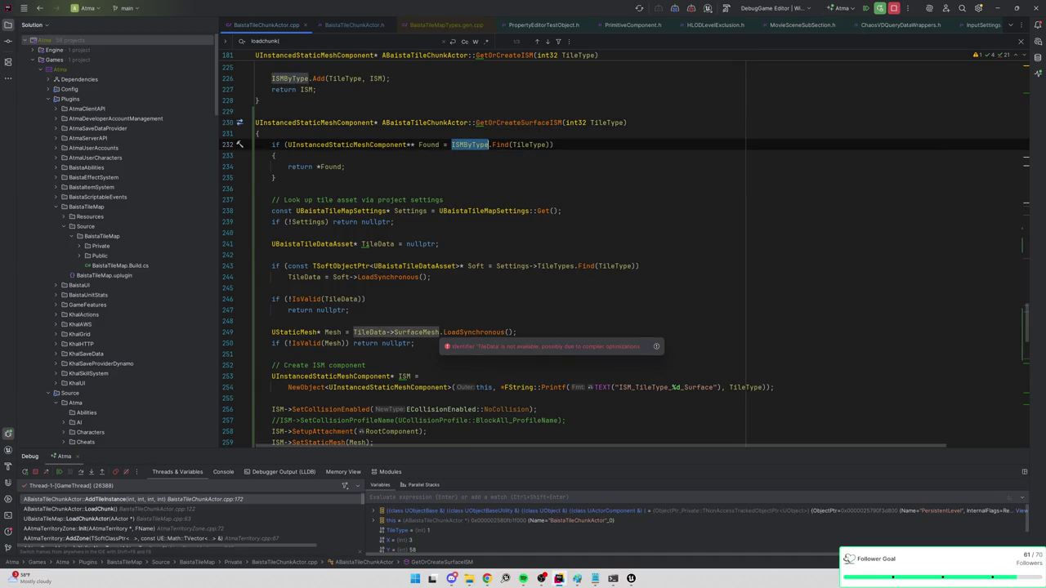
pyautogui.press('F5')
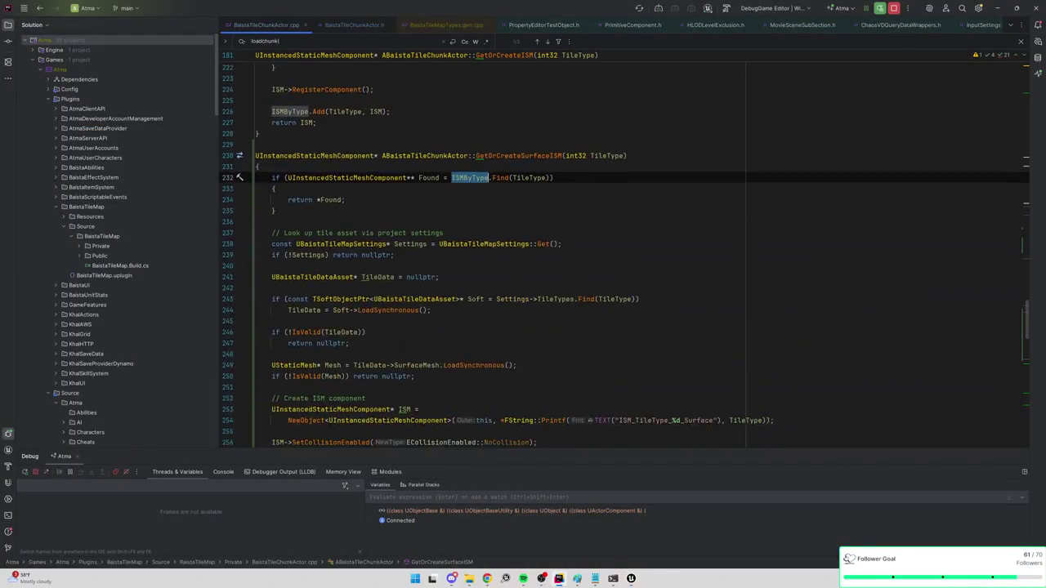
# Replace ISMByType with SurfaceISMByType on lines 232 and 275 of GetOrCreateSurfaceISM
pyautogui.scroll(-1, 625, 254)
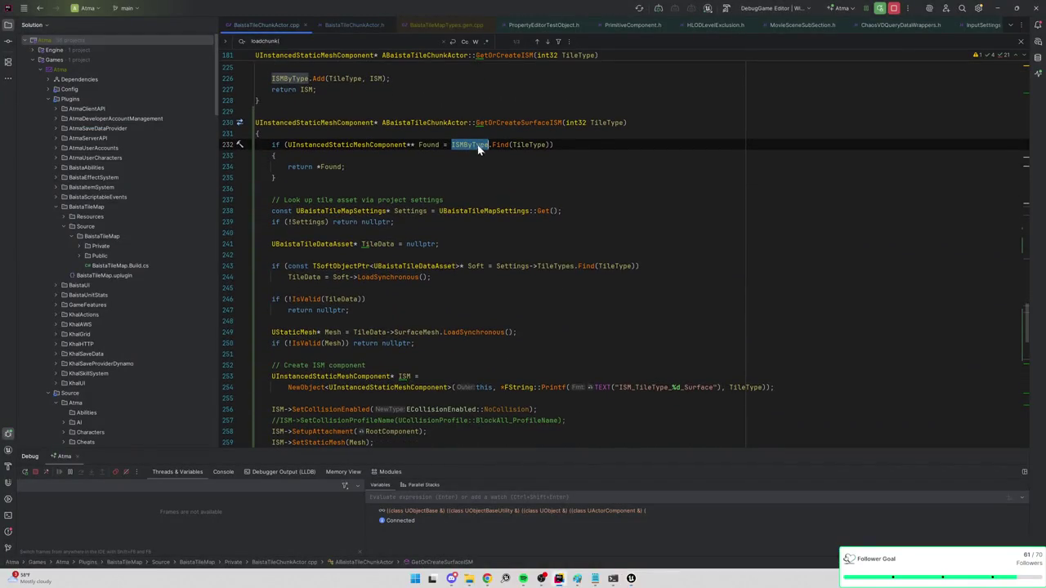
pyautogui.write('SurfaceISMByType')
pyautogui.hotkey('ctrl', 'shift', 'Left')
pyautogui.hotkey('ctrl', 'c')
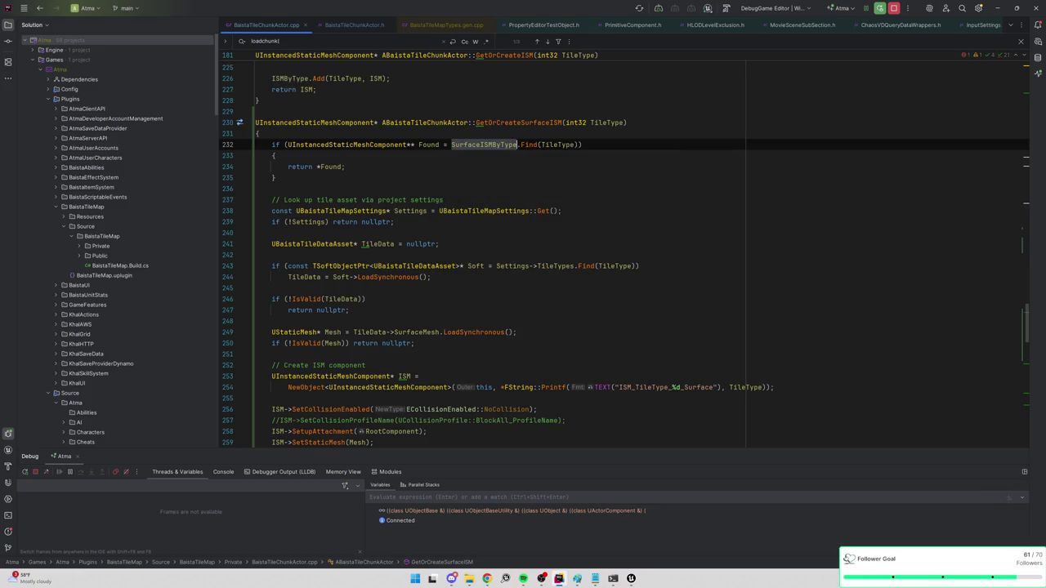
pyautogui.scroll(-8, 491, 254)
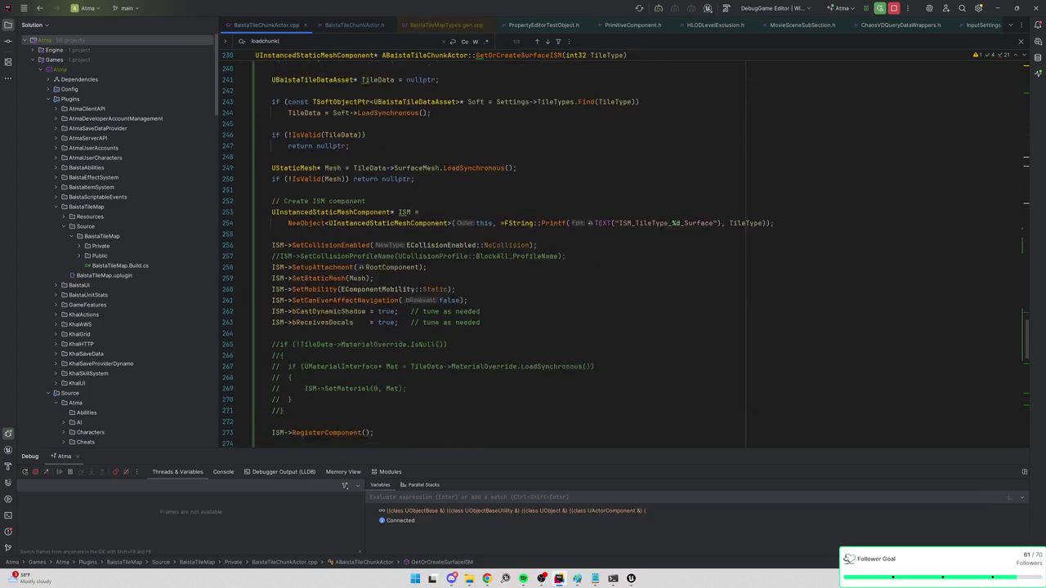
pyautogui.doubleClick(290, 354)
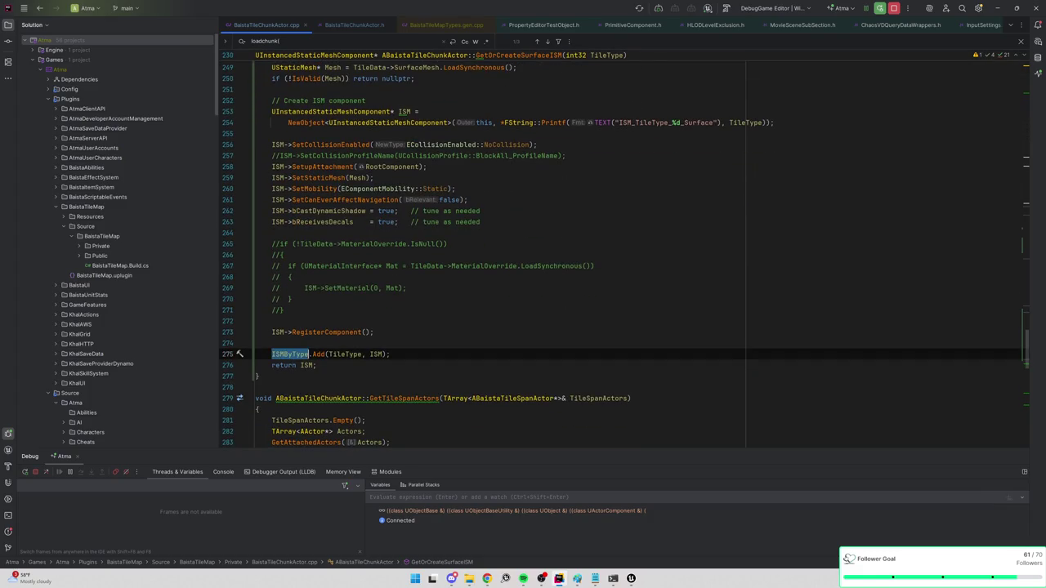
pyautogui.hotkey('ctrl', 'v')
pyautogui.hotkey('alt', 'Tab')
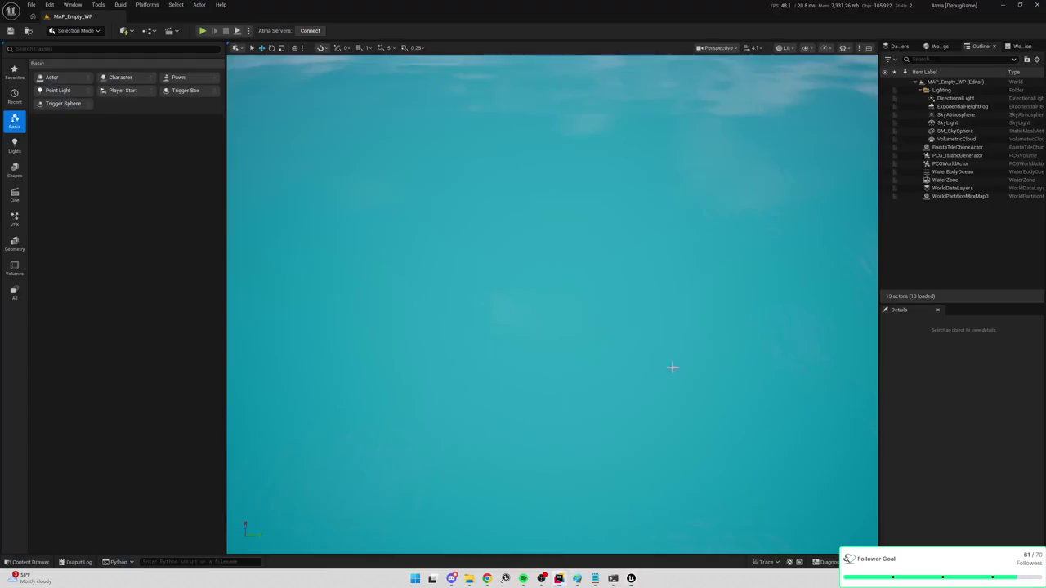
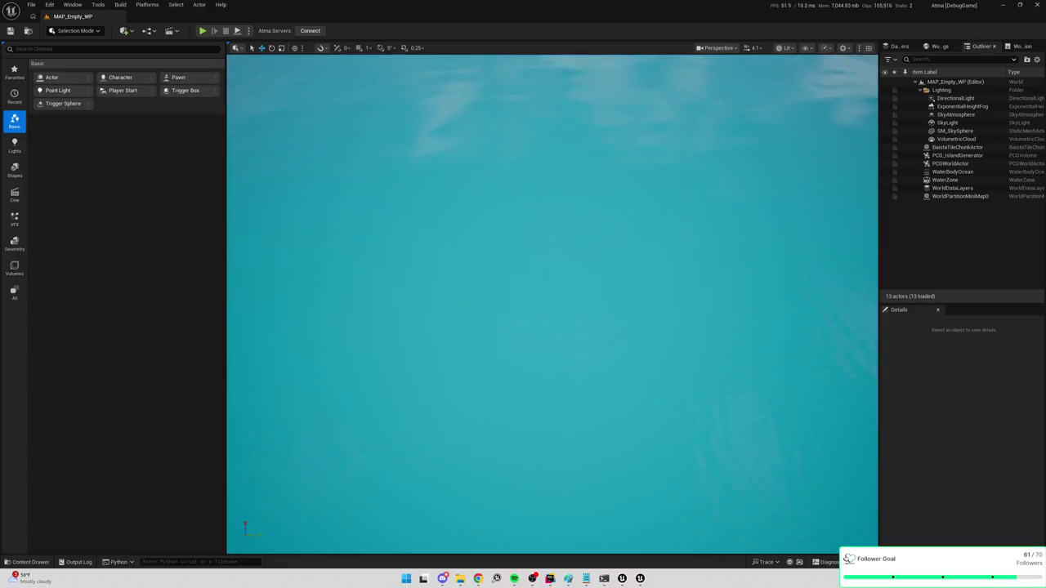
# Play the level, walk north, then eject with F8 and fly low toward the fountain and bench
pyautogui.click(204, 32)
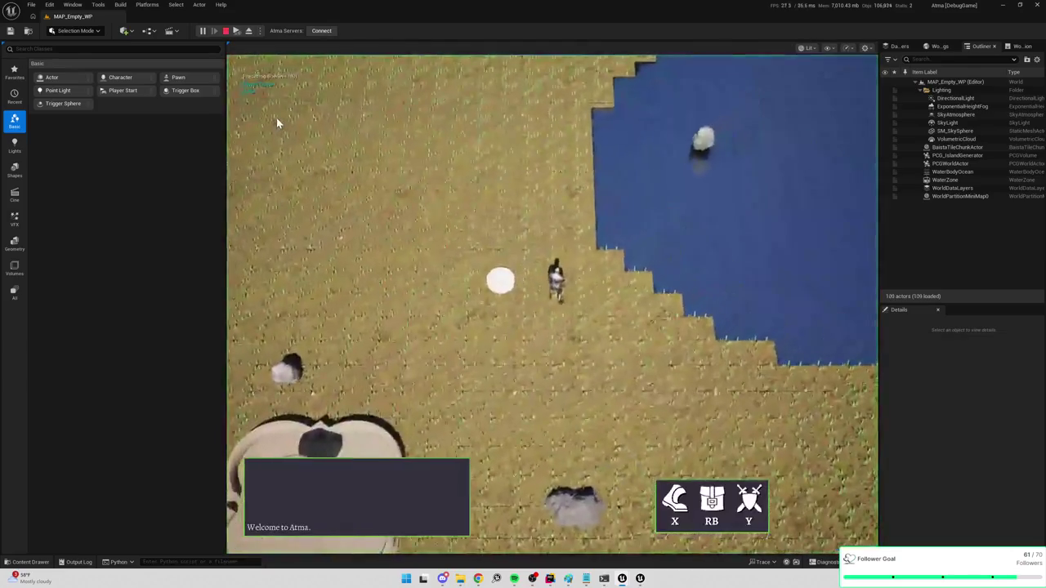
pyautogui.press('w')
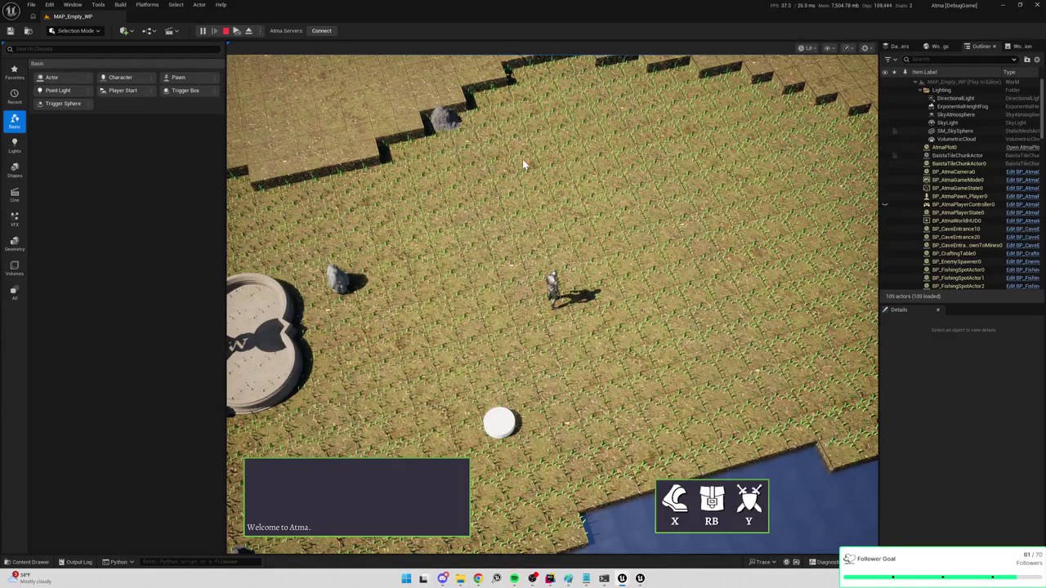
pyautogui.press('F8')
pyautogui.press('w')
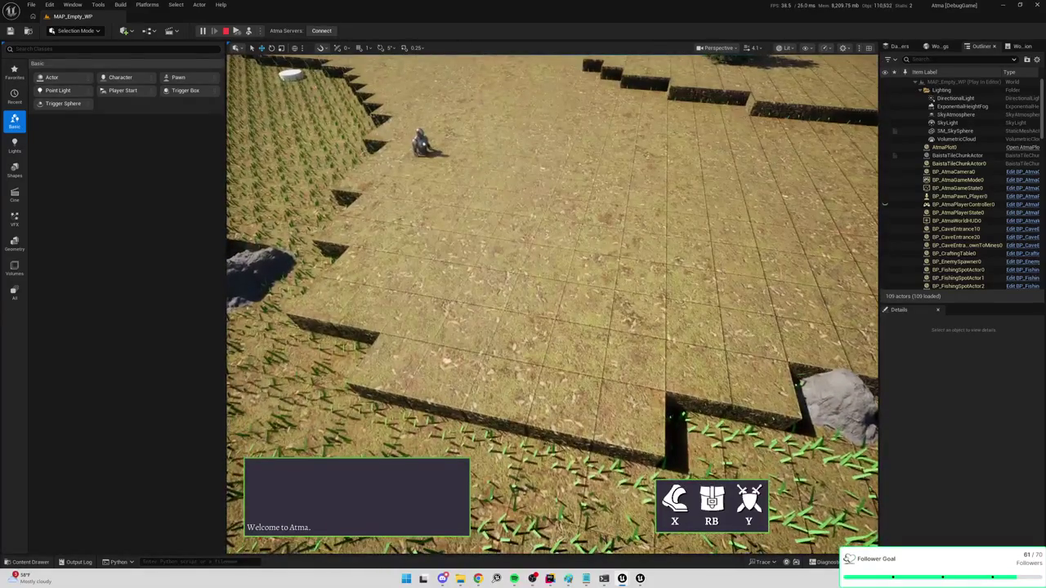
pyautogui.press('w')
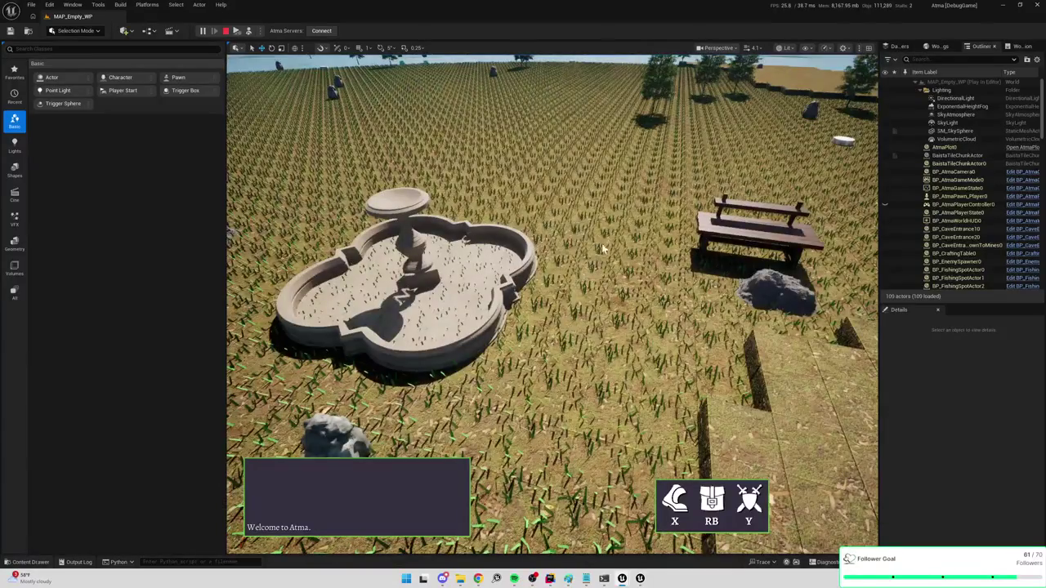
pyautogui.hotkey('alt', 'Tab')
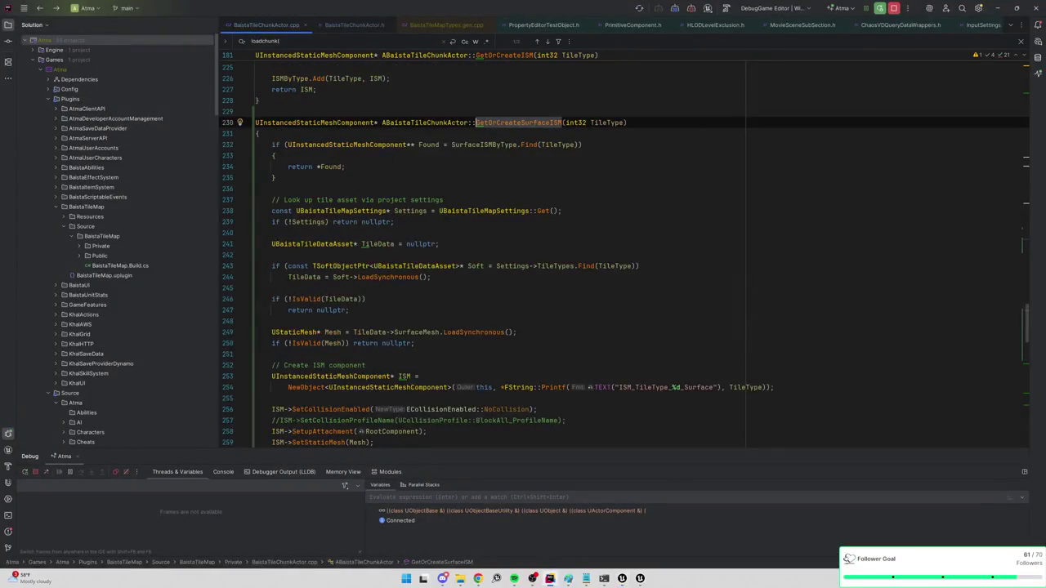
# Jump to the usage of GetOrCreateSurfaceISM and select ZTile to see its other uses
pyautogui.hotkey('alt', 'Tab')
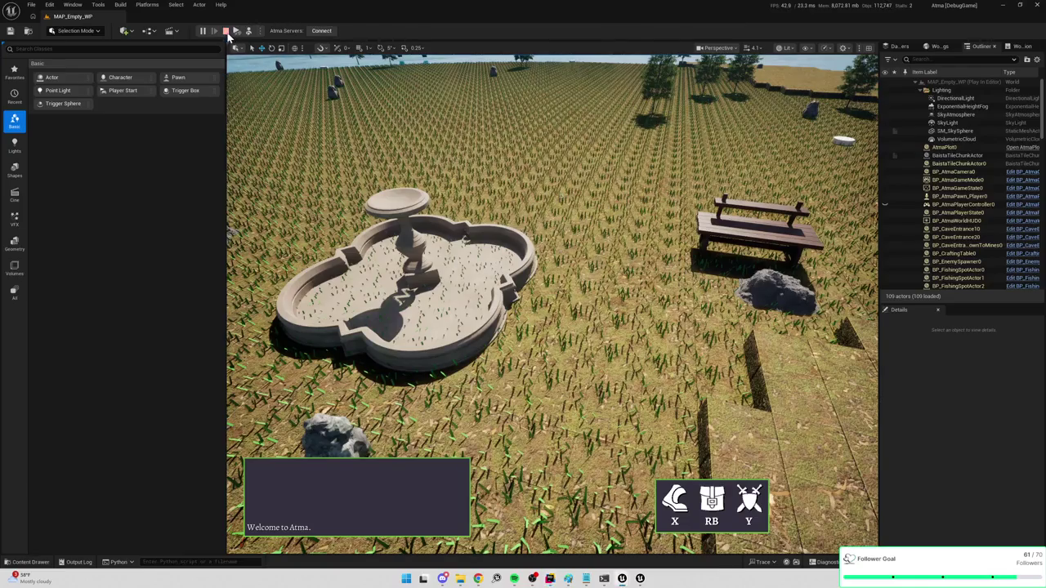
pyautogui.hotkey('alt', 'Tab')
pyautogui.hotkey('ctrl', 'b')
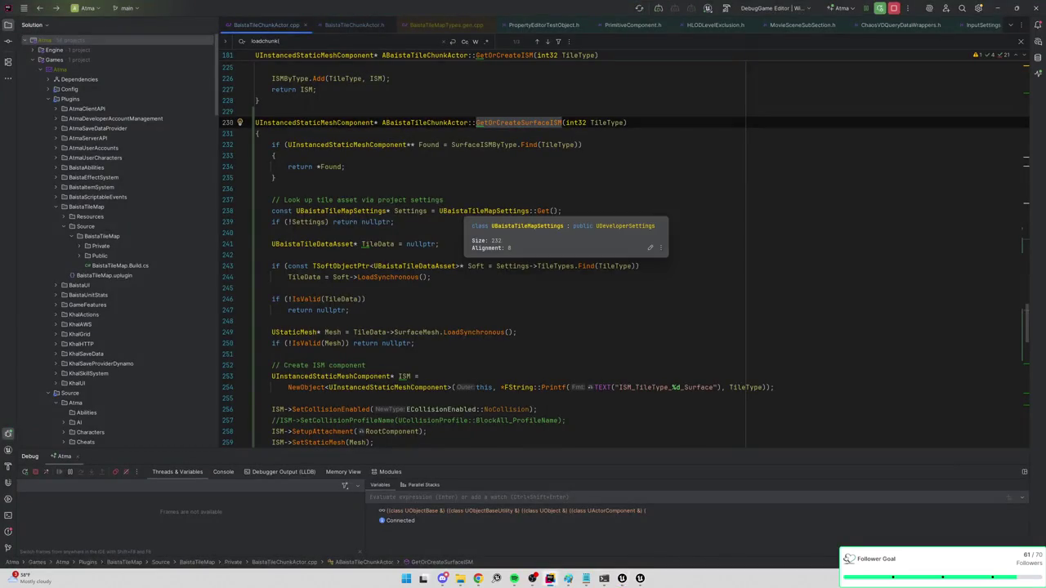
pyautogui.press('Return')
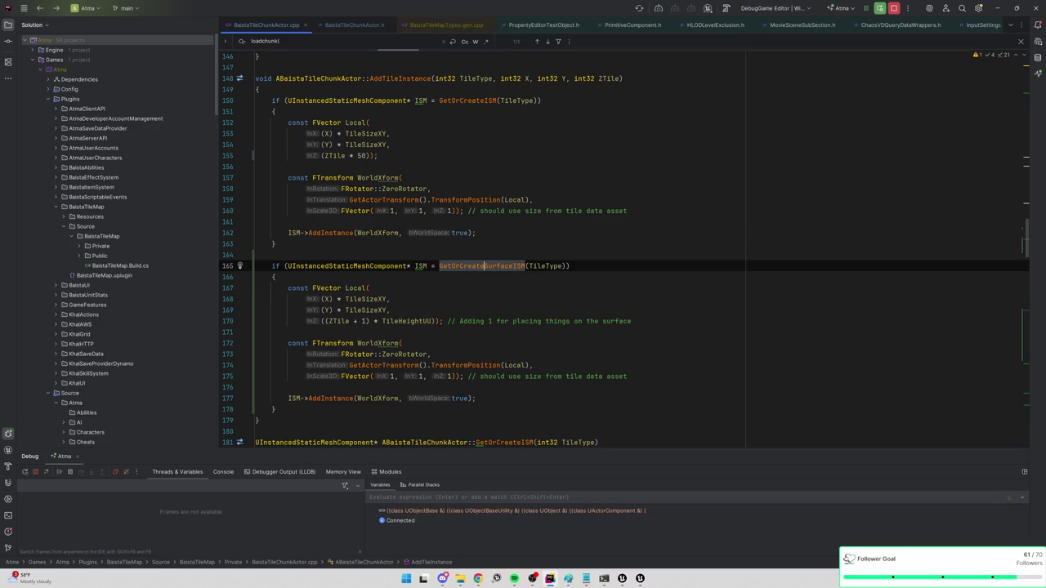
pyautogui.doubleClick(339, 321)
pyautogui.moveTo(339, 322)
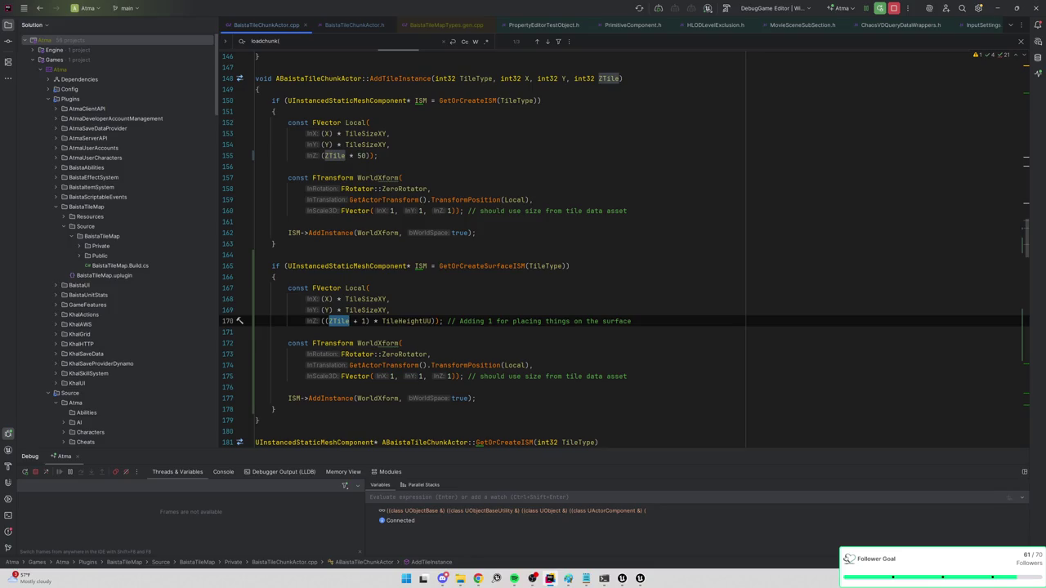
# Go to the TileHeightUU declaration in BaistaTileChunkActor.h
pyautogui.keyDown('ctrl'); pyautogui.click(401, 321); pyautogui.keyUp('ctrl')
pyautogui.hotkey('ctrl', 'alt', 'Left')
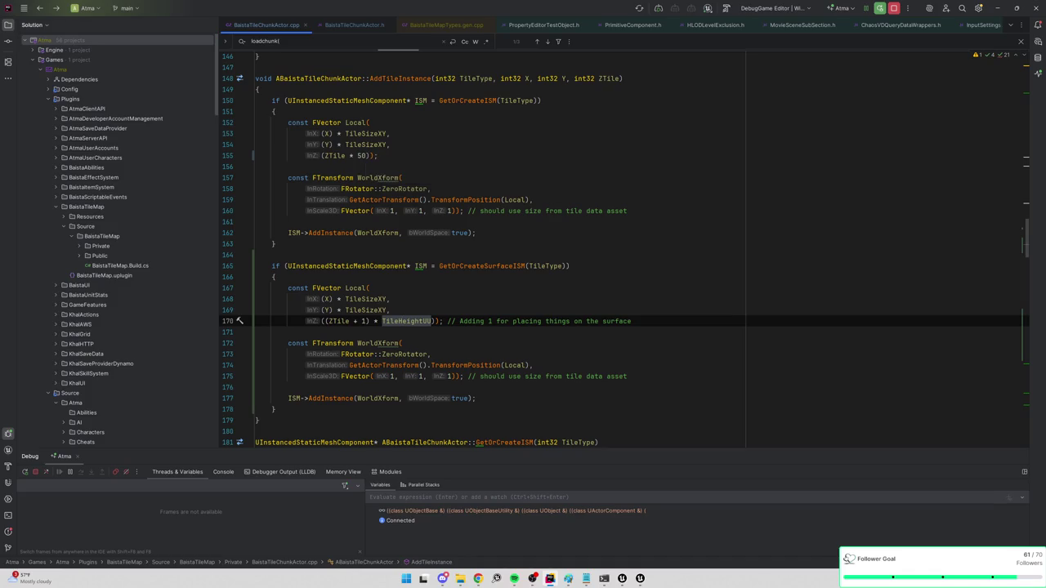
pyautogui.moveTo(401, 321)
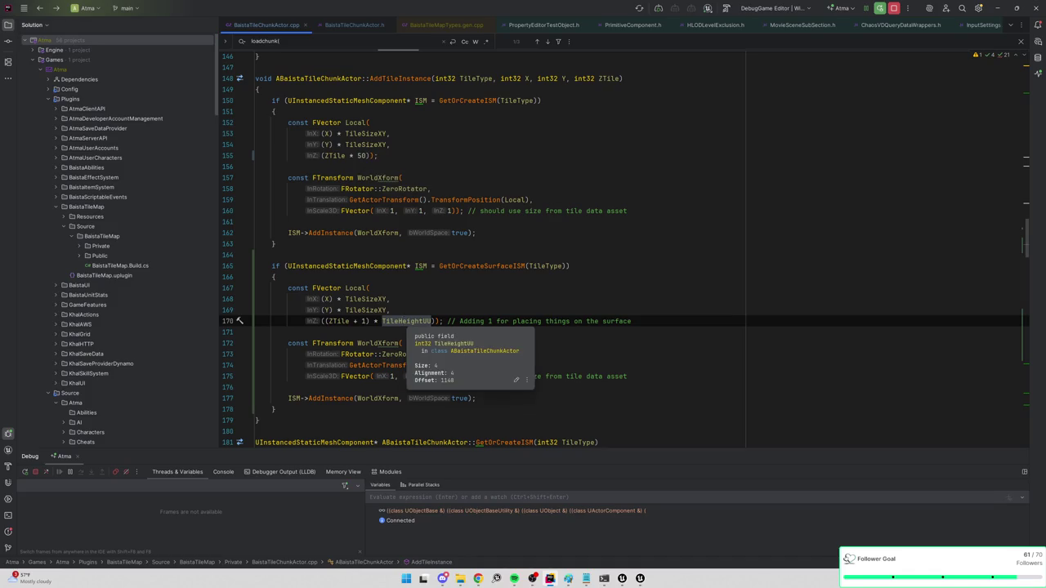
pyautogui.hotkey('ctrl', 'b')
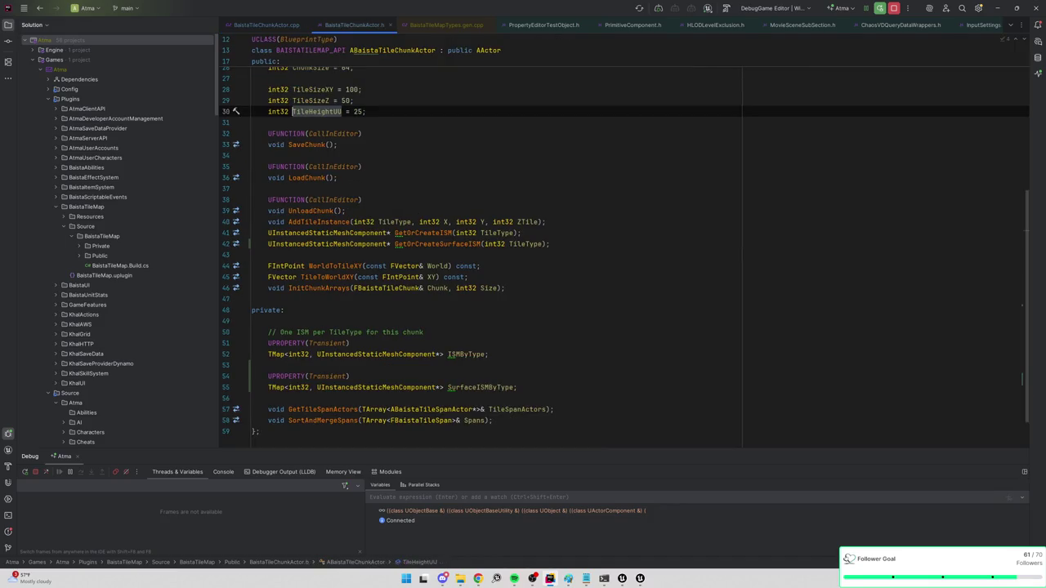
# Try TileHeightUU at 50 in the header, compare with TileSizeZ, then restore it to 25
pyautogui.click(362, 111)
pyautogui.write('50')
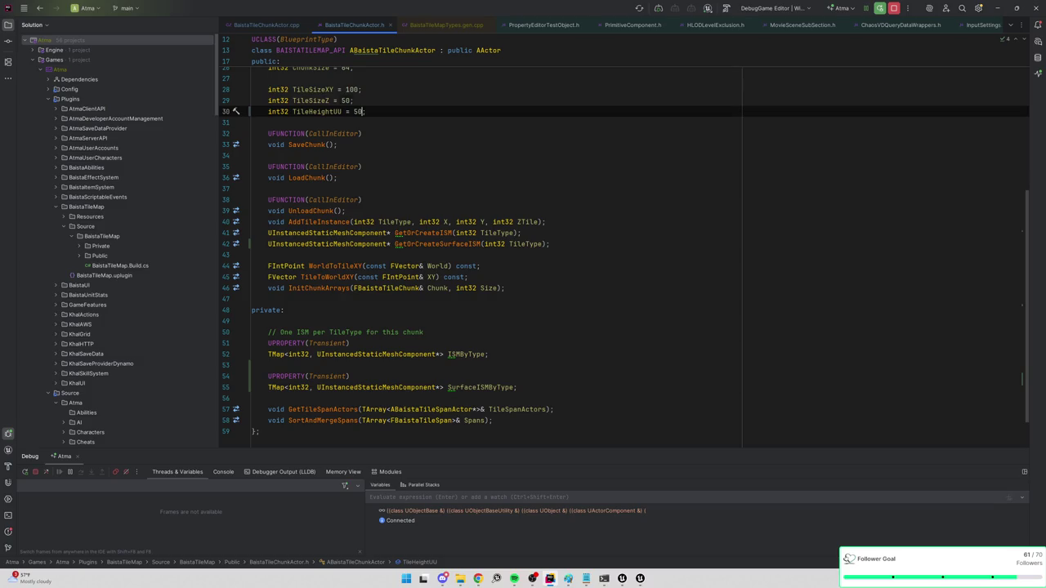
pyautogui.doubleClick(310, 101)
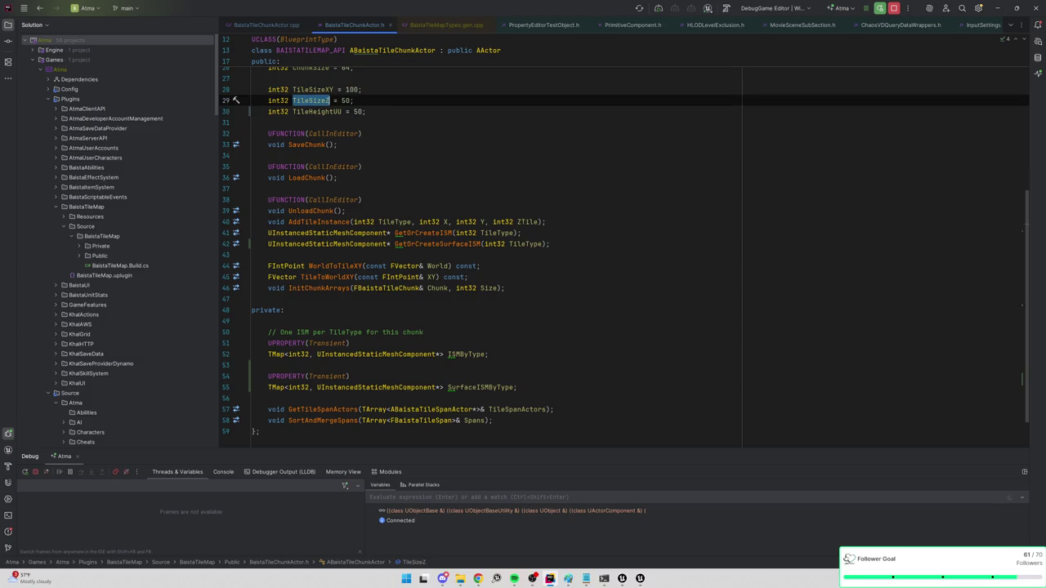
pyautogui.click(366, 111)
pyautogui.press('BackSpace')
pyautogui.press('BackSpace')
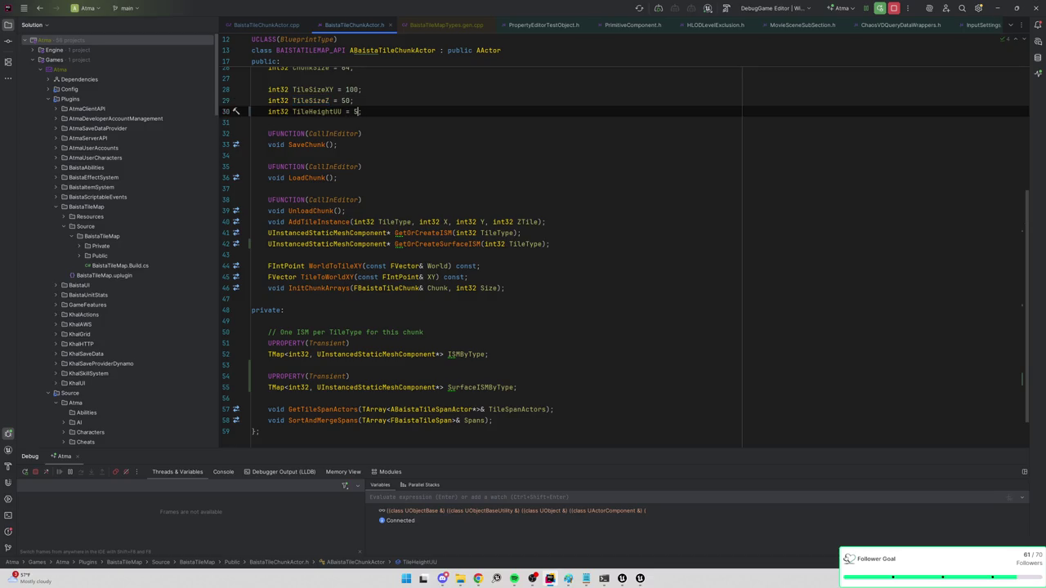
pyautogui.write('25')
# In the .cpp, replace TileHeightUU on line 170 and the hard-coded 50 on line 155 with TileSizeZ
pyautogui.hotkey('ctrl', 'Tab')
pyautogui.doubleClick(396, 320)
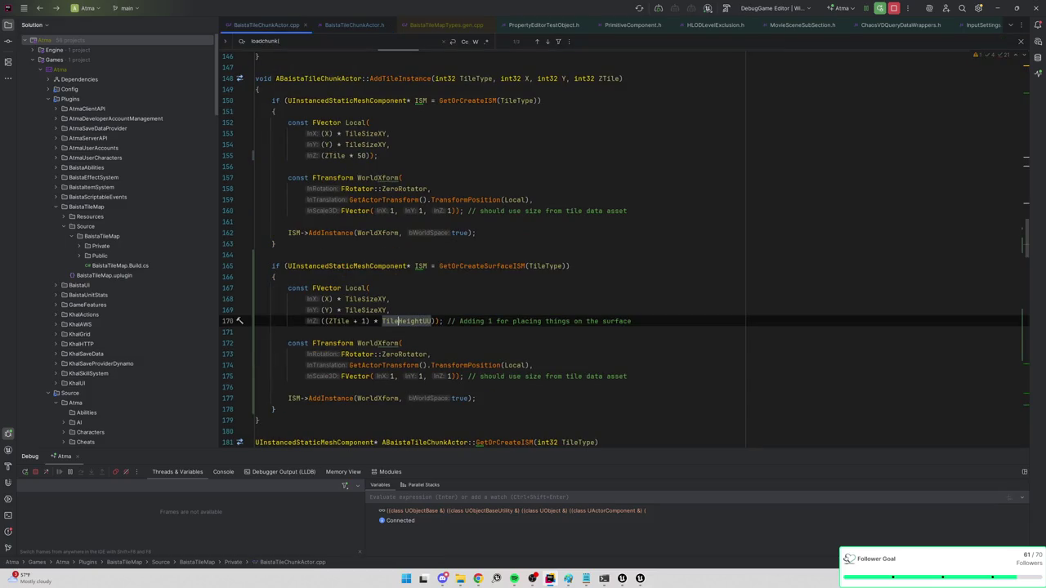
pyautogui.write('TileSizeZ')
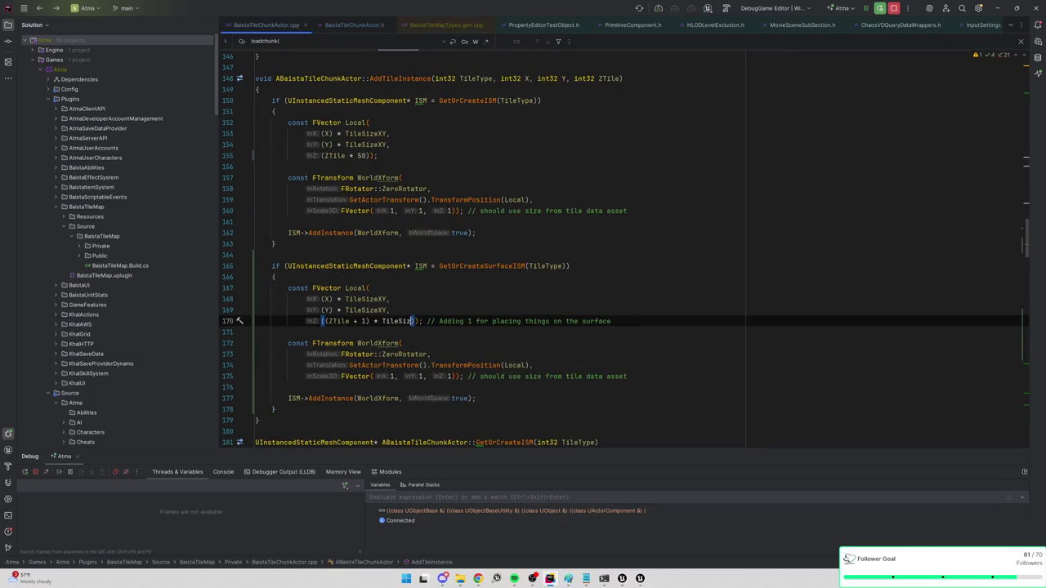
pyautogui.press('Escape')
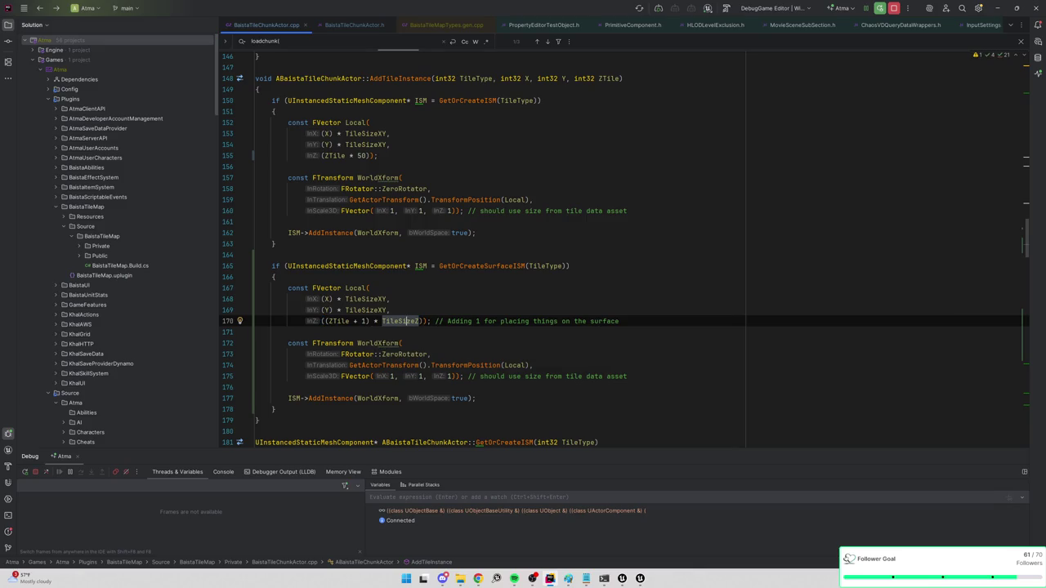
pyautogui.click(368, 155)
pyautogui.press('BackSpace')
pyautogui.press('BackSpace')
pyautogui.write('TileSizeZ')
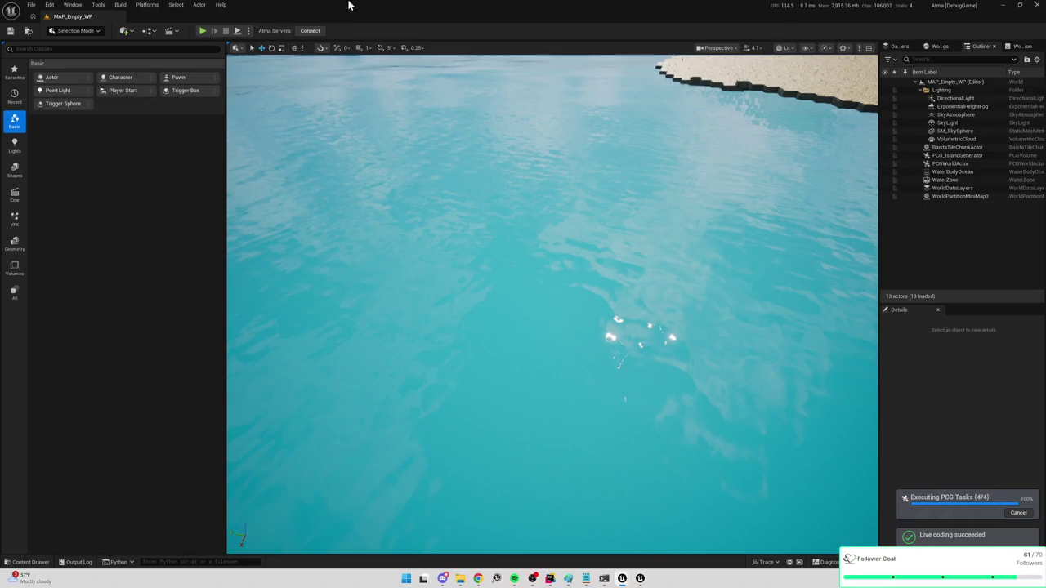
# Play-test with Alt+P, walking the character north and toward the bench, then stop the session
pyautogui.hotkey('alt', 'p')
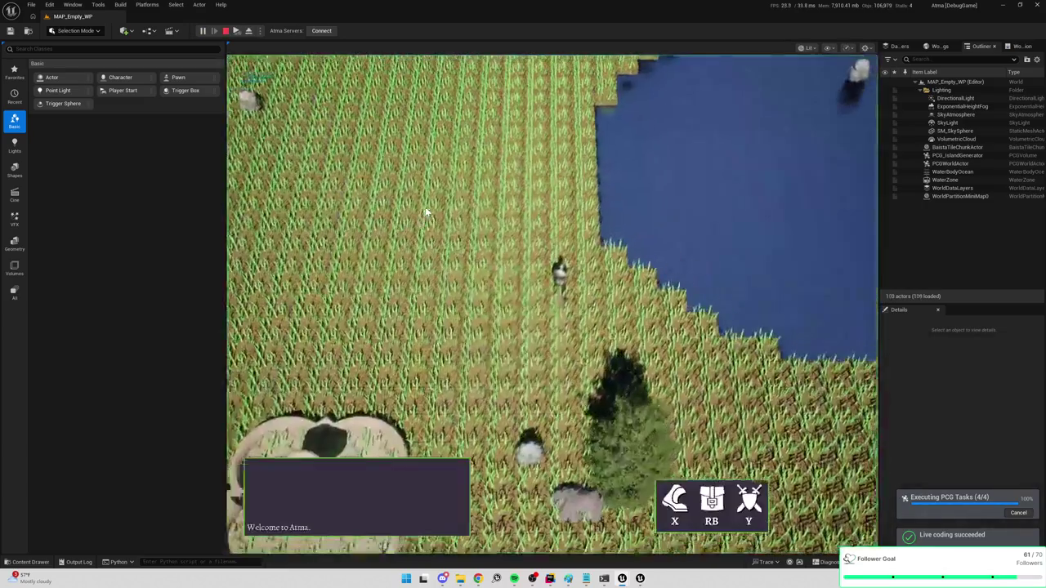
pyautogui.press('w')
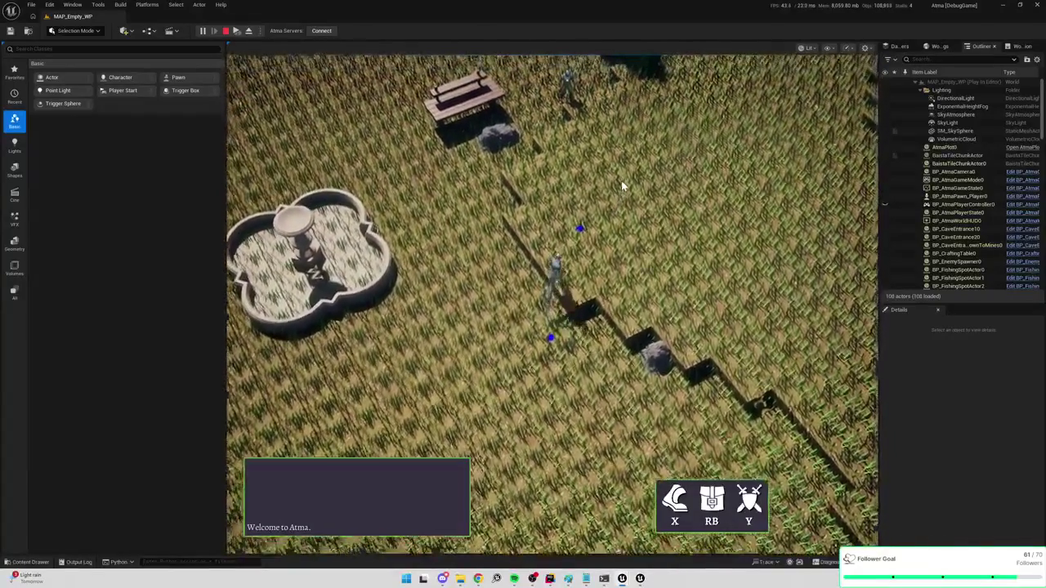
pyautogui.click(621, 181)
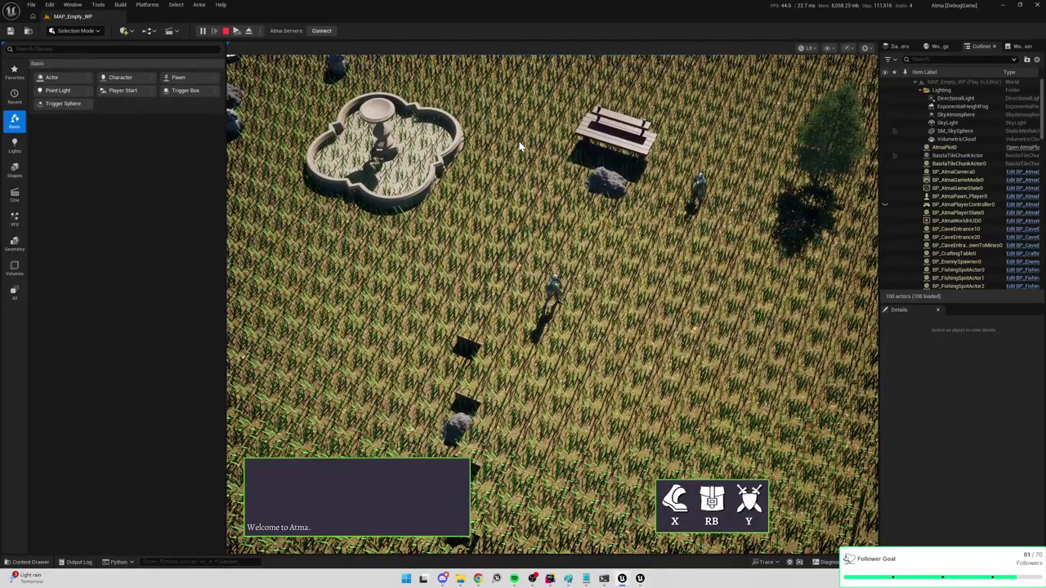
pyautogui.click(226, 30)
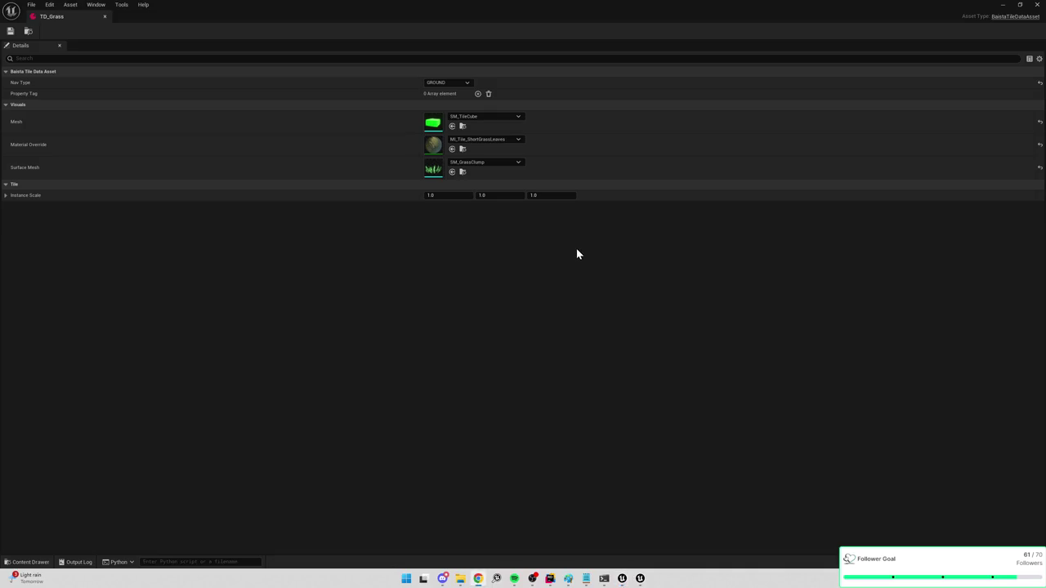
pyautogui.hotkey('alt', 'Tab')
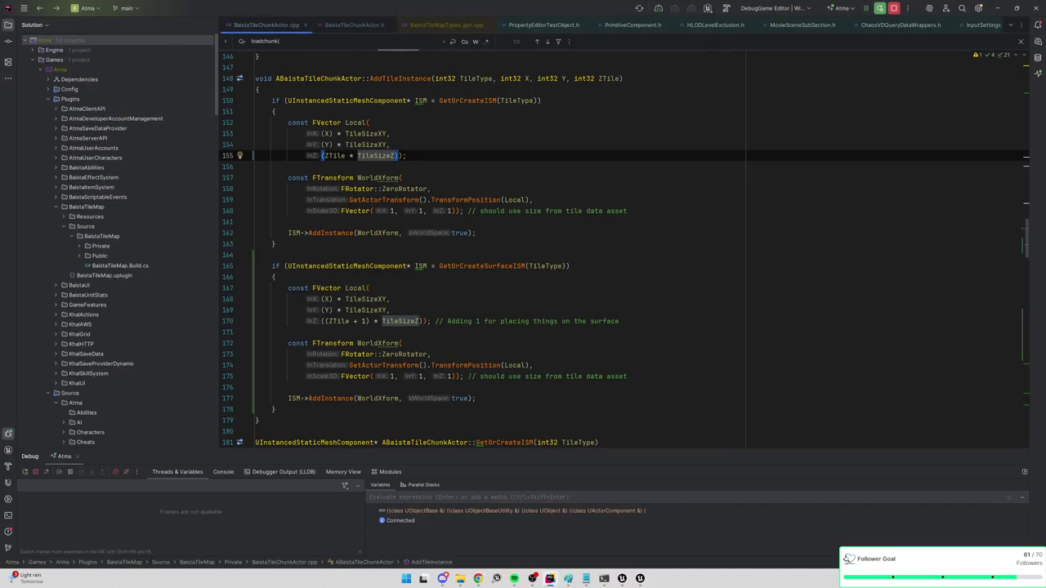
# Add a line declaring RandomRotator(0, 0, FMath::RandRange(0, 360)) above the surface transform
pyautogui.scroll(-1, 624, 307)
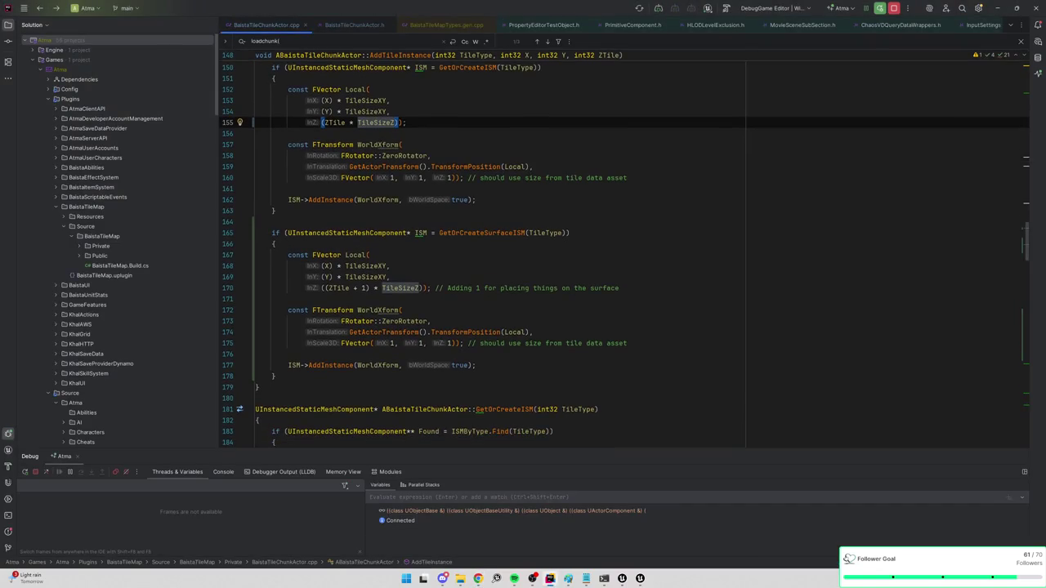
pyautogui.click(400, 320)
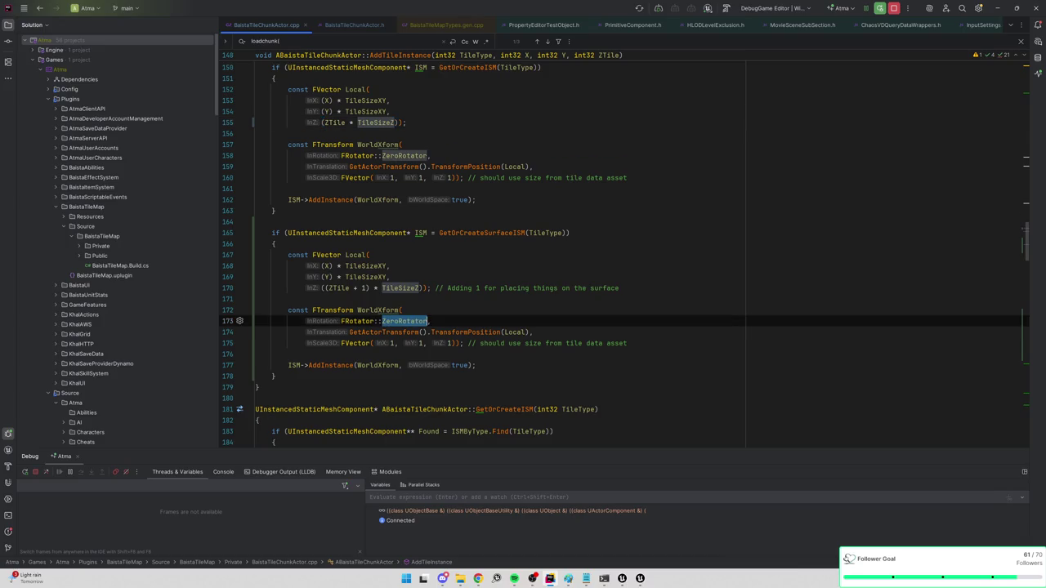
pyautogui.click(256, 298)
pyautogui.press('Return')
pyautogui.write('FR')
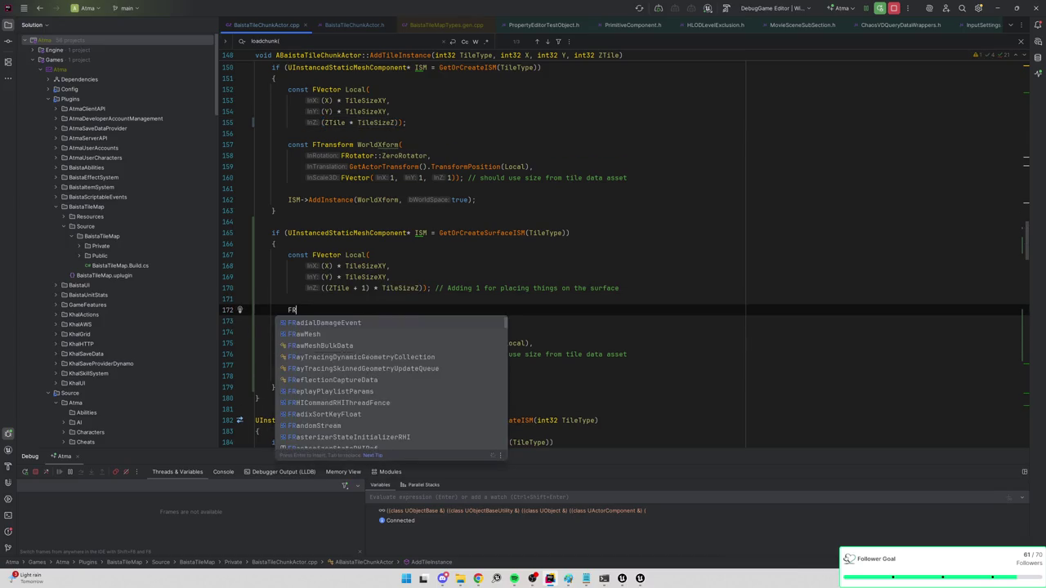
pyautogui.write('otator::rando')
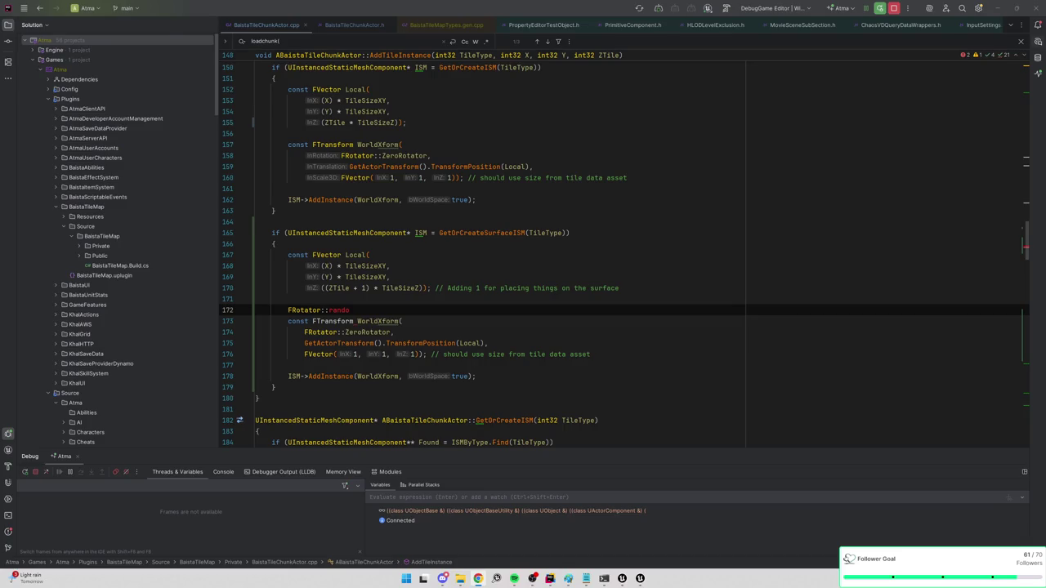
pyautogui.press('BackSpace')
pyautogui.press('BackSpace')
pyautogui.press('BackSpace')
pyautogui.press('BackSpace')
pyautogui.press('BackSpace')
pyautogui.press('BackSpace')
pyautogui.press('BackSpace')
pyautogui.write(' RandomRotat')
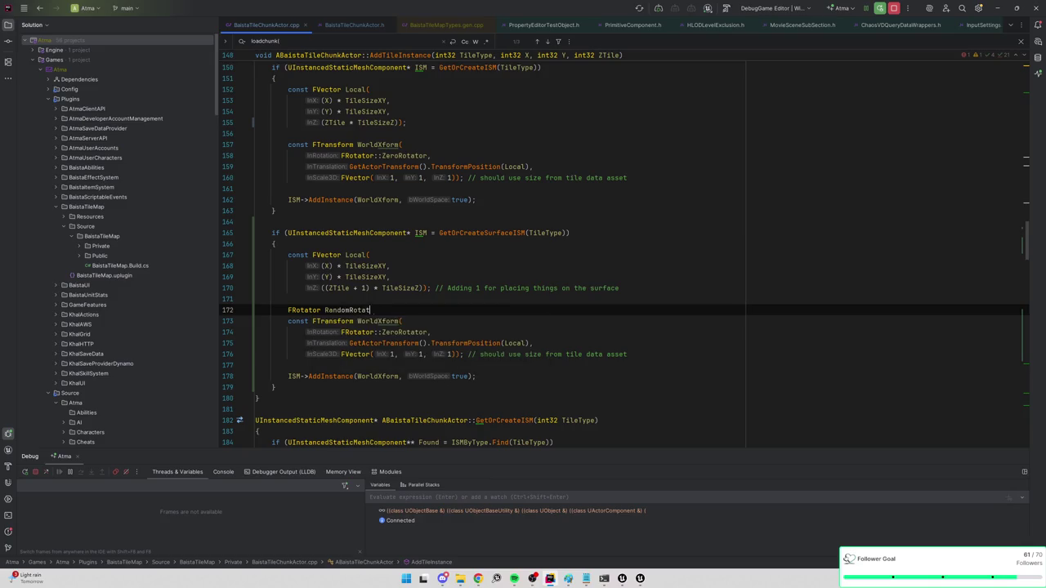
pyautogui.write('or(0, 0, FMath')
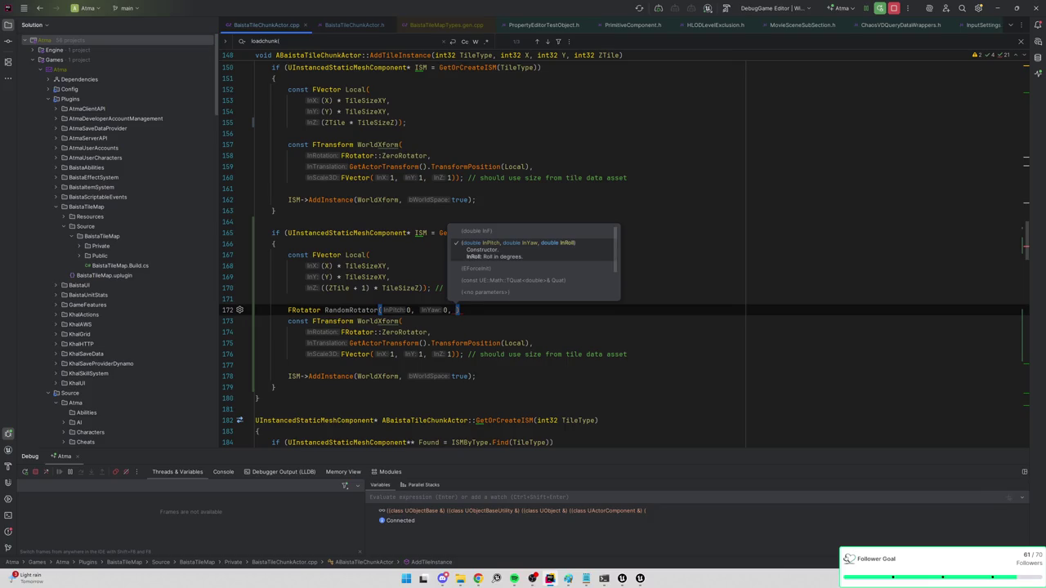
pyautogui.write('::Rand')
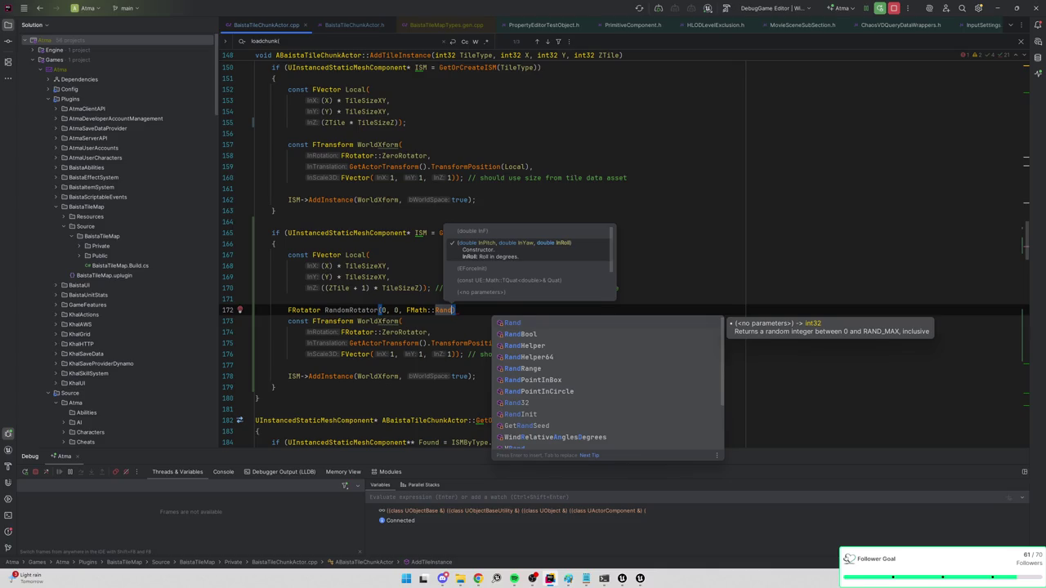
pyautogui.write('Range(')
pyautogui.press('Return')
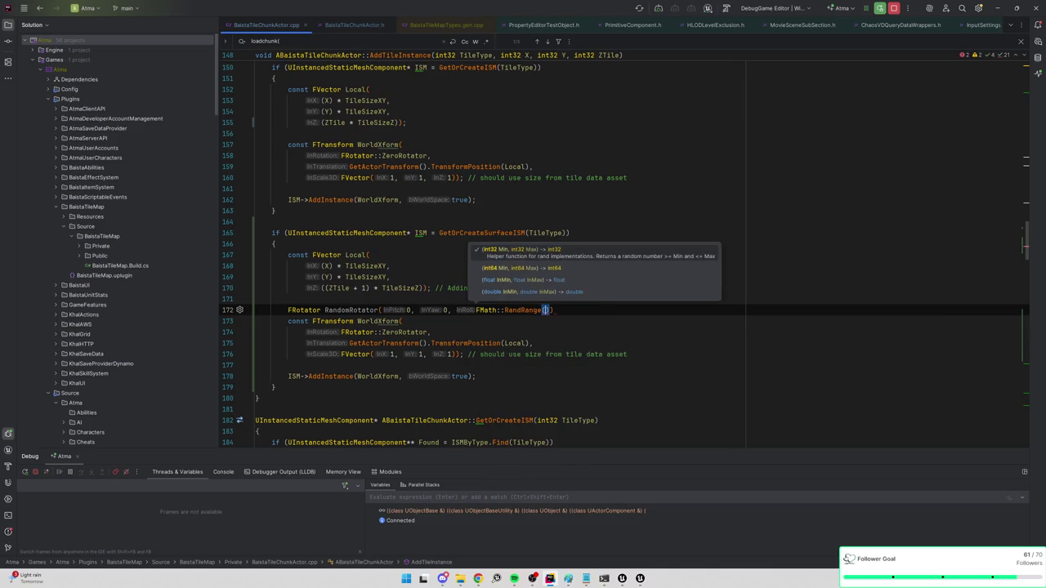
pyautogui.write('0, 36')
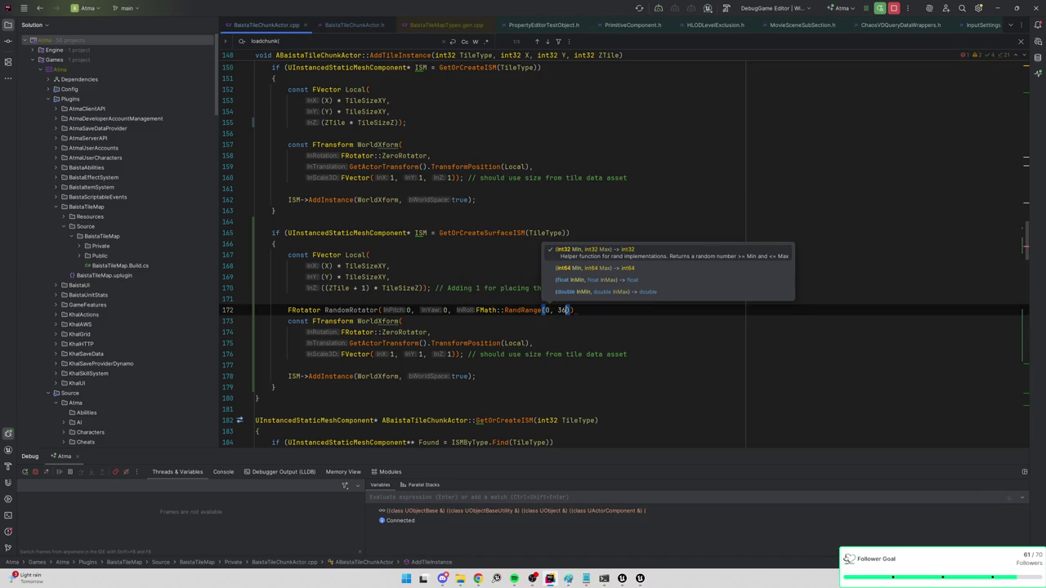
pyautogui.write('0));')
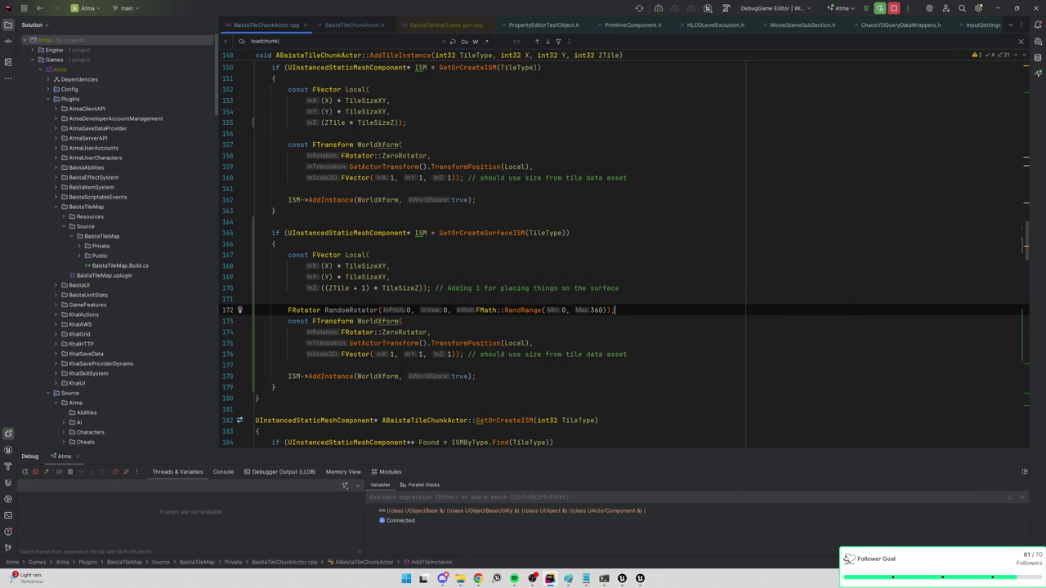
# Replace FRotator::ZeroRotator on line 174 with RandomRotator
pyautogui.click(379, 310)
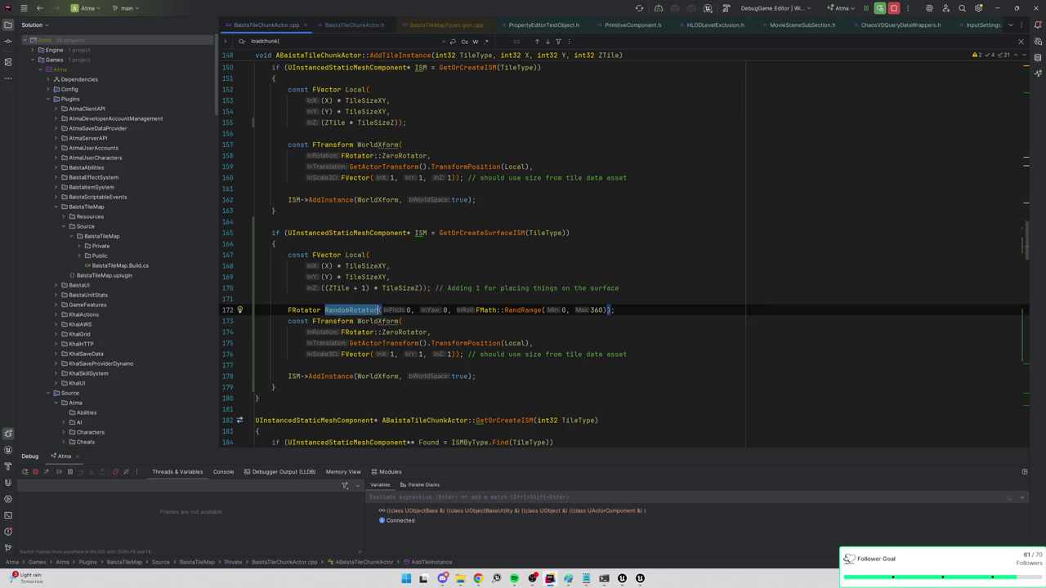
pyautogui.moveTo(426, 331); pyautogui.dragTo(343, 331)
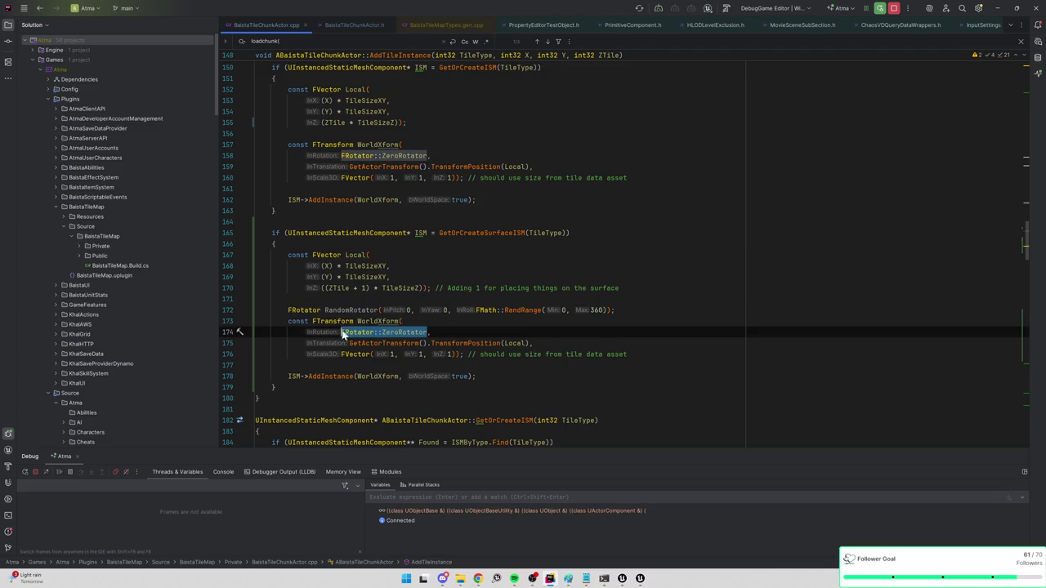
pyautogui.write('RandomRotator')
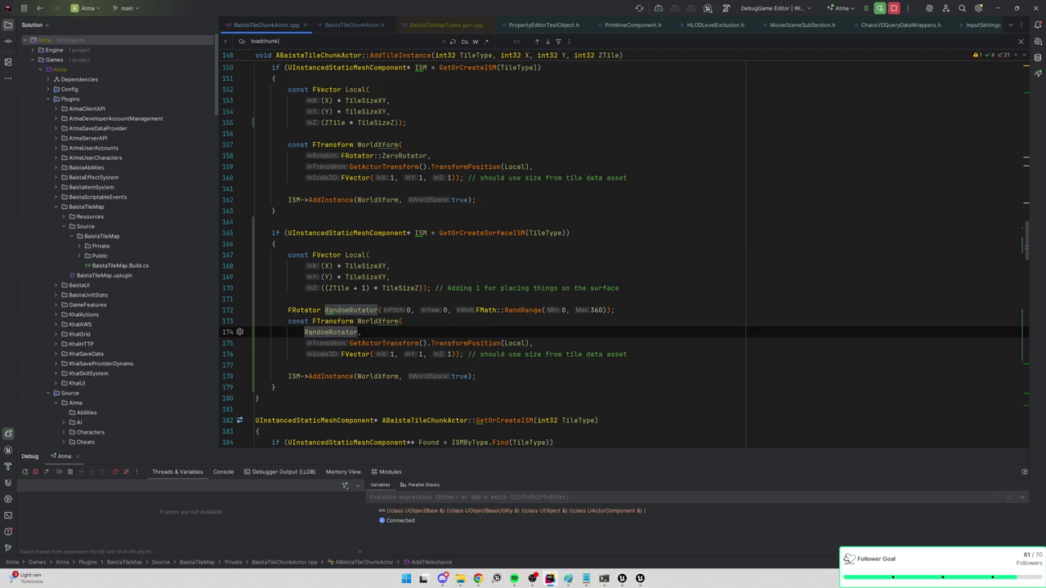
pyautogui.hotkey('alt', 'Tab')
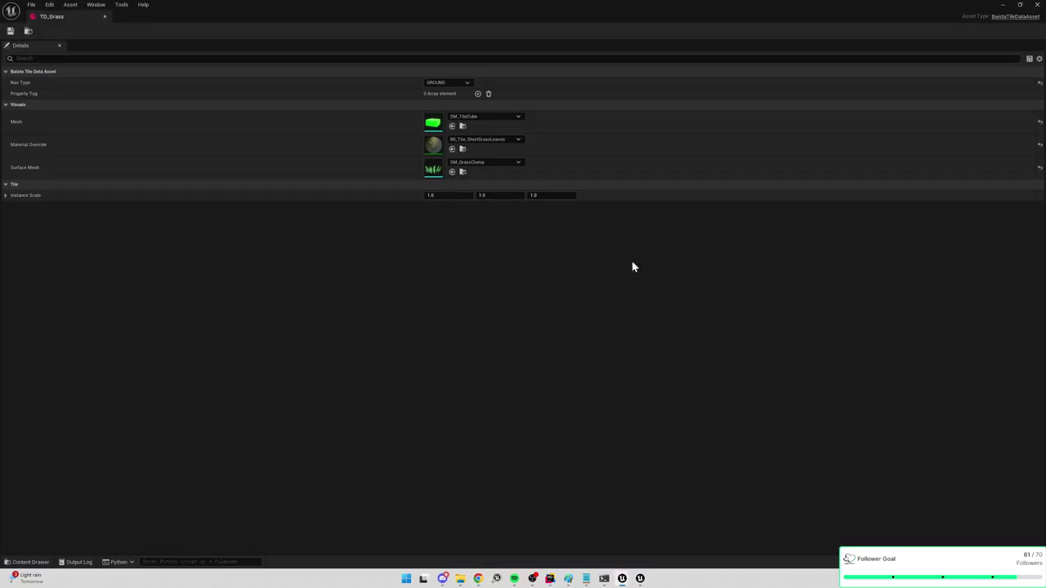
# Minimize TD_Grass, play the level, eject with F8 to inspect the rotated grass, then stop
pyautogui.click(1004, 5)
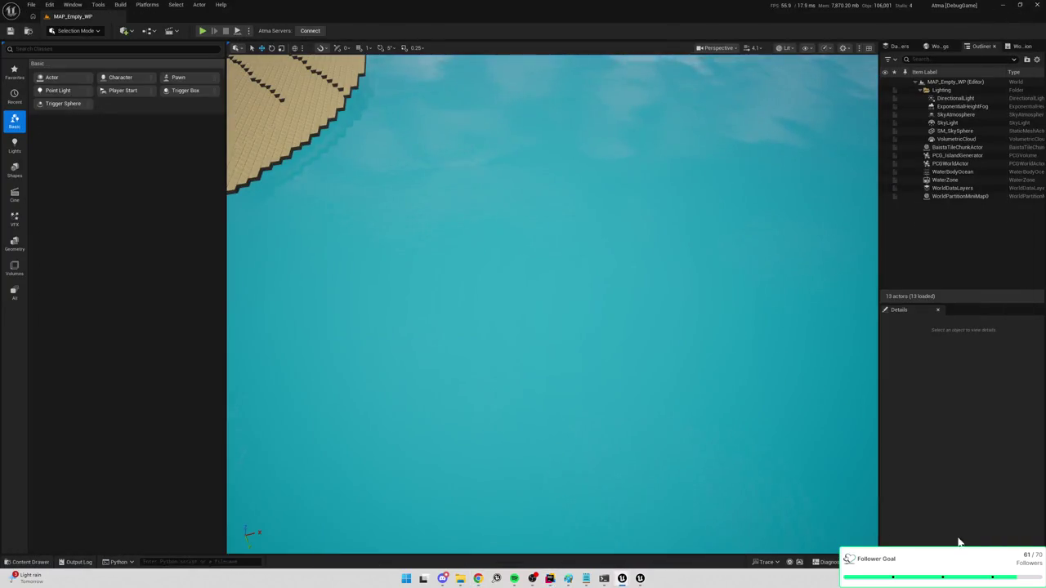
pyautogui.moveTo(804, 345)
pyautogui.mouseDown()
pyautogui.moveTo(768, 319)
pyautogui.moveTo(752, 335)
pyautogui.moveTo(684, 333)
pyautogui.mouseUp()
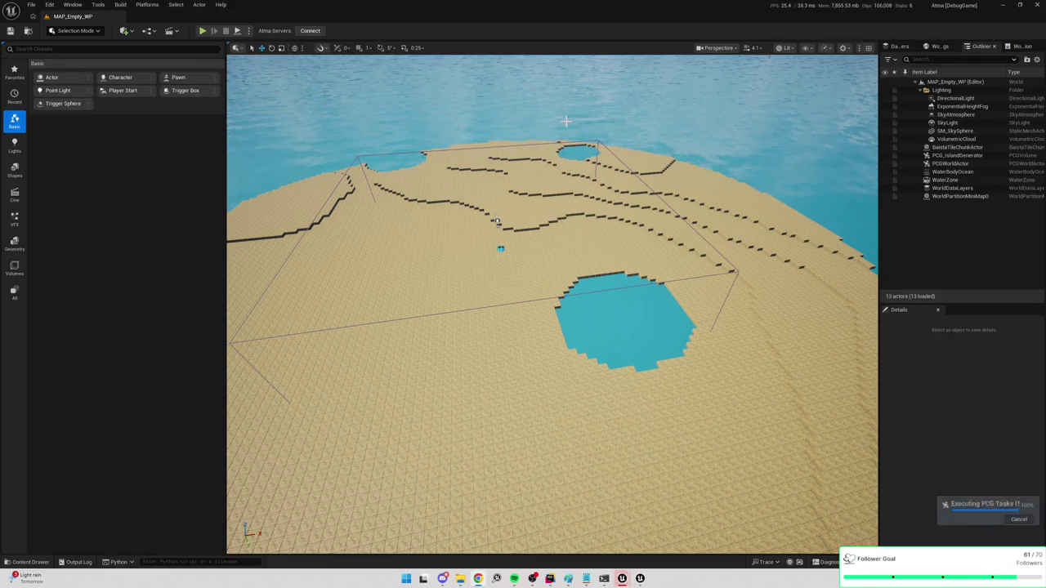
pyautogui.click(203, 31)
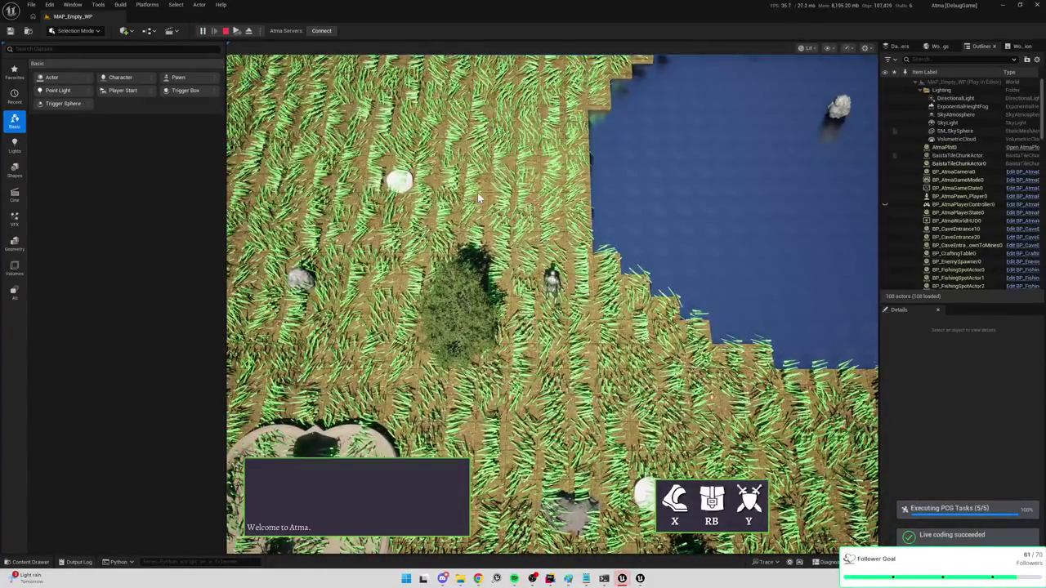
pyautogui.click(478, 198)
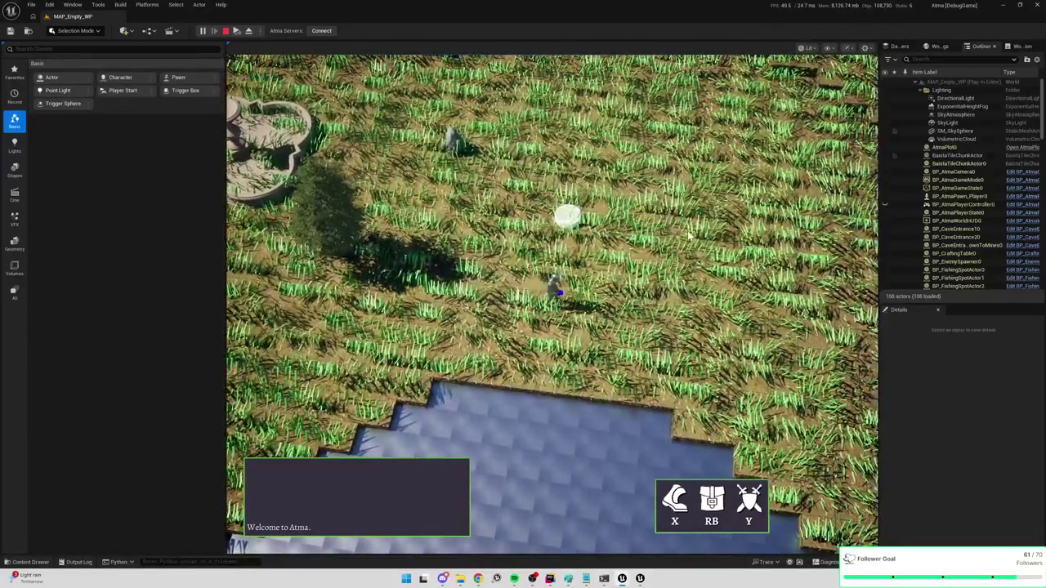
pyautogui.press('F8')
pyautogui.scroll(15, 553, 302)
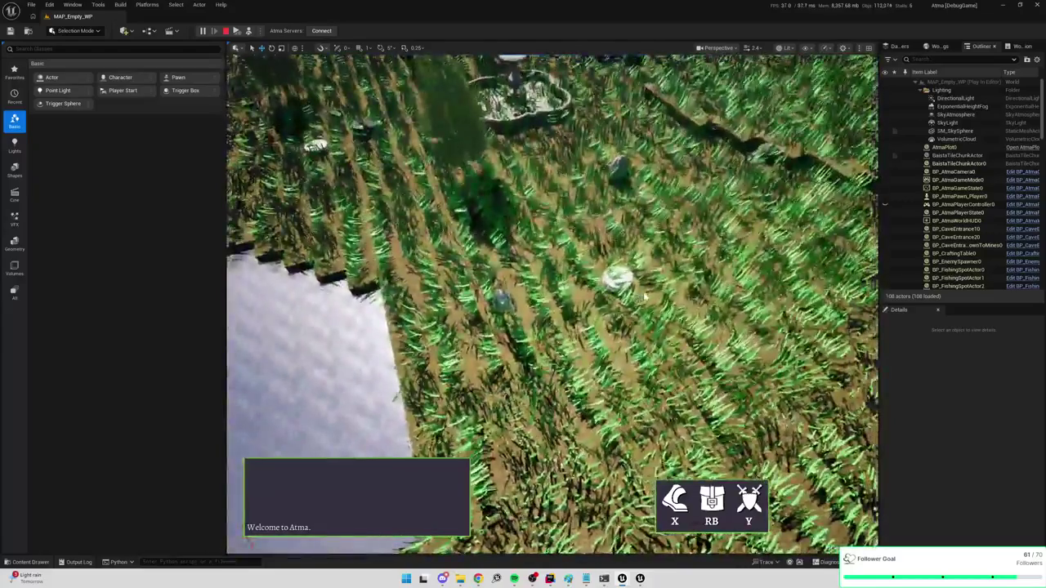
pyautogui.press('Escape')
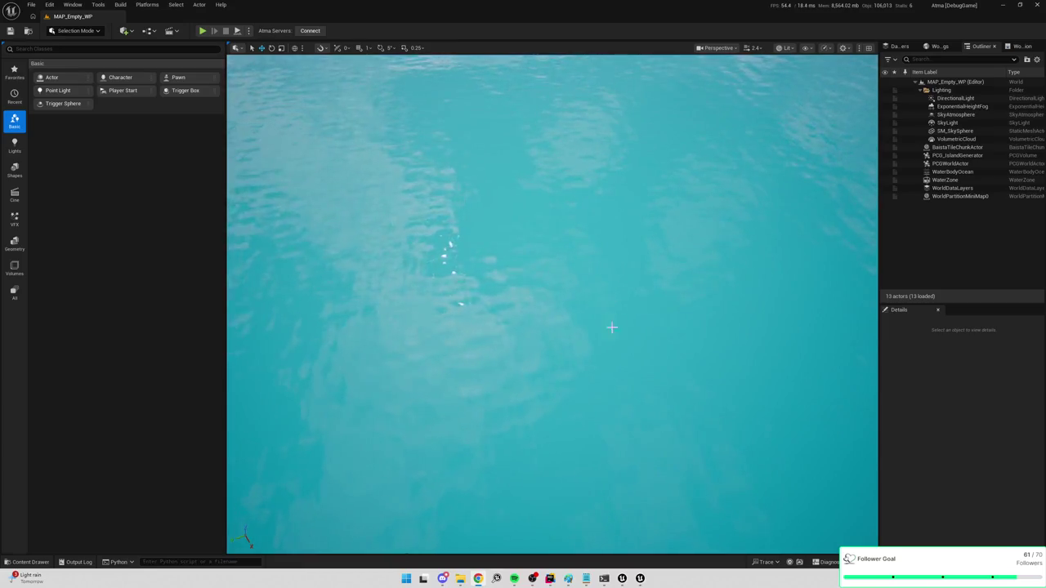
# Search the Content Drawer for grass, drop SM_GrassClump into the level and rotate it around Z
pyautogui.hotkey('ctrl', 'space')
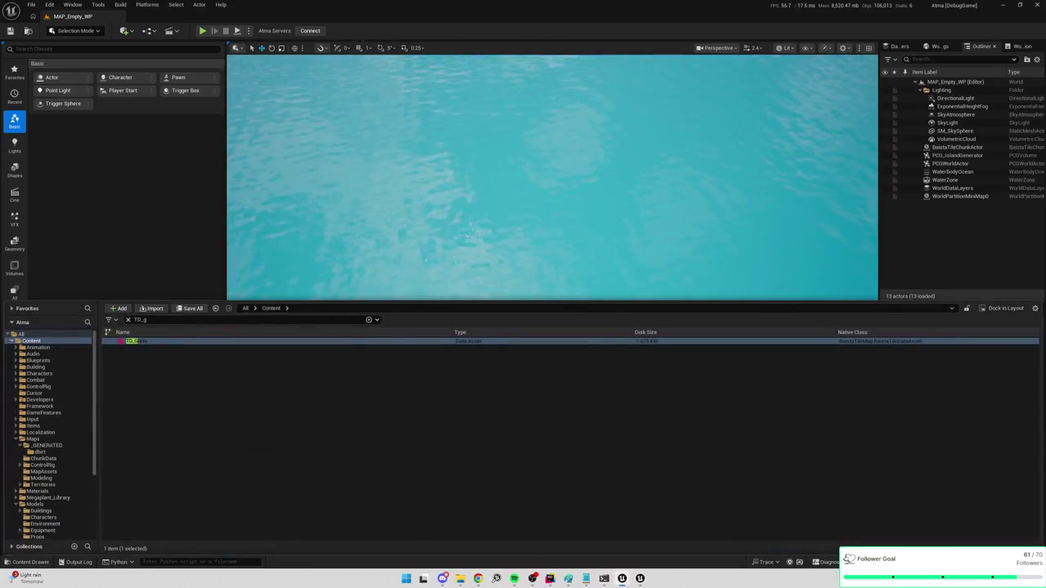
pyautogui.write('grass')
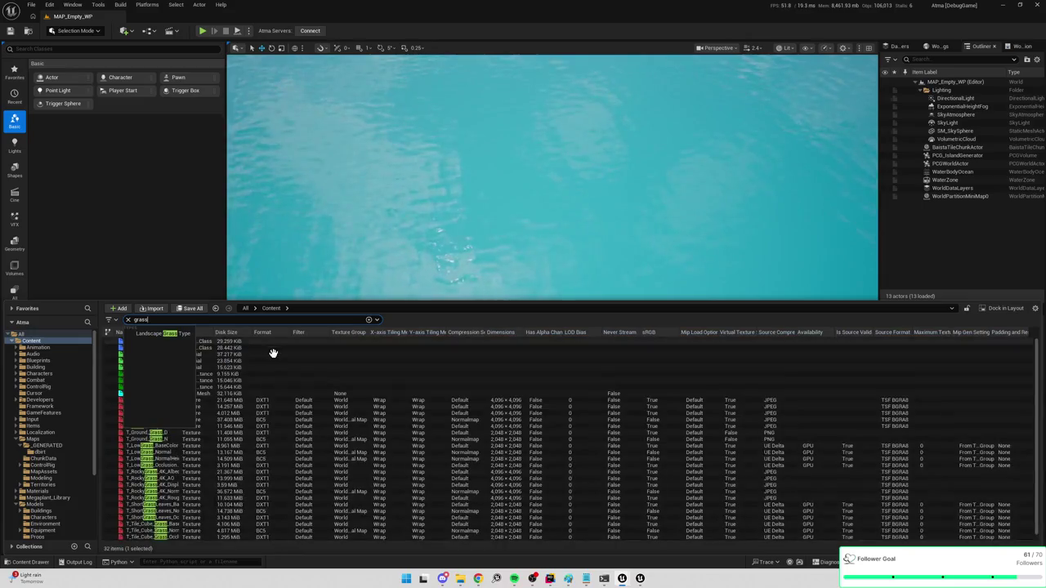
pyautogui.click(245, 360)
pyautogui.moveTo(143, 393)
pyautogui.mouseDown()
pyautogui.moveTo(400, 270)
pyautogui.moveTo(461, 260)
pyautogui.moveTo(479, 294)
pyautogui.moveTo(413, 230)
pyautogui.moveTo(470, 302)
pyautogui.moveTo(520, 254)
pyautogui.moveTo(416, 233)
pyautogui.moveTo(405, 245)
pyautogui.moveTo(500, 226)
pyautogui.moveTo(511, 210)
pyautogui.mouseUp()
pyautogui.press('e')
pyautogui.hotkey('alt', 'Tab')
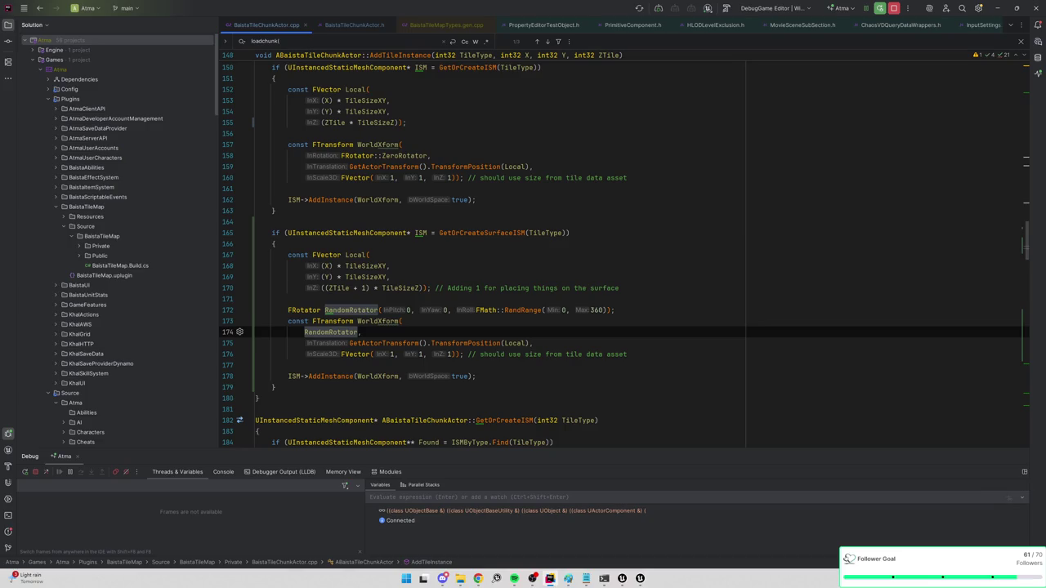
# Move FMath::RandRange(0, 360) from the roll argument into yaw, then delete the test grass clump
pyautogui.moveTo(608, 310)
pyautogui.mouseDown()
pyautogui.moveTo(256, 321)
pyautogui.moveTo(456, 310)
pyautogui.mouseUp()
pyautogui.hotkey('ctrl', 'c')
pyautogui.press('Delete')
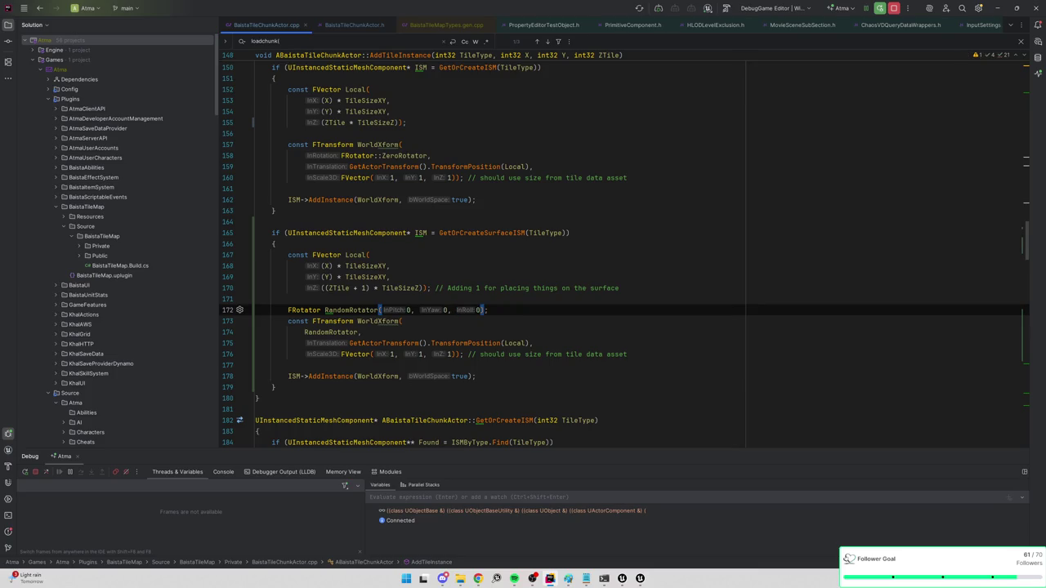
pyautogui.hotkey('ctrl', 'v')
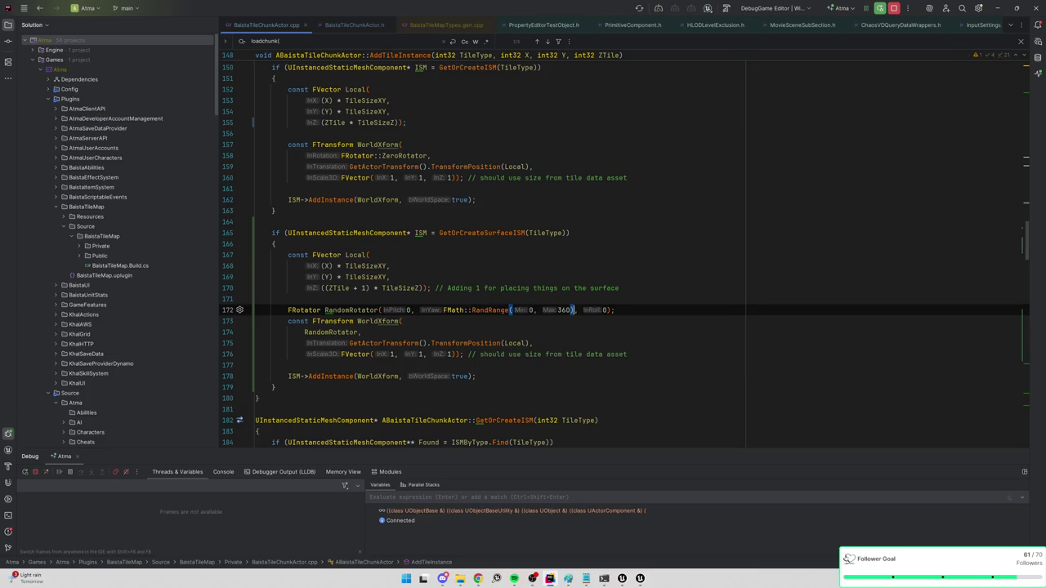
pyautogui.hotkey('alt', 'Tab')
pyautogui.press('Delete')
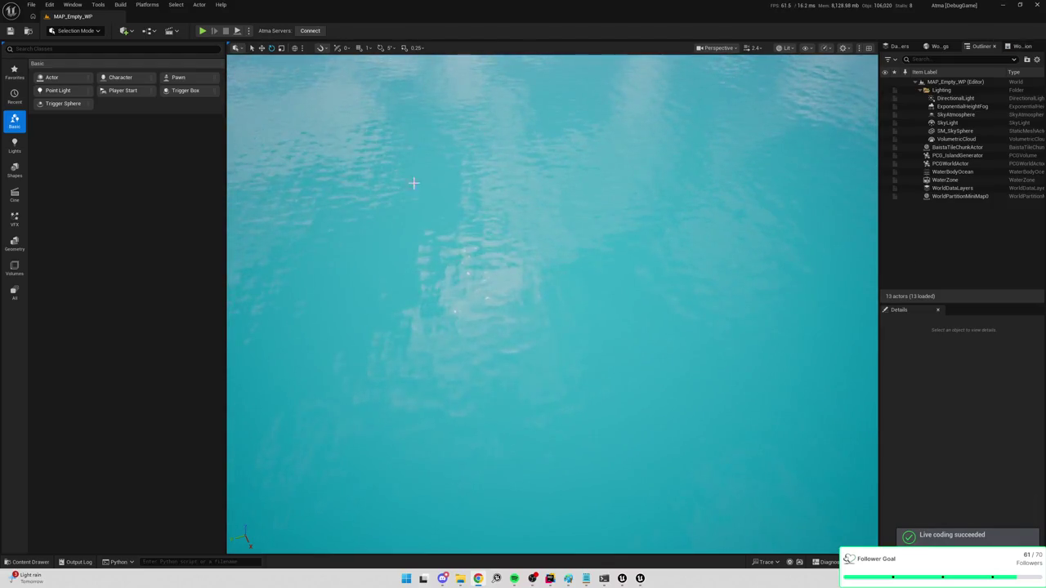
# Play the level and click-walk the character to several spots across the yaw-rotated grass, then stop
pyautogui.click(202, 32)
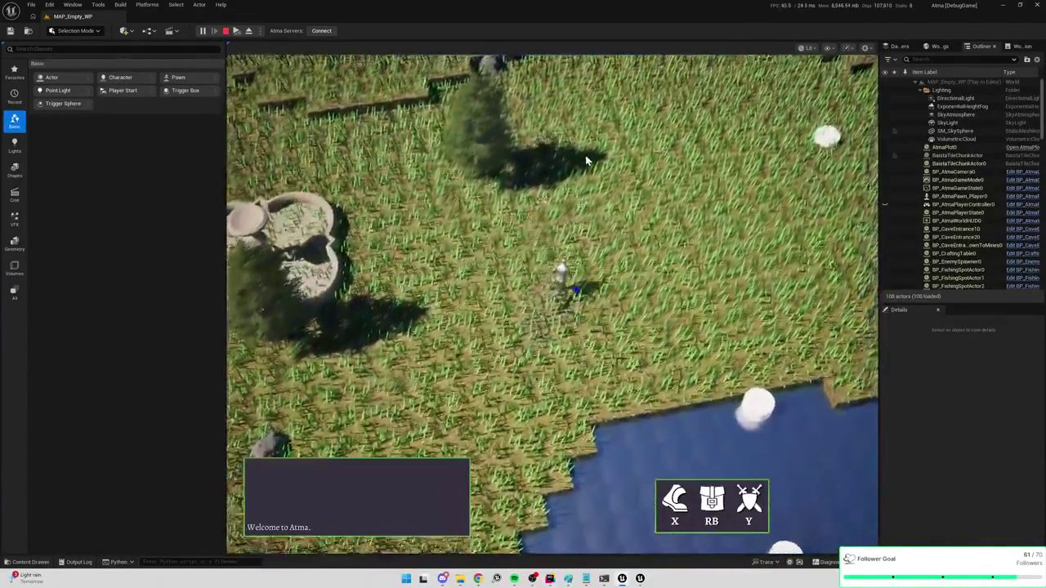
pyautogui.click(585, 161)
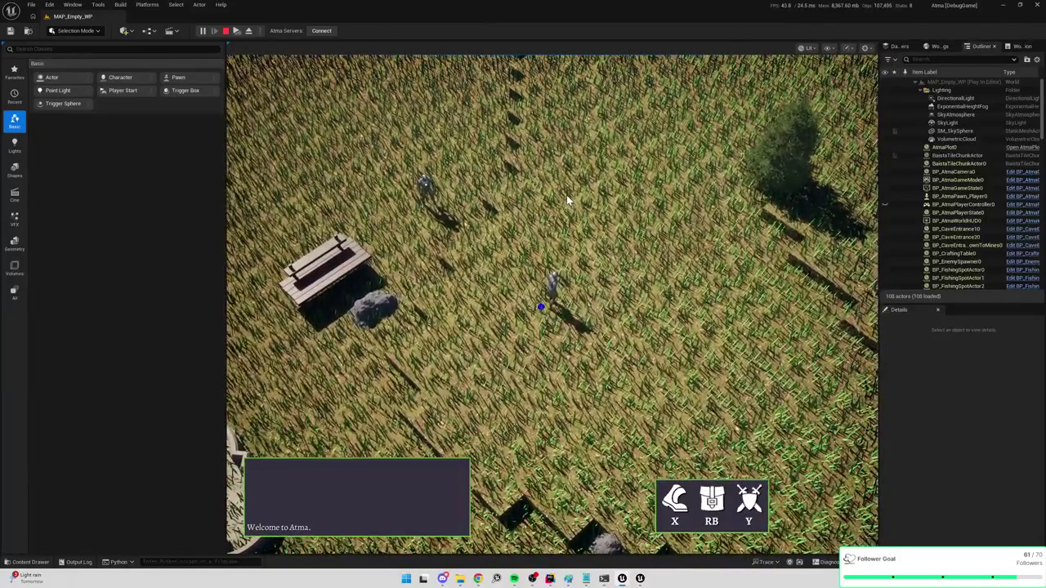
pyautogui.click(543, 208)
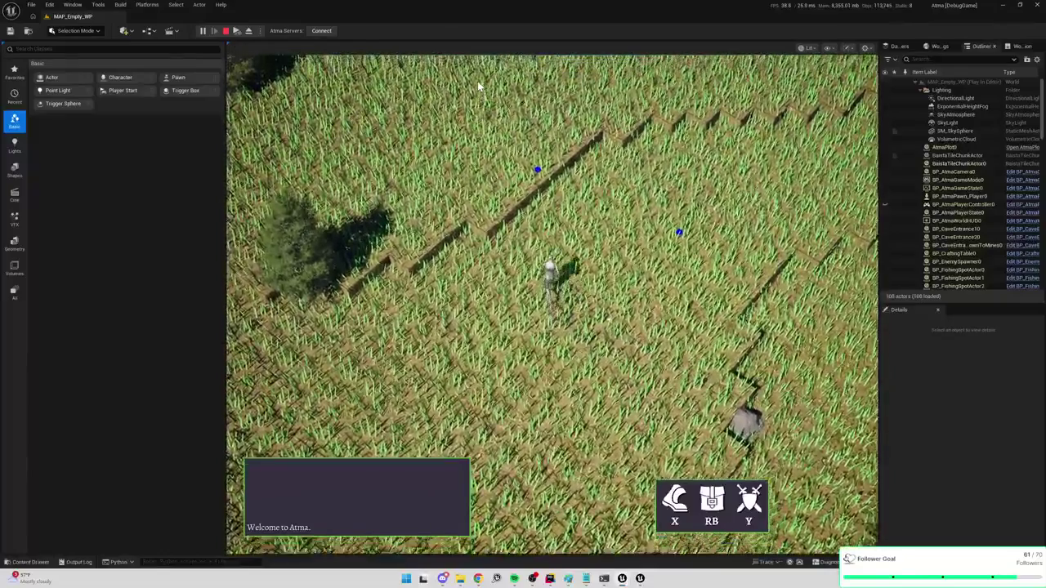
pyautogui.click(477, 81)
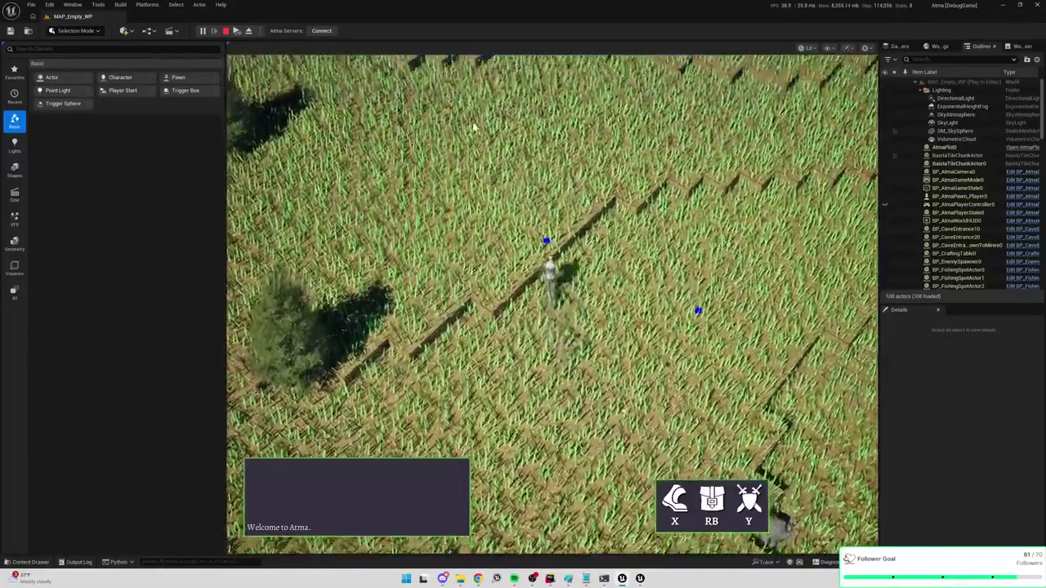
pyautogui.hotkey('shift', 'F1')
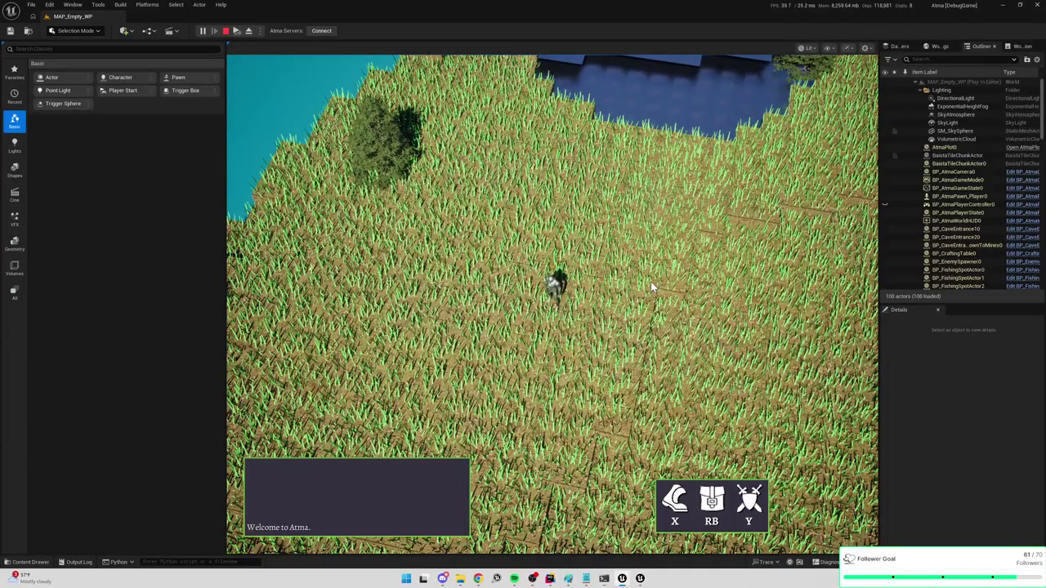
pyautogui.click(650, 281)
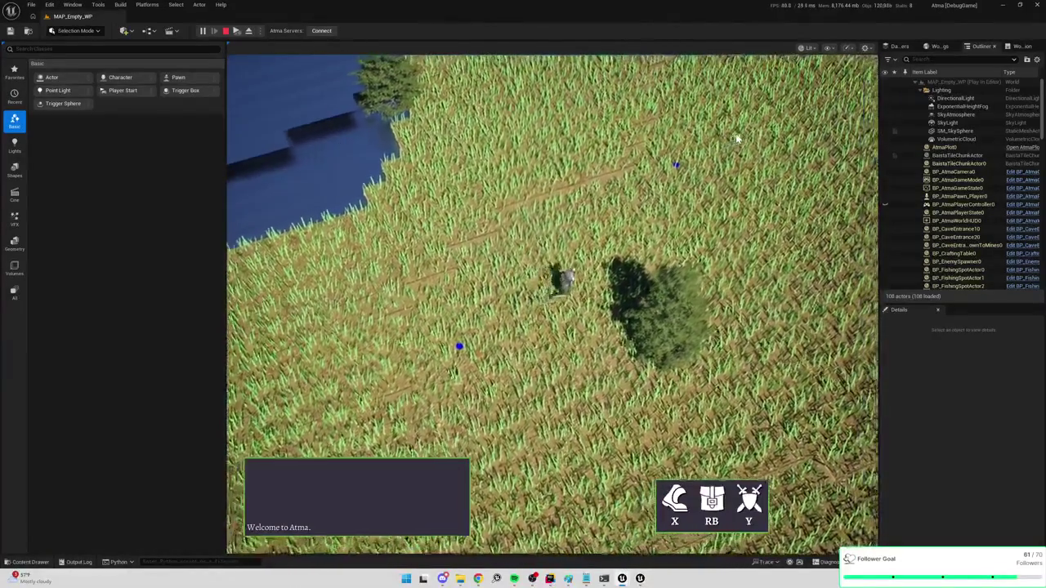
pyautogui.click(736, 133)
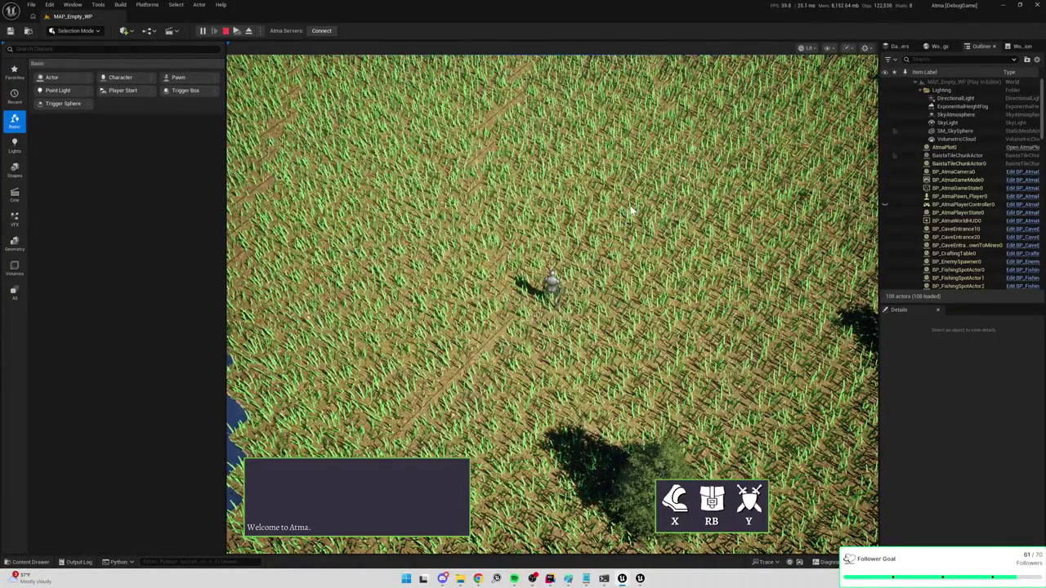
pyautogui.click(685, 164)
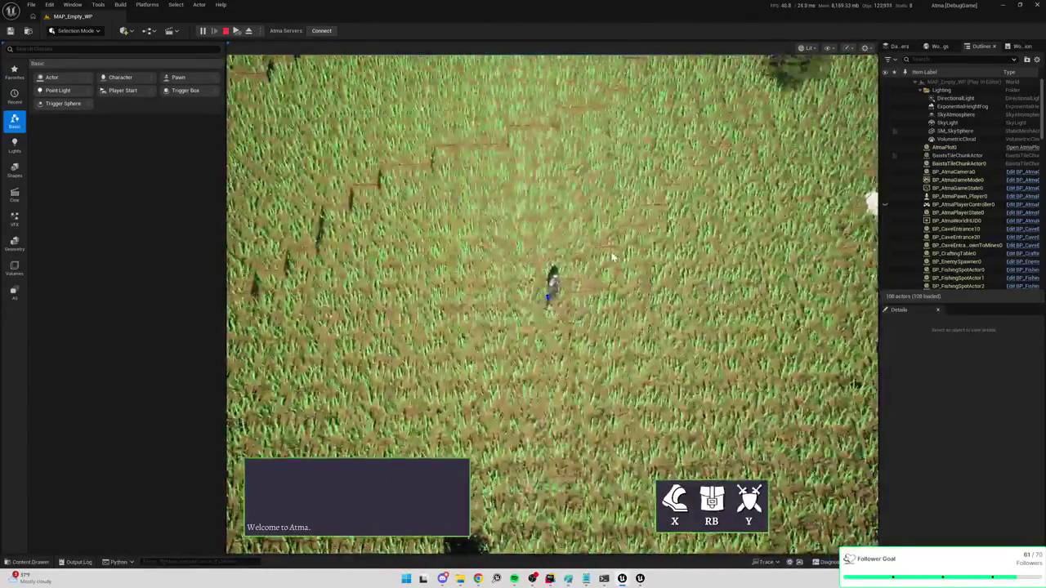
pyautogui.click(639, 272)
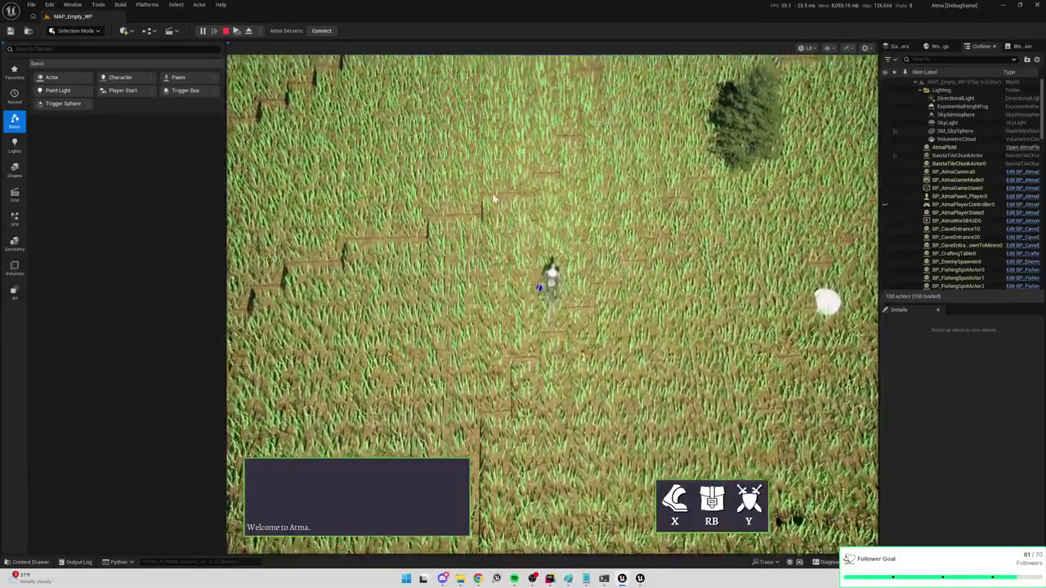
pyautogui.click(480, 179)
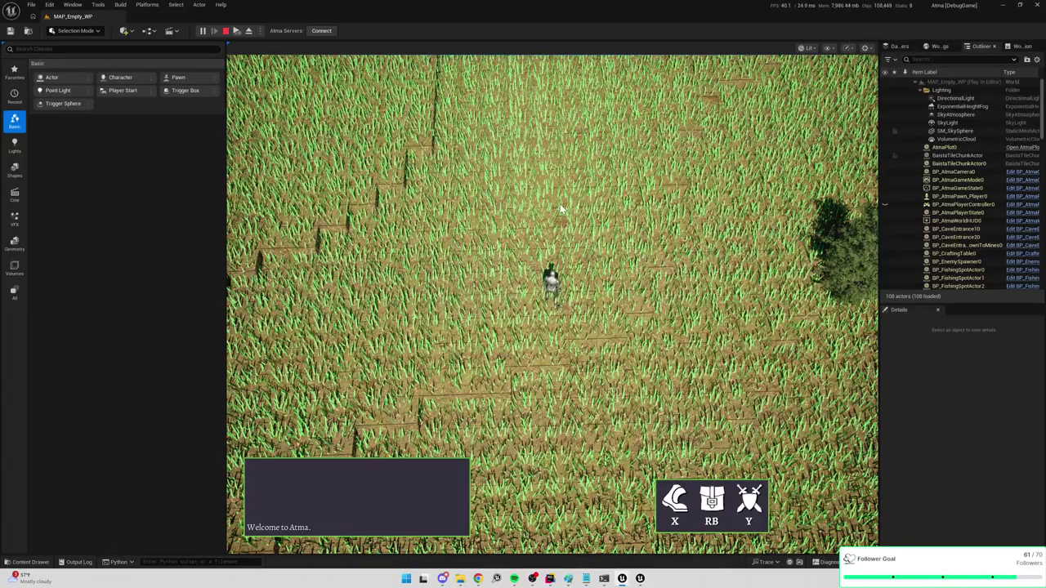
pyautogui.press('Escape')
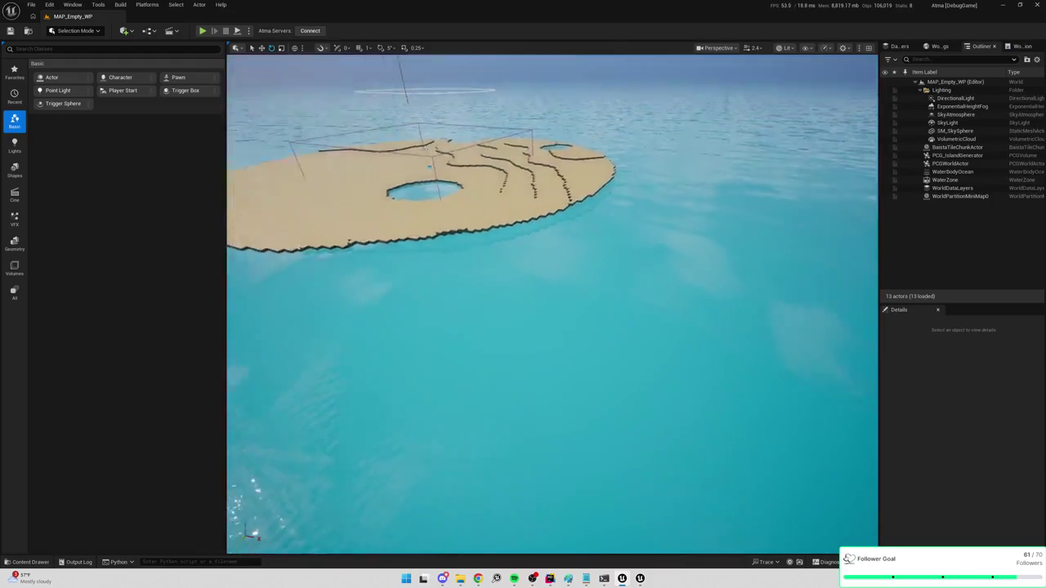
# Open the MAP_Modeling level from the Content Drawer and select the Merge2 grass block
pyautogui.hotkey('ctrl', 'space')
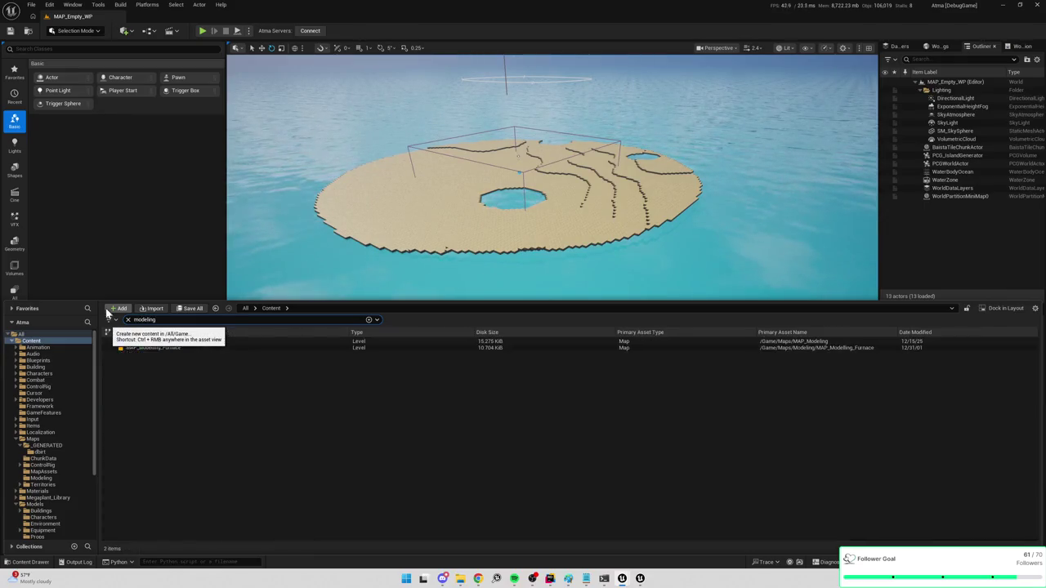
pyautogui.doubleClick(144, 341)
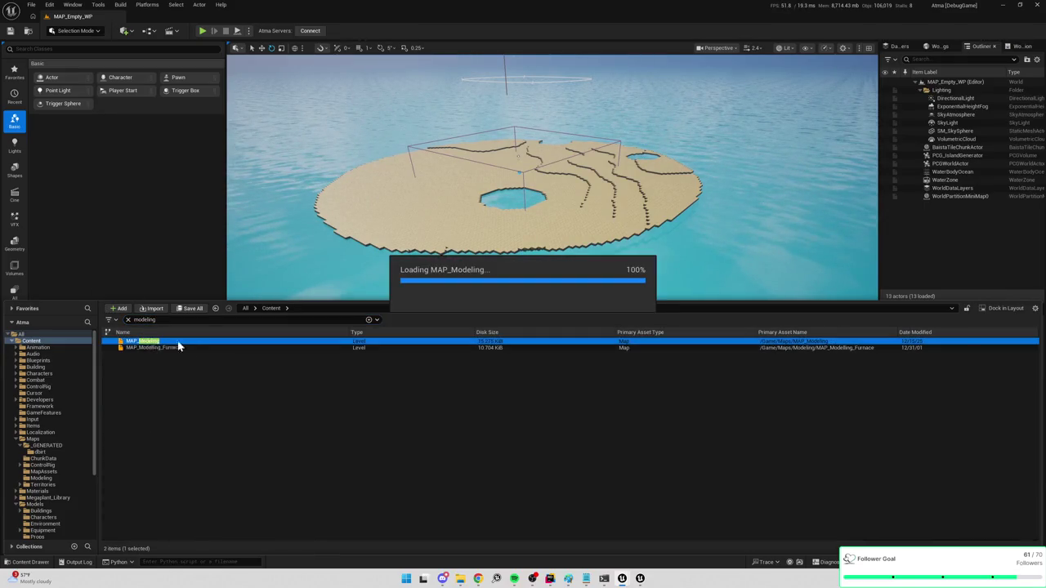
pyautogui.moveTo(471, 228)
pyautogui.mouseDown()
pyautogui.moveTo(498, 274)
pyautogui.moveTo(507, 214)
pyautogui.mouseUp()
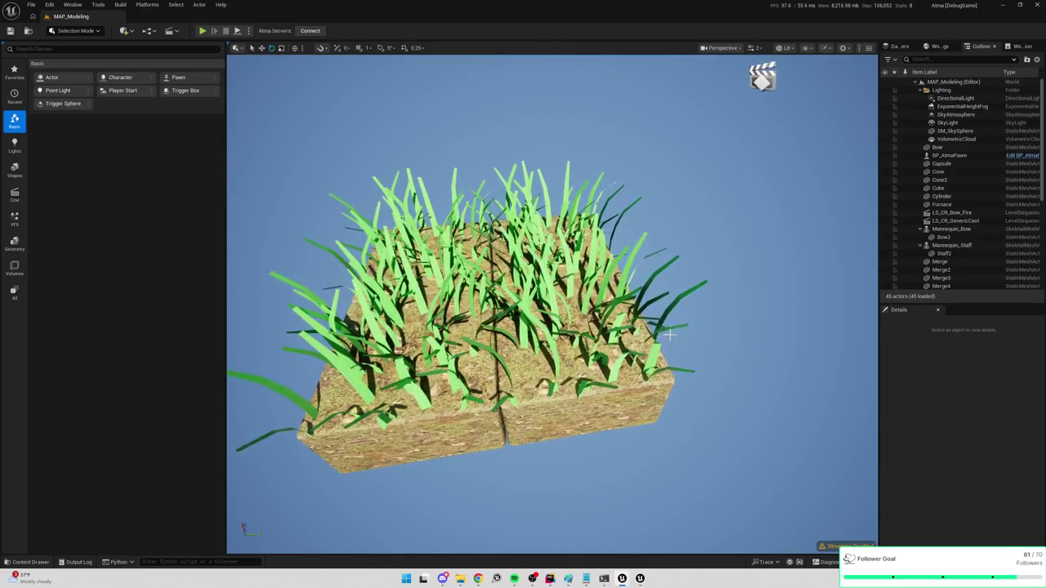
pyautogui.click(704, 308)
pyautogui.moveTo(705, 307)
pyautogui.mouseDown()
pyautogui.moveTo(490, 245)
pyautogui.moveTo(167, 15)
pyautogui.mouseUp()
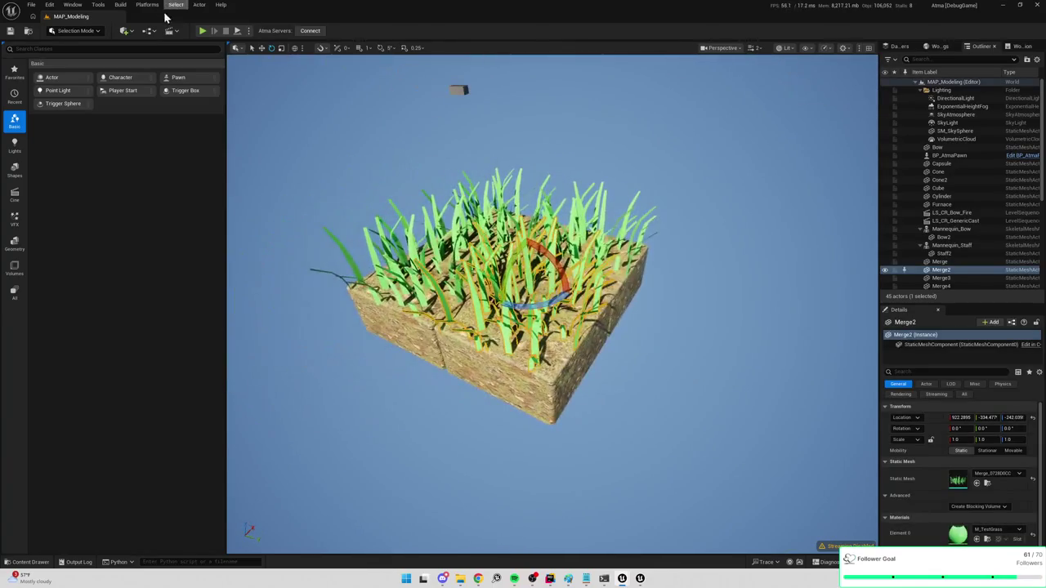
# Switch the editor to Modeling mode from the Selection Mode dropdown
pyautogui.click(78, 33)
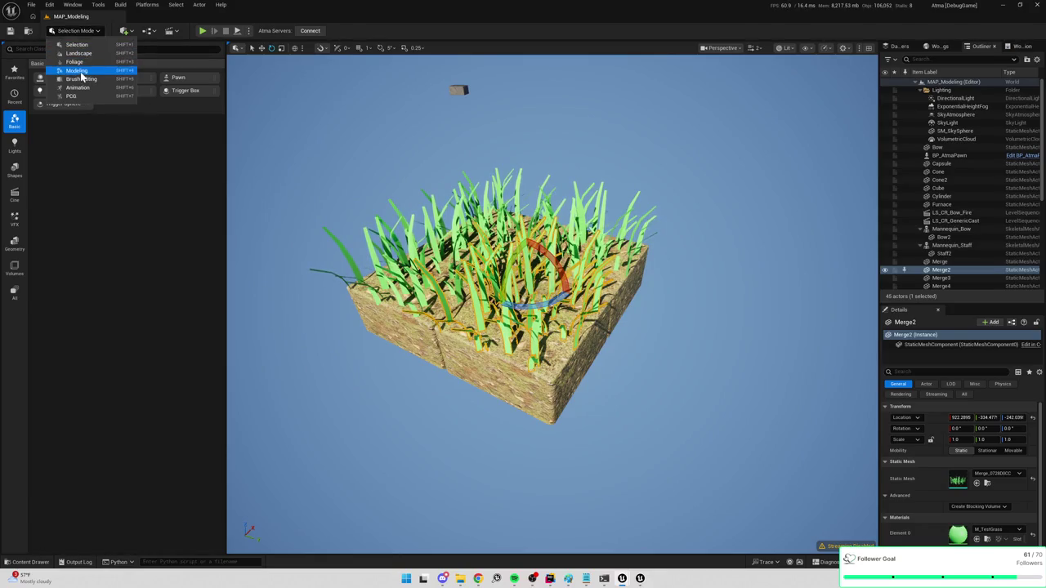
pyautogui.click(78, 71)
pyautogui.moveTo(635, 322)
pyautogui.mouseDown()
pyautogui.moveTo(635, 262)
pyautogui.moveTo(635, 344)
pyautogui.moveTo(635, 254)
pyautogui.mouseUp()
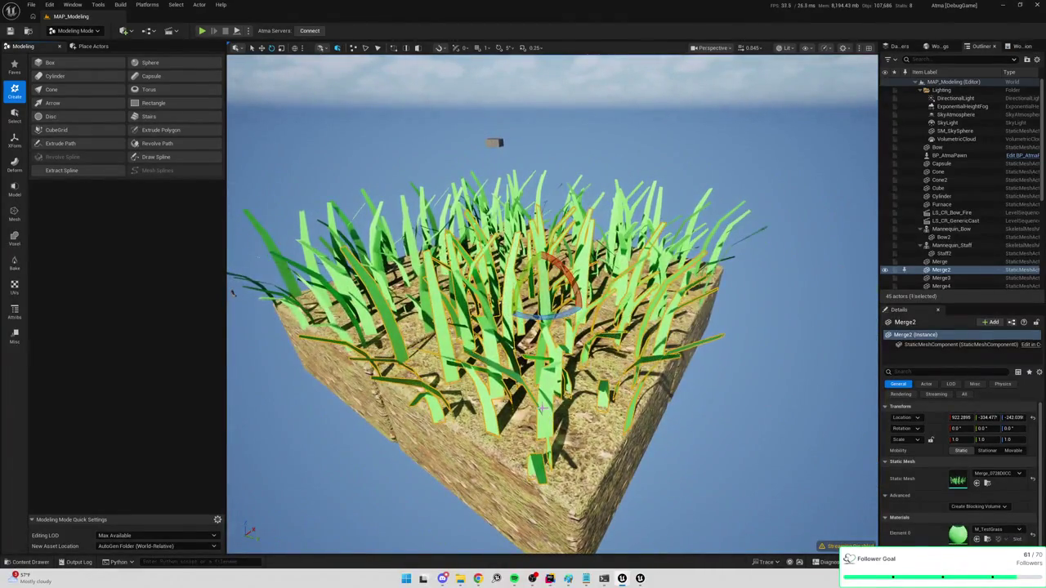
# Start PolyGroup Edit on the Merge2 grass block from the Model tools
pyautogui.click(19, 141)
pyautogui.click(18, 119)
pyautogui.click(15, 166)
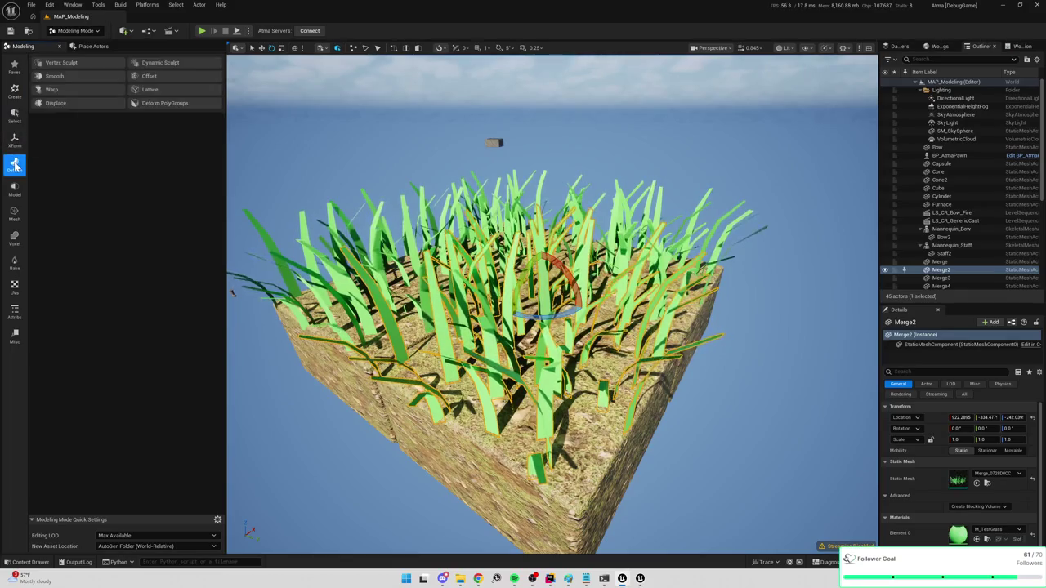
pyautogui.click(14, 190)
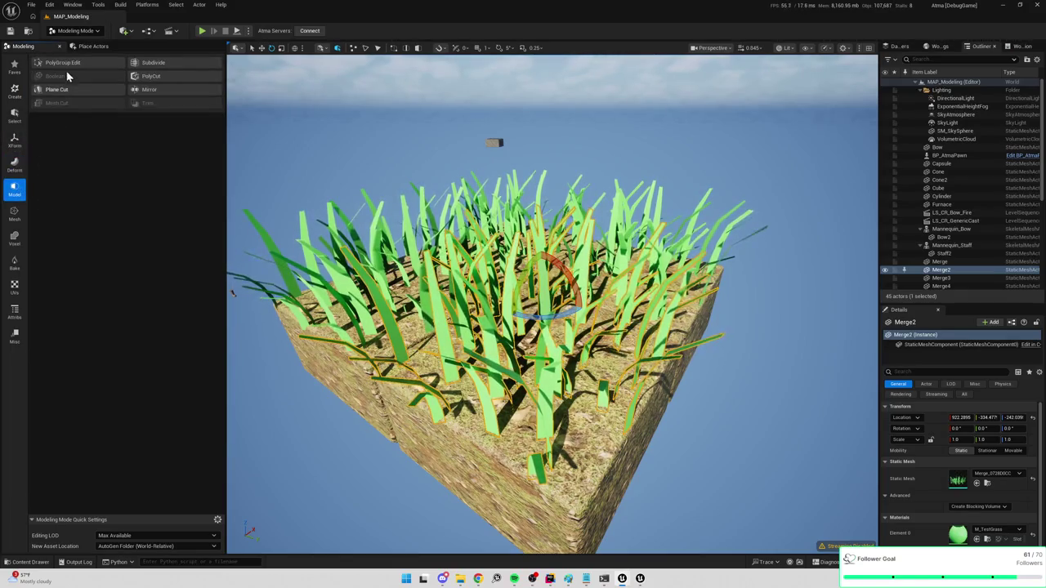
pyautogui.click(71, 65)
pyautogui.moveTo(552, 327)
pyautogui.mouseDown()
pyautogui.moveTo(507, 294)
pyautogui.moveTo(408, 266)
pyautogui.mouseUp()
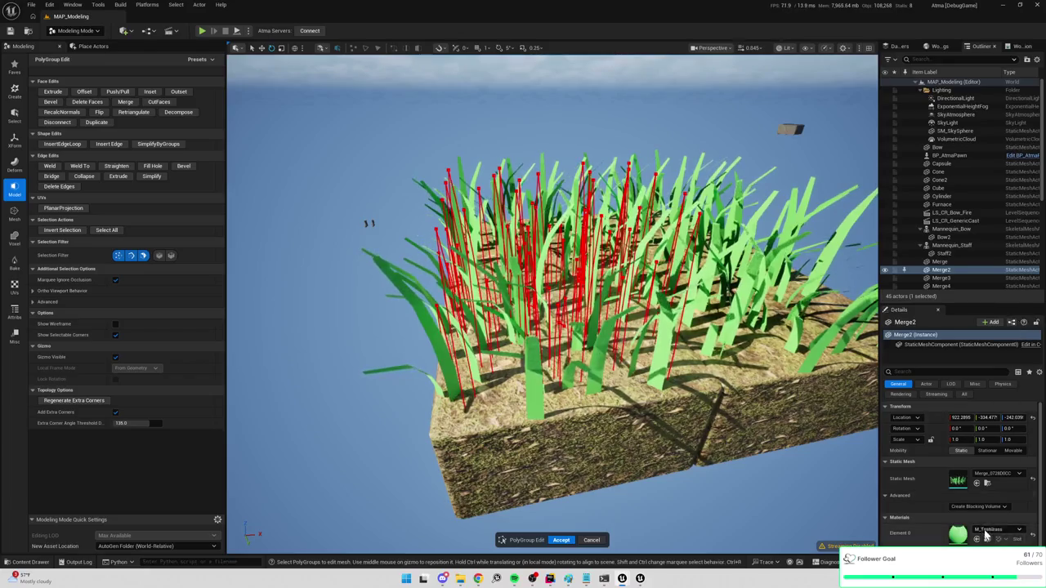
# Set Element 0 material to WorldGridMaterial instead of M_TestGrass, then exit PolyGroup Edit
pyautogui.click(1033, 540)
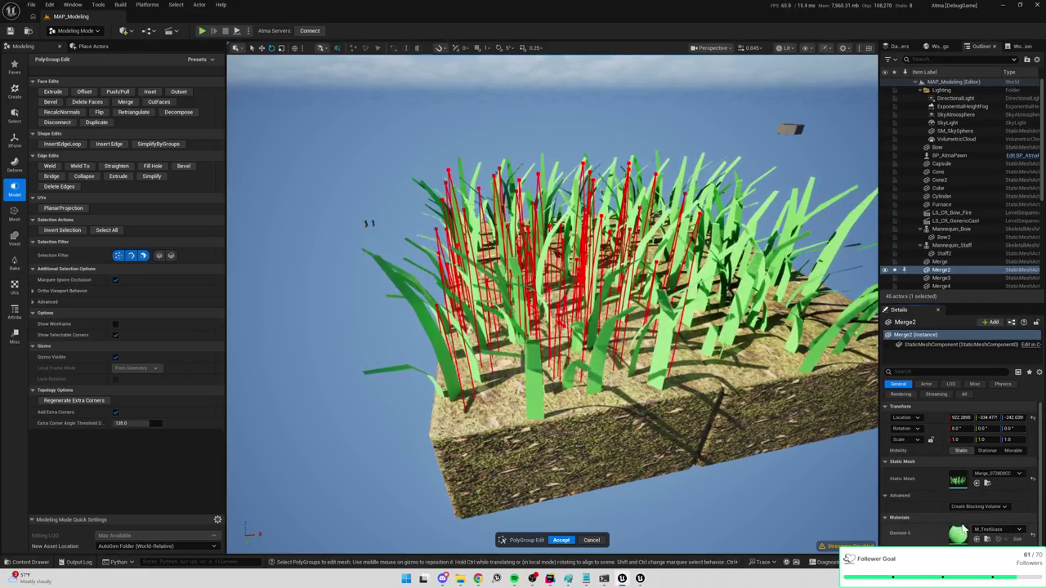
pyautogui.click(992, 531)
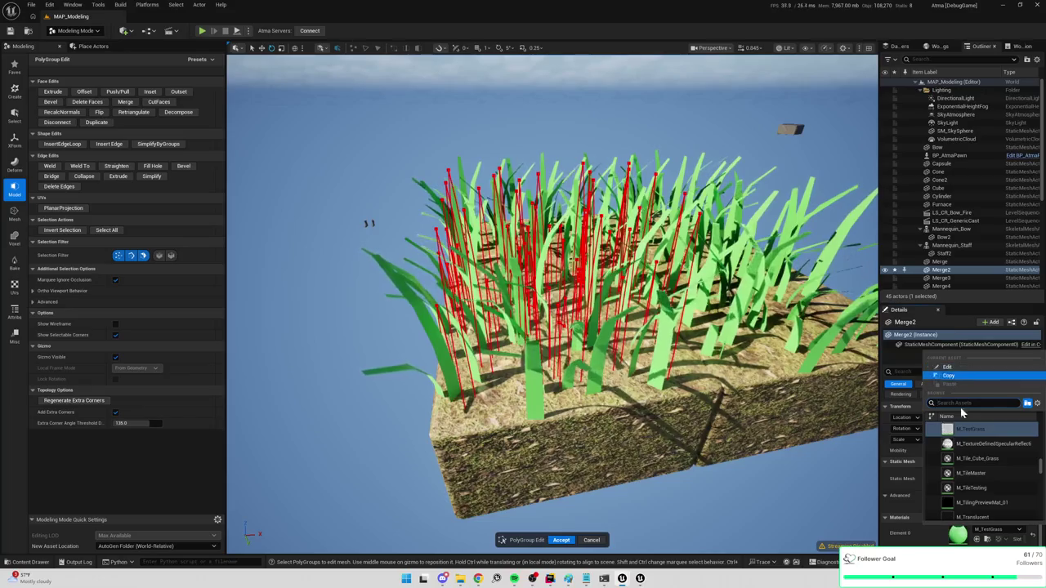
pyautogui.scroll(3, 971, 447)
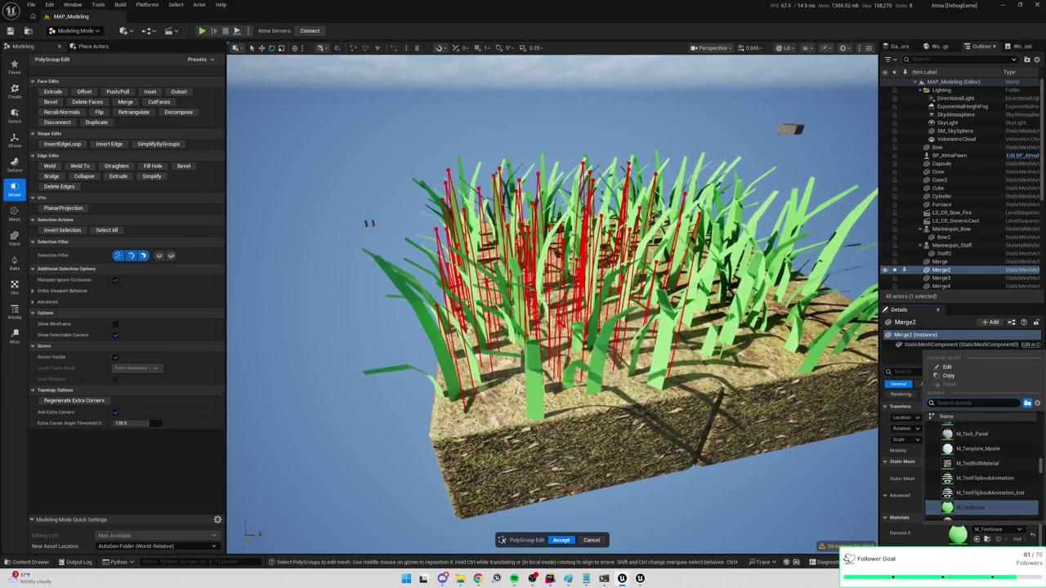
pyautogui.write('worldg')
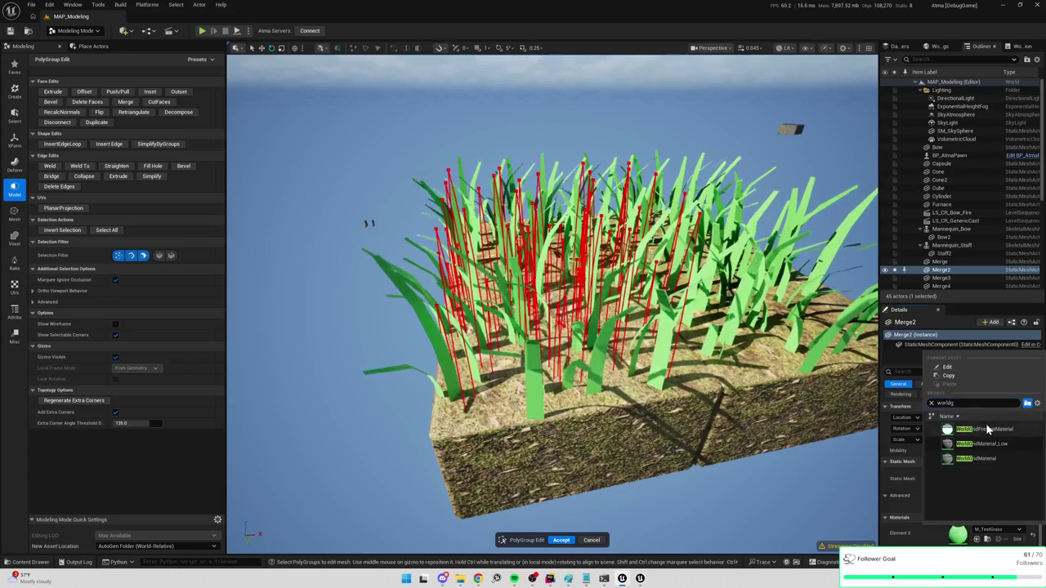
pyautogui.click(986, 458)
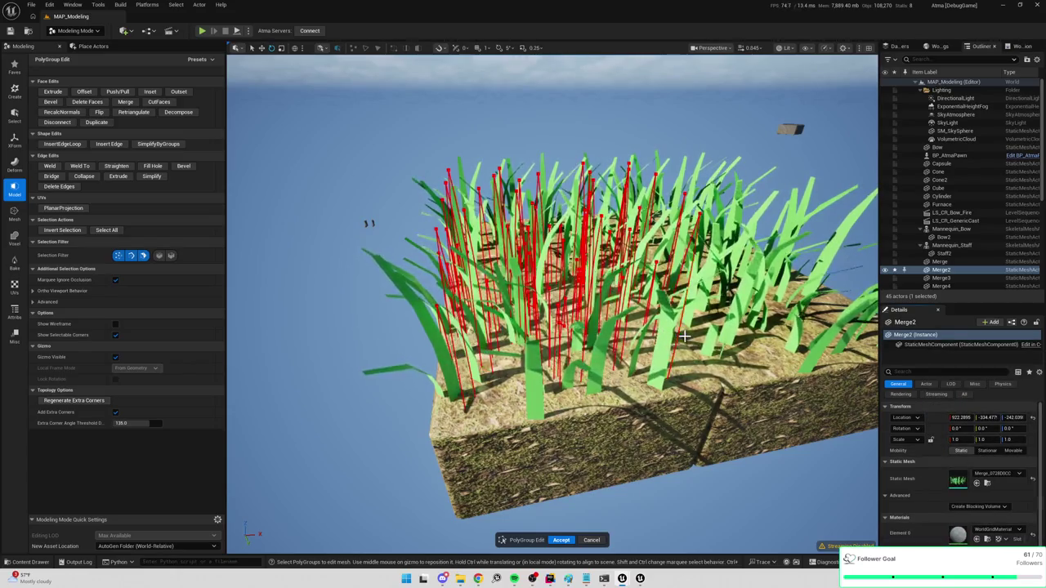
pyautogui.scroll(-5, 684, 336)
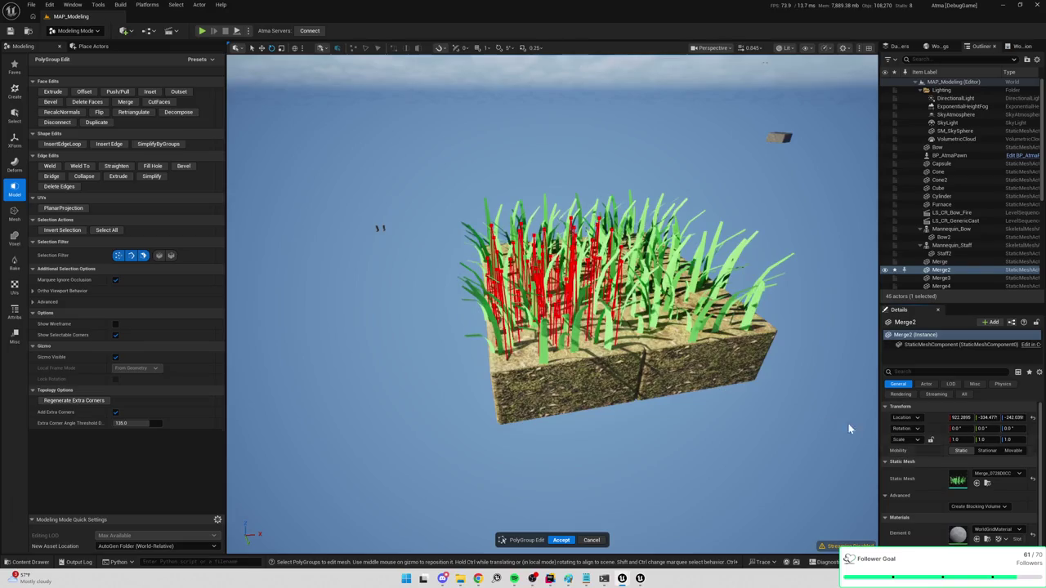
pyautogui.click(591, 541)
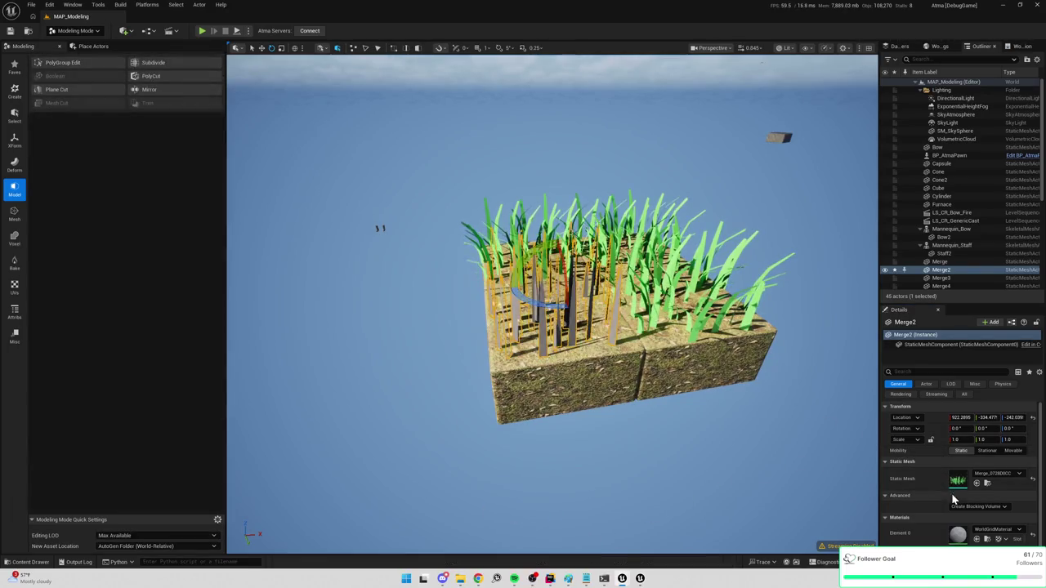
pyautogui.scroll(-1, 929, 502)
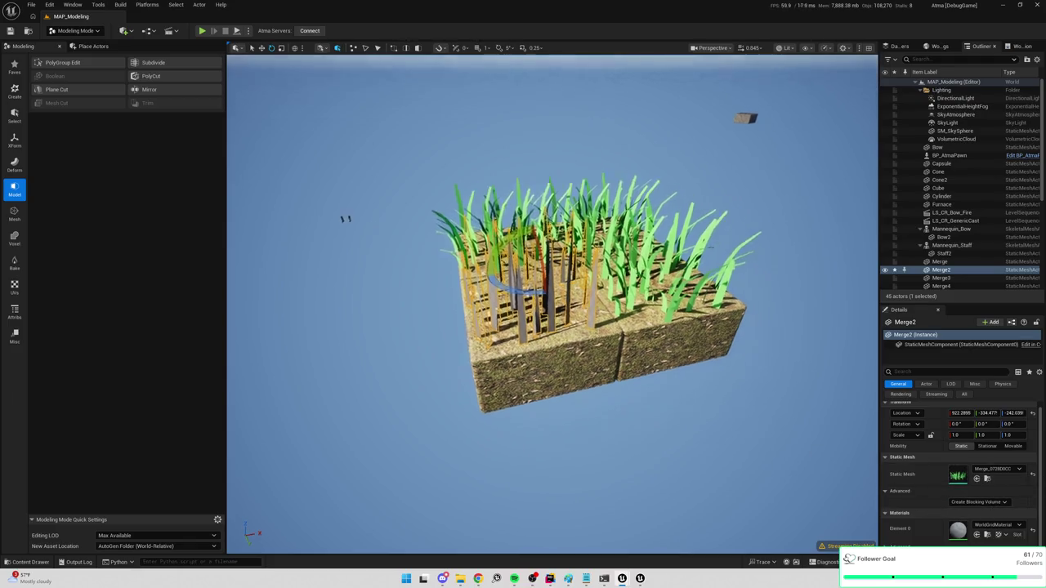
# Restart PolyGroup Edit on the grass mesh and fly the view among the blades
pyautogui.scroll(10, 552, 310)
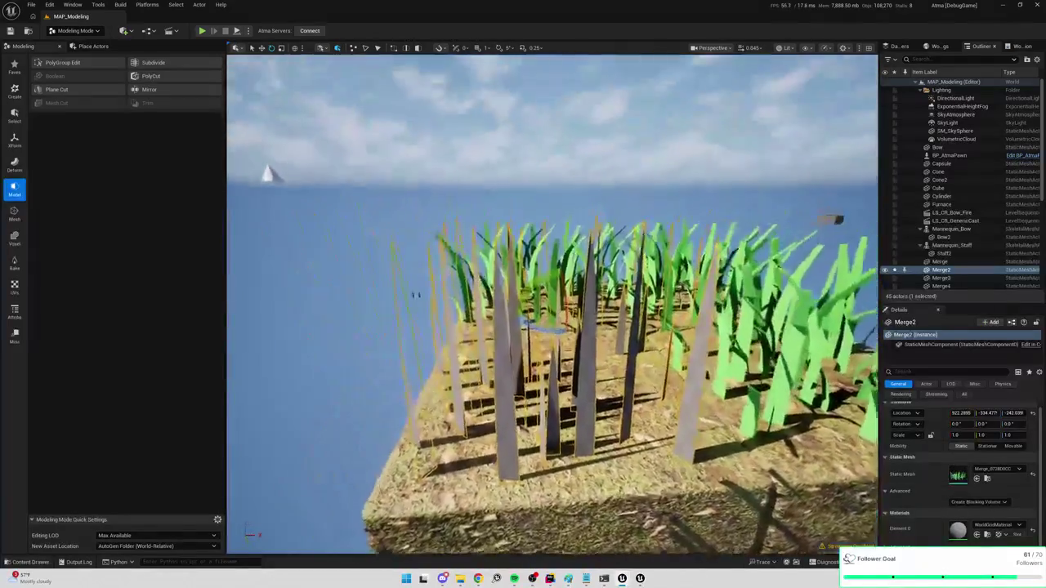
pyautogui.moveTo(552, 310)
pyautogui.mouseDown()
pyautogui.moveTo(683, 311)
pyautogui.moveTo(624, 198)
pyautogui.moveTo(580, 222)
pyautogui.moveTo(624, 242)
pyautogui.moveTo(797, 249)
pyautogui.moveTo(864, 226)
pyautogui.moveTo(466, 147)
pyautogui.mouseUp()
pyautogui.click(66, 63)
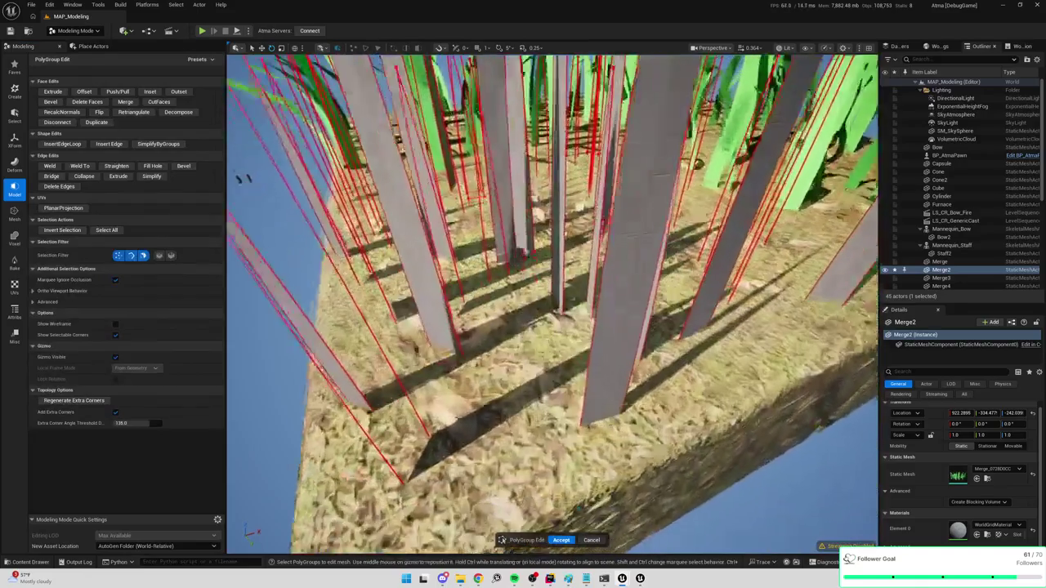
pyautogui.moveTo(501, 236); pyautogui.dragTo(501, 235)
pyautogui.moveTo(296, 241)
pyautogui.mouseDown()
pyautogui.moveTo(292, 299)
pyautogui.moveTo(357, 318)
pyautogui.moveTo(393, 231)
pyautogui.moveTo(266, 117)
pyautogui.mouseUp()
pyautogui.moveTo(421, 317)
pyautogui.mouseDown()
pyautogui.moveTo(515, 305)
pyautogui.moveTo(836, 304)
pyautogui.moveTo(864, 309)
pyautogui.moveTo(862, 319)
pyautogui.mouseUp()
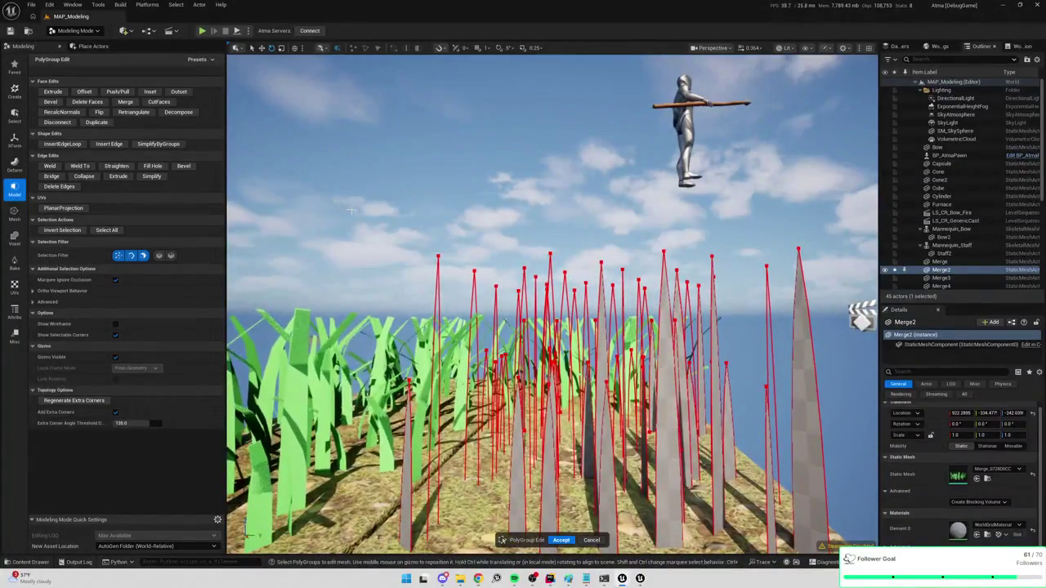
# Box-select the grey blade tips and push them lower
pyautogui.moveTo(806, 375)
pyautogui.mouseDown()
pyautogui.moveTo(858, 310)
pyautogui.moveTo(854, 430)
pyautogui.moveTo(729, 304)
pyautogui.mouseUp()
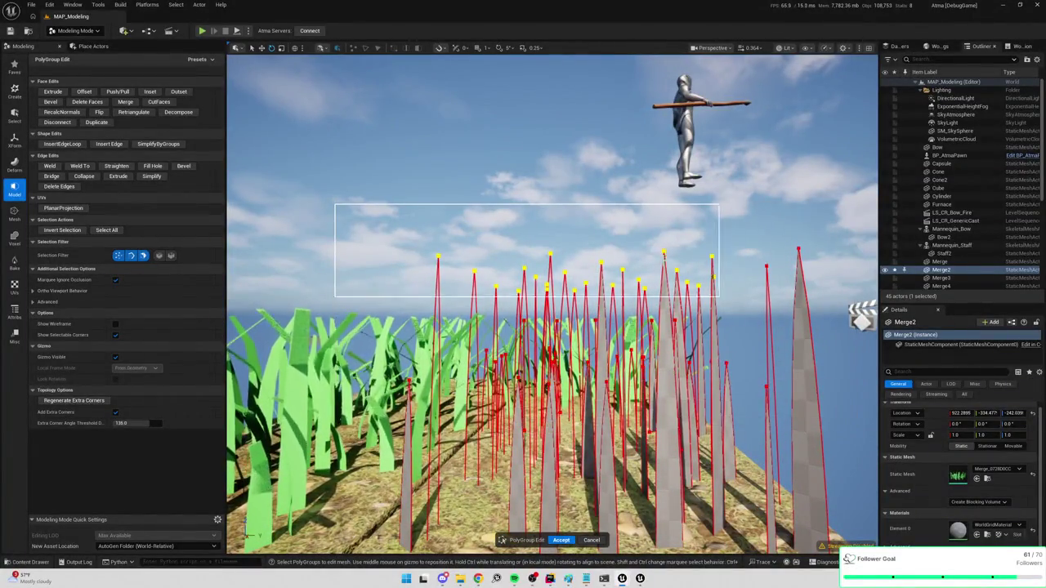
pyautogui.moveTo(862, 319)
pyautogui.mouseDown()
pyautogui.moveTo(801, 308)
pyautogui.moveTo(380, 157)
pyautogui.mouseUp()
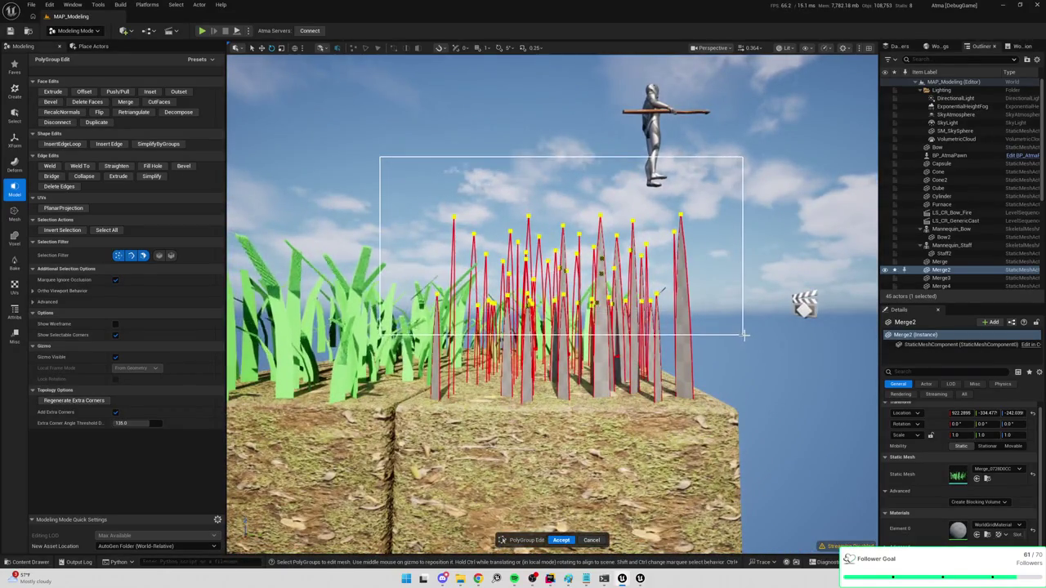
pyautogui.moveTo(742, 334); pyautogui.dragTo(709, 332)
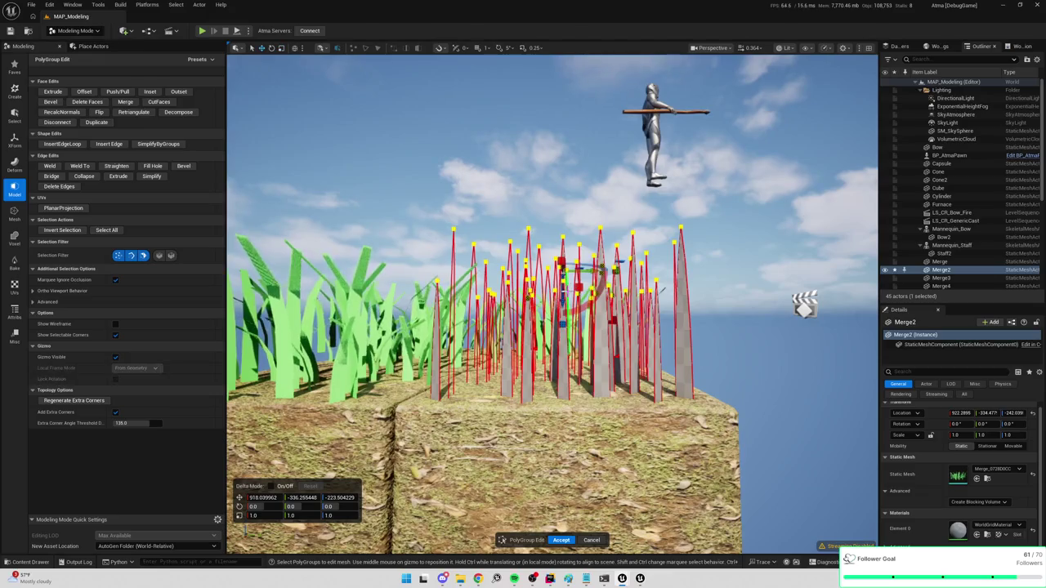
pyautogui.moveTo(563, 312)
pyautogui.mouseDown()
pyautogui.moveTo(566, 133)
pyautogui.moveTo(576, 354)
pyautogui.mouseUp()
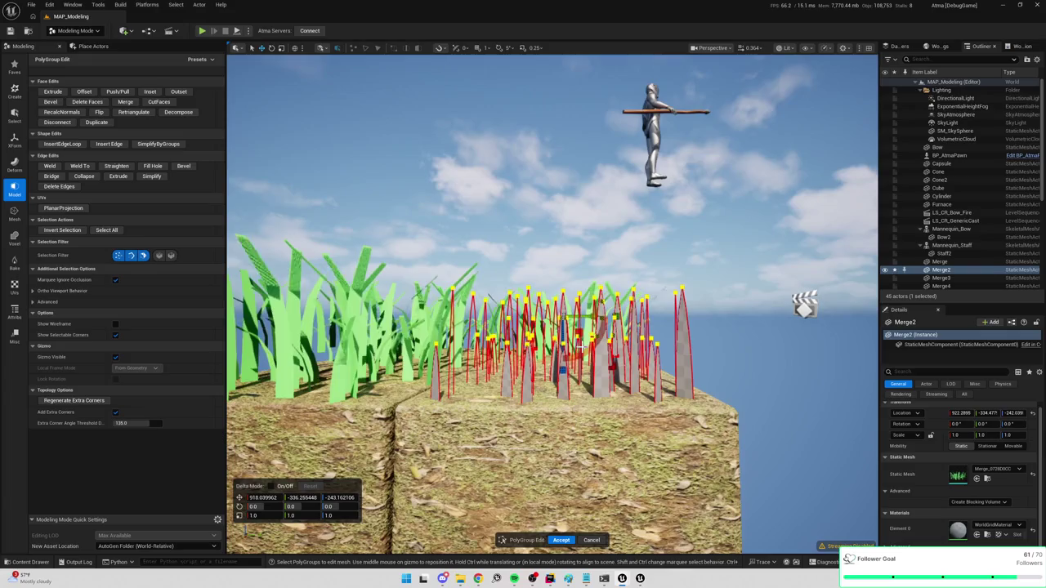
pyautogui.moveTo(576, 354)
pyautogui.mouseDown()
pyautogui.moveTo(645, 474)
pyautogui.moveTo(712, 287)
pyautogui.mouseUp()
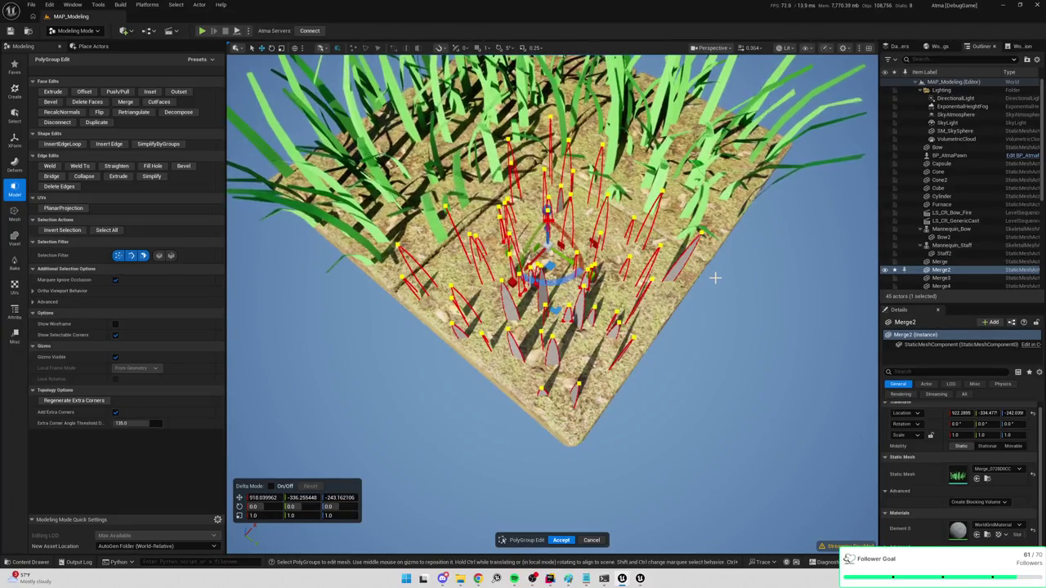
pyautogui.moveTo(734, 366); pyautogui.dragTo(735, 286)
pyautogui.moveTo(384, 360)
pyautogui.mouseDown()
pyautogui.moveTo(391, 353)
pyautogui.moveTo(327, 370)
pyautogui.moveTo(436, 313)
pyautogui.moveTo(439, 364)
pyautogui.moveTo(452, 352)
pyautogui.mouseUp()
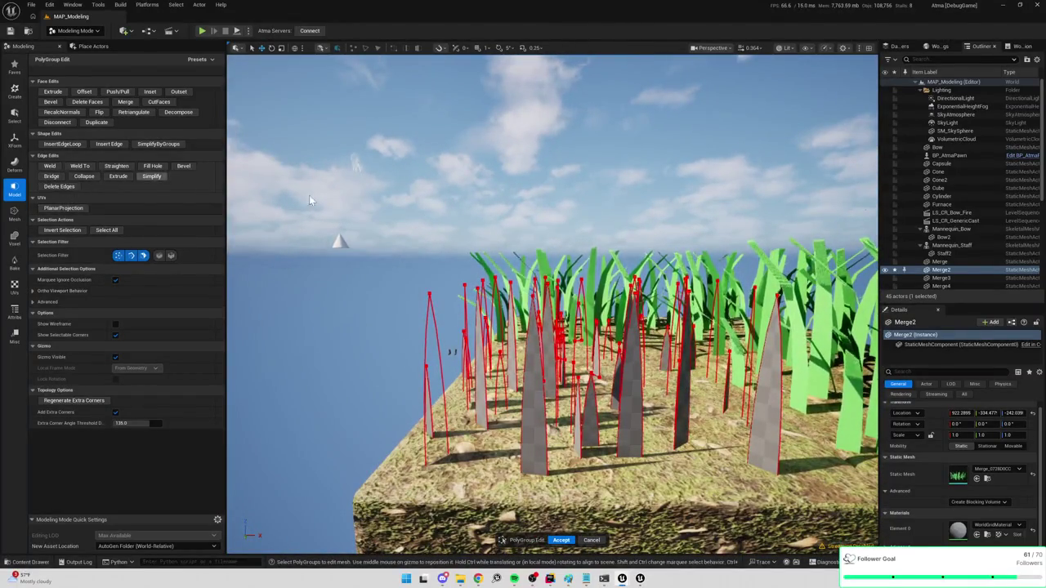
# After Weld To and Bridge fail, marquee-select most blade faces and move them down-right
pyautogui.click(78, 168)
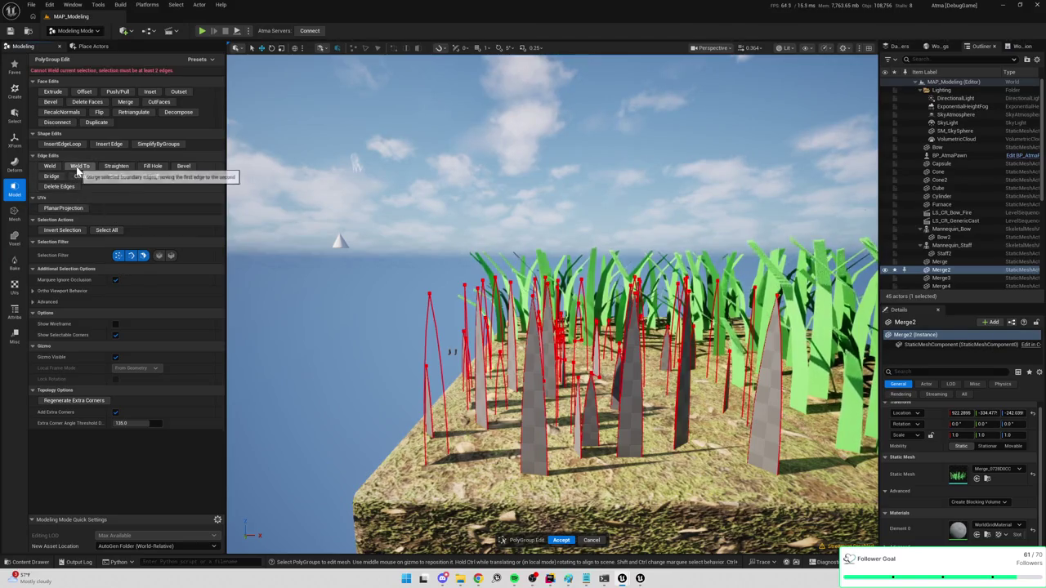
pyautogui.click(51, 176)
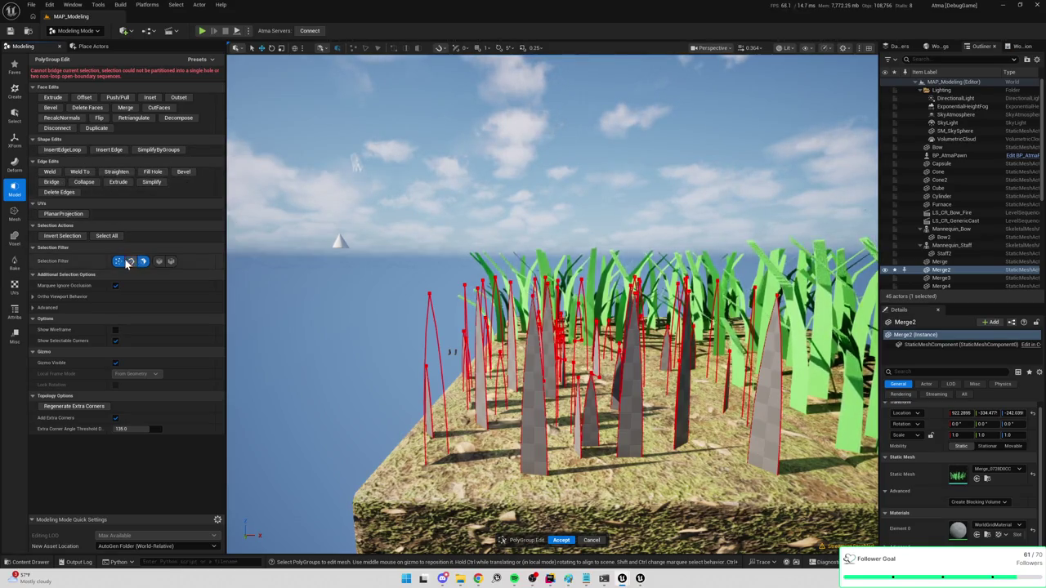
pyautogui.moveTo(384, 262); pyautogui.dragTo(817, 491)
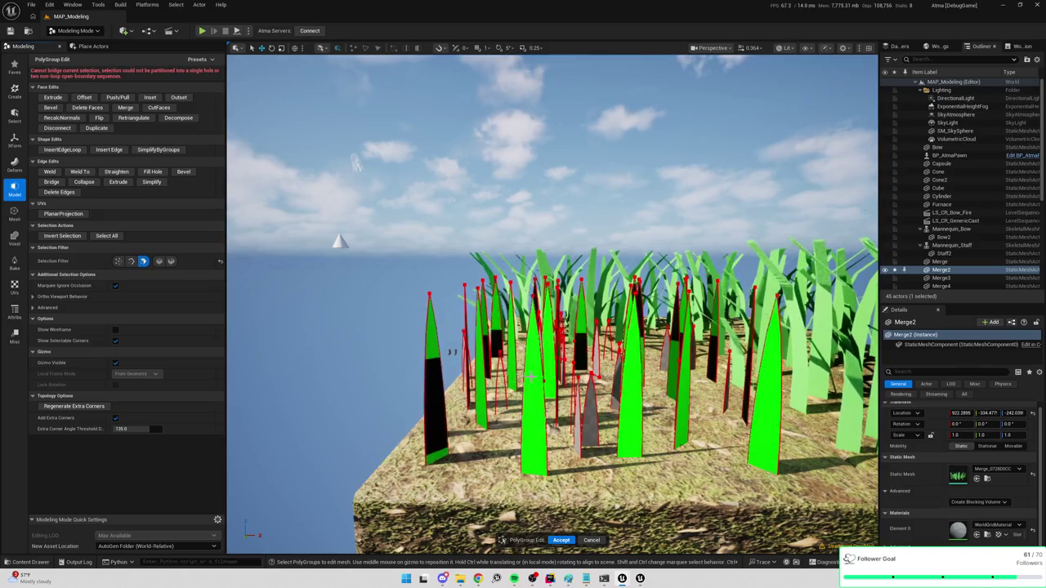
pyautogui.moveTo(451, 352)
pyautogui.mouseDown()
pyautogui.moveTo(451, 457)
pyautogui.moveTo(658, 378)
pyautogui.moveTo(604, 417)
pyautogui.moveTo(589, 405)
pyautogui.mouseUp()
pyautogui.moveTo(537, 318)
pyautogui.mouseDown()
pyautogui.moveTo(560, 352)
pyautogui.moveTo(595, 350)
pyautogui.moveTo(602, 362)
pyautogui.moveTo(560, 374)
pyautogui.moveTo(584, 395)
pyautogui.moveTo(693, 372)
pyautogui.moveTo(589, 395)
pyautogui.mouseUp()
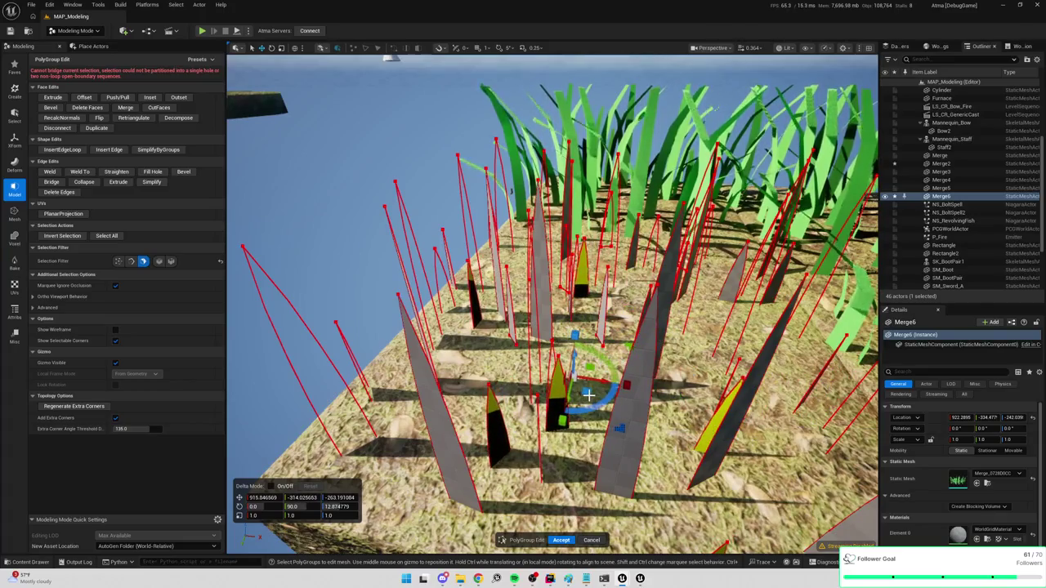
# Duplicate the selected blade faces, shift the copies right and up, and rotate them
pyautogui.click(106, 128)
pyautogui.moveTo(621, 427)
pyautogui.mouseDown()
pyautogui.moveTo(693, 359)
pyautogui.moveTo(730, 351)
pyautogui.mouseUp()
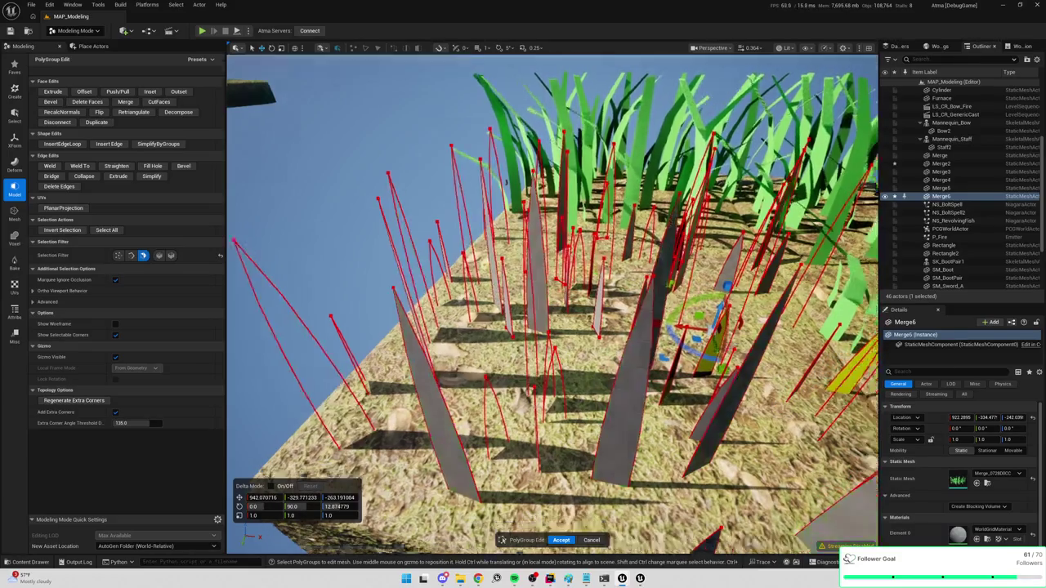
pyautogui.moveTo(736, 353); pyautogui.dragTo(695, 372)
pyautogui.moveTo(602, 374)
pyautogui.mouseDown()
pyautogui.moveTo(564, 373)
pyautogui.moveTo(593, 341)
pyautogui.moveTo(596, 307)
pyautogui.mouseUp()
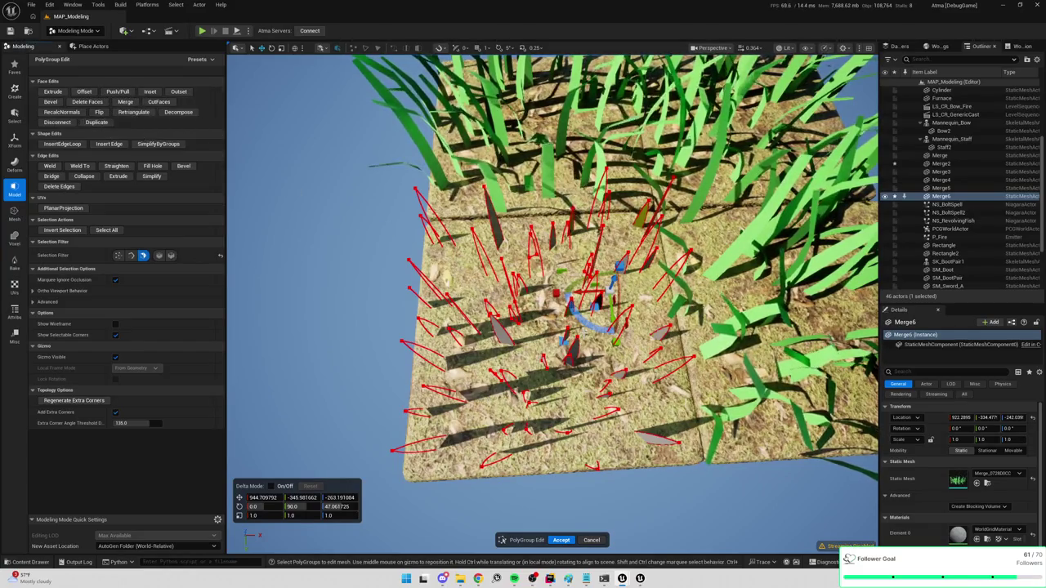
# Spread the duplicated blades across the tile with several moves, then Accept the edits
pyautogui.moveTo(603, 302)
pyautogui.mouseDown()
pyautogui.moveTo(464, 305)
pyautogui.moveTo(465, 343)
pyautogui.moveTo(442, 318)
pyautogui.moveTo(466, 270)
pyautogui.moveTo(514, 282)
pyautogui.moveTo(390, 105)
pyautogui.mouseUp()
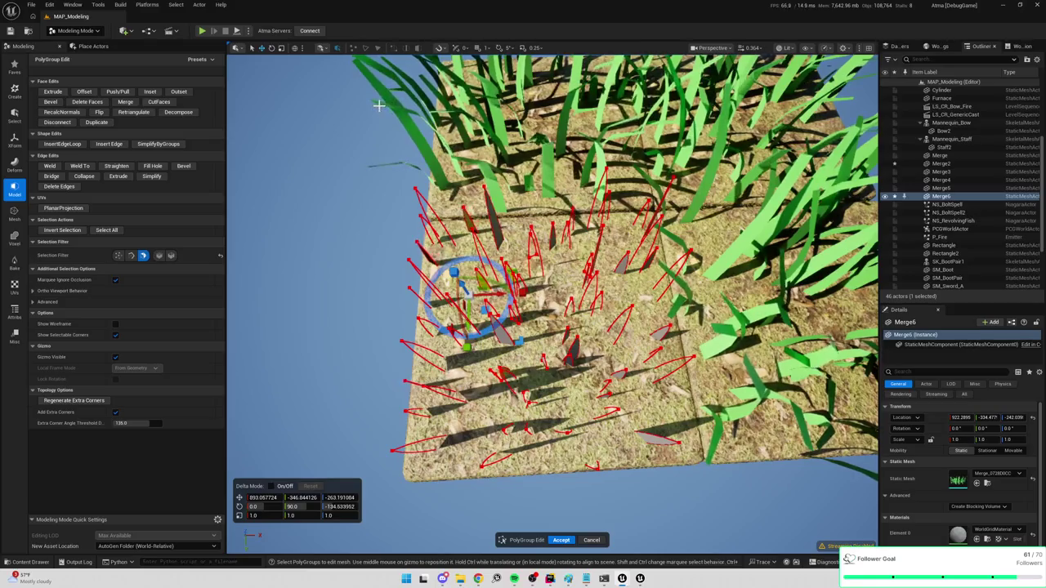
pyautogui.moveTo(485, 311); pyautogui.dragTo(488, 311)
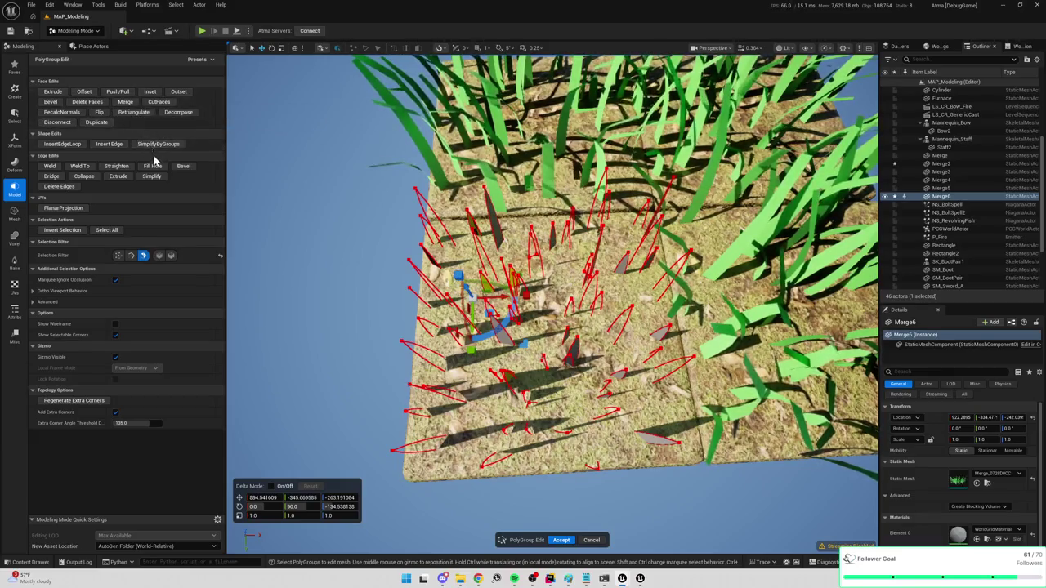
pyautogui.moveTo(483, 323)
pyautogui.mouseDown()
pyautogui.moveTo(519, 408)
pyautogui.moveTo(626, 334)
pyautogui.mouseUp()
pyautogui.moveTo(522, 406)
pyautogui.mouseDown()
pyautogui.moveTo(545, 420)
pyautogui.moveTo(526, 414)
pyautogui.mouseUp()
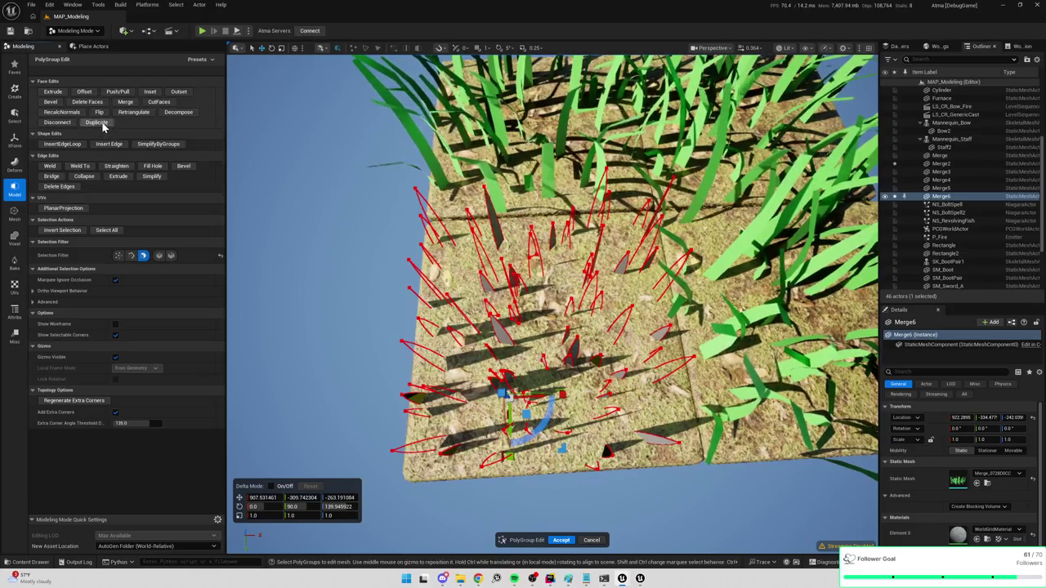
pyautogui.moveTo(527, 413)
pyautogui.mouseDown()
pyautogui.moveTo(532, 426)
pyautogui.moveTo(576, 417)
pyautogui.moveTo(587, 496)
pyautogui.mouseUp()
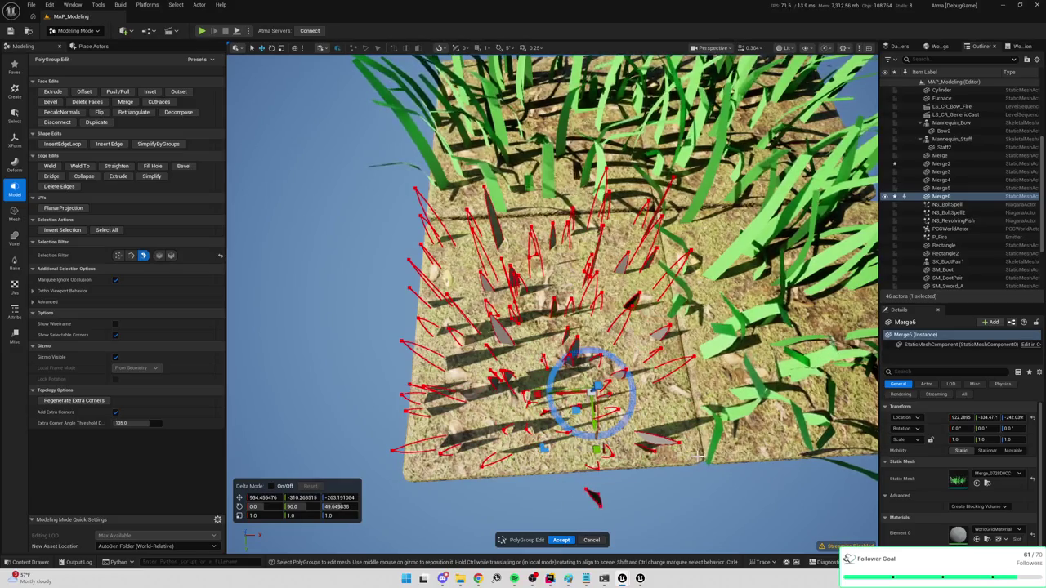
pyautogui.moveTo(581, 402); pyautogui.dragTo(598, 375)
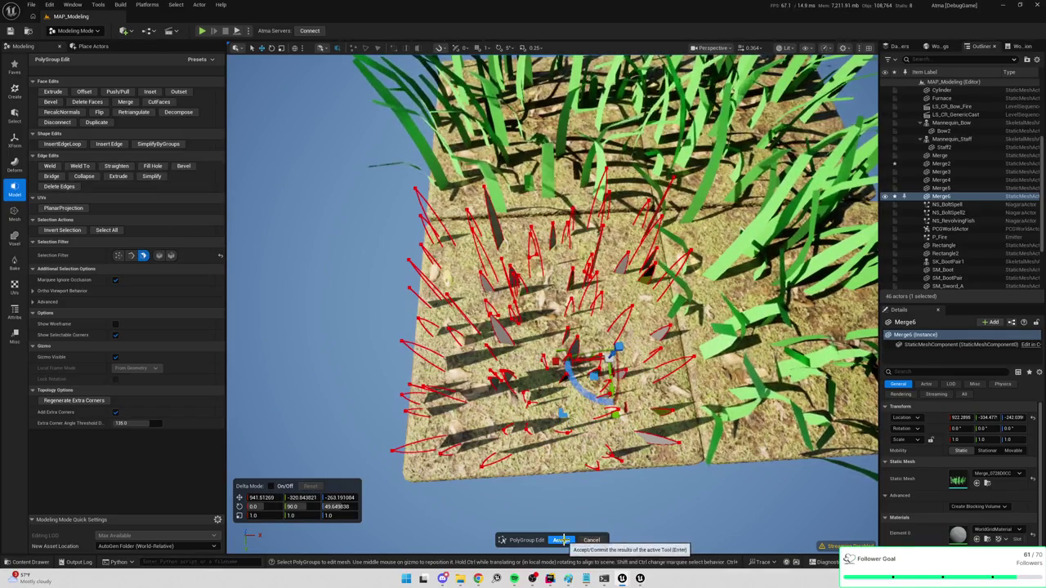
pyautogui.click(562, 541)
pyautogui.moveTo(555, 377); pyautogui.dragTo(554, 376)
pyautogui.click(72, 69)
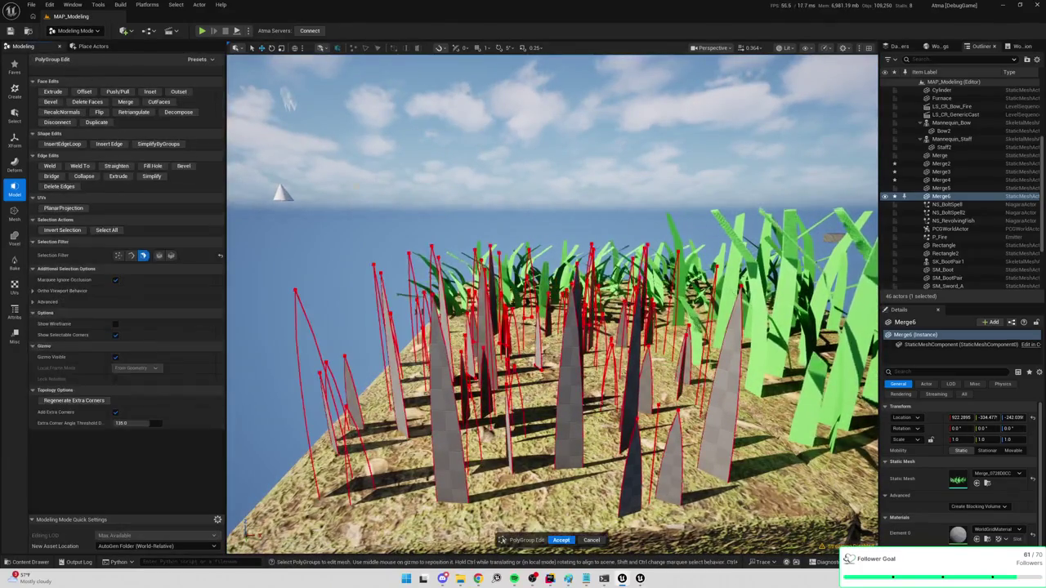
pyautogui.moveTo(529, 211); pyautogui.dragTo(517, 203)
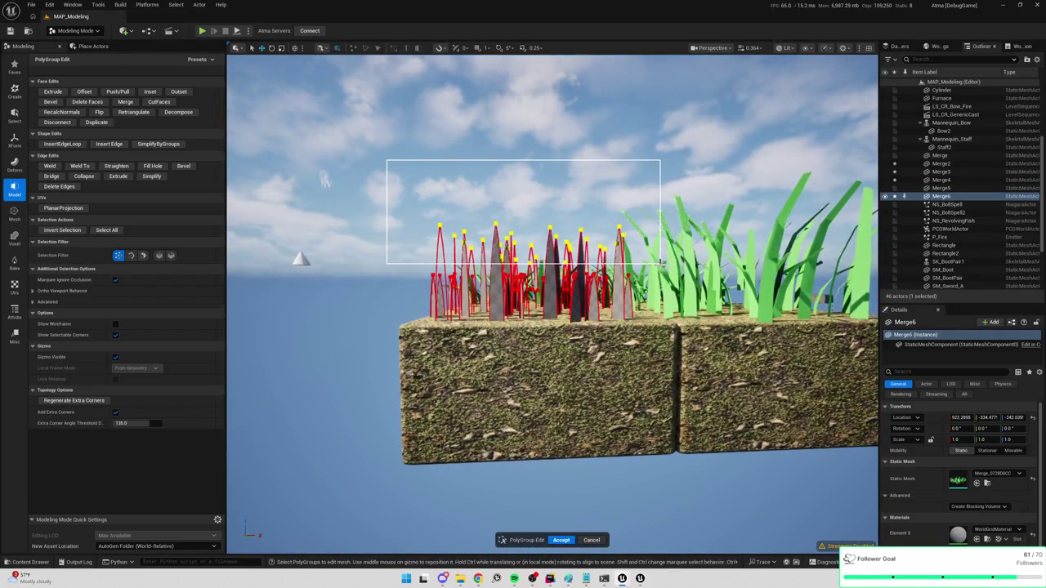
pyautogui.moveTo(660, 267); pyautogui.dragTo(660, 266)
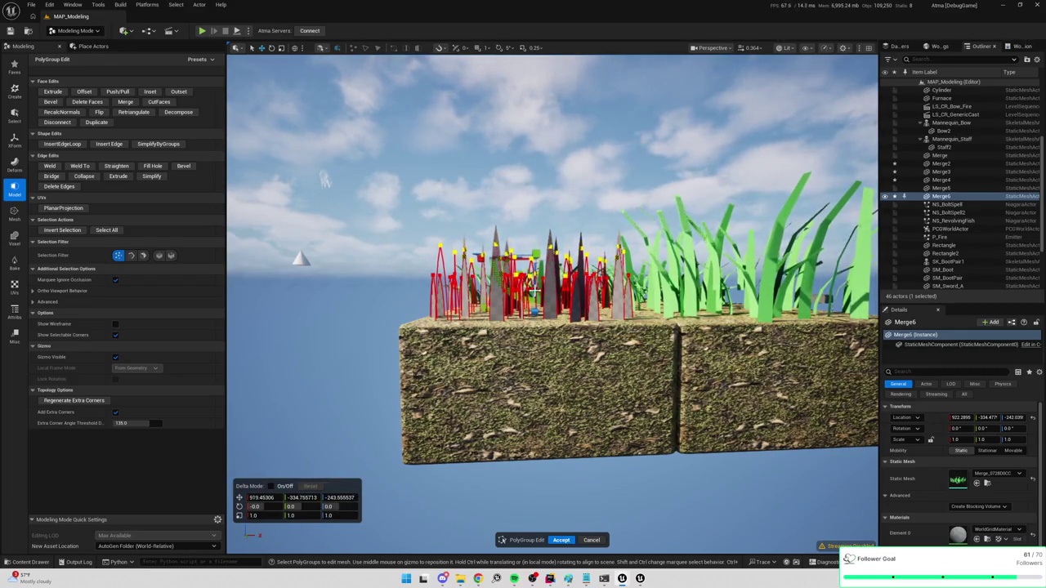
pyautogui.click(448, 196)
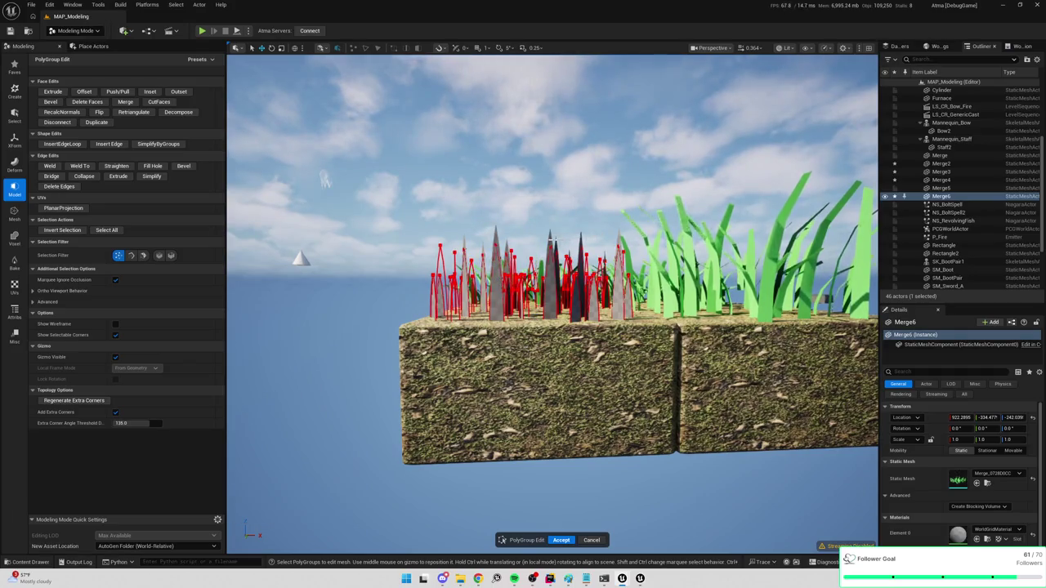
pyautogui.moveTo(325, 179); pyautogui.dragTo(562, 536)
pyautogui.click(562, 541)
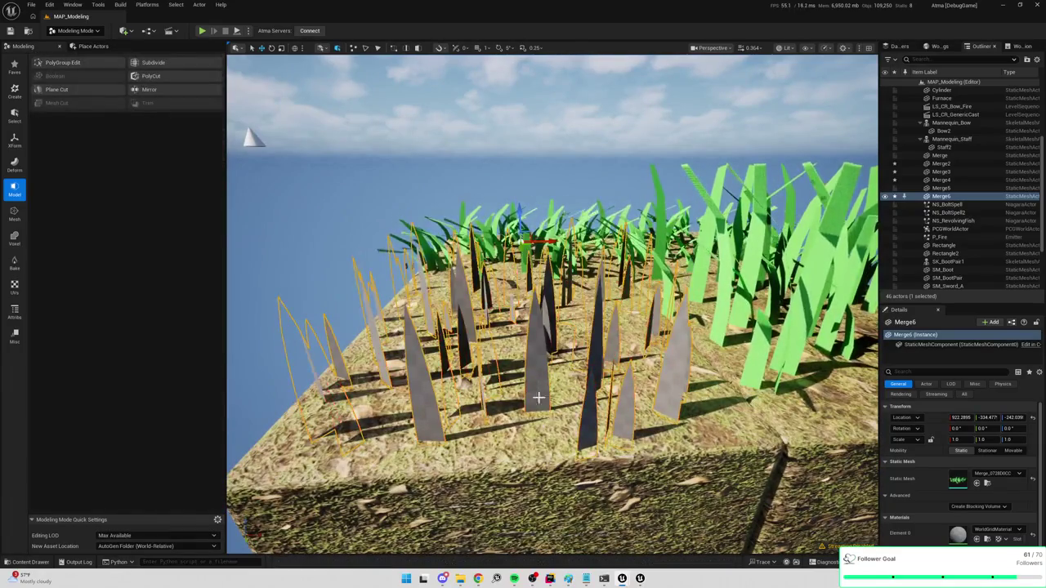
# Deselect the spike mesh and switch the editor to Selection mode
pyautogui.press('Escape')
pyautogui.moveTo(539, 355)
pyautogui.mouseDown()
pyautogui.moveTo(539, 442)
pyautogui.moveTo(473, 229)
pyautogui.mouseUp()
pyautogui.click(63, 33)
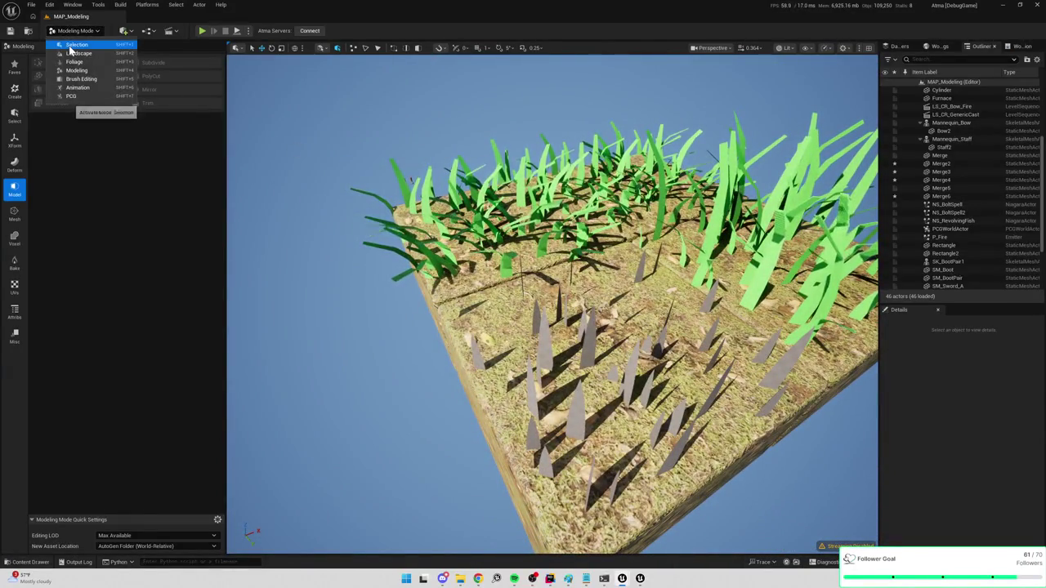
pyautogui.click(74, 44)
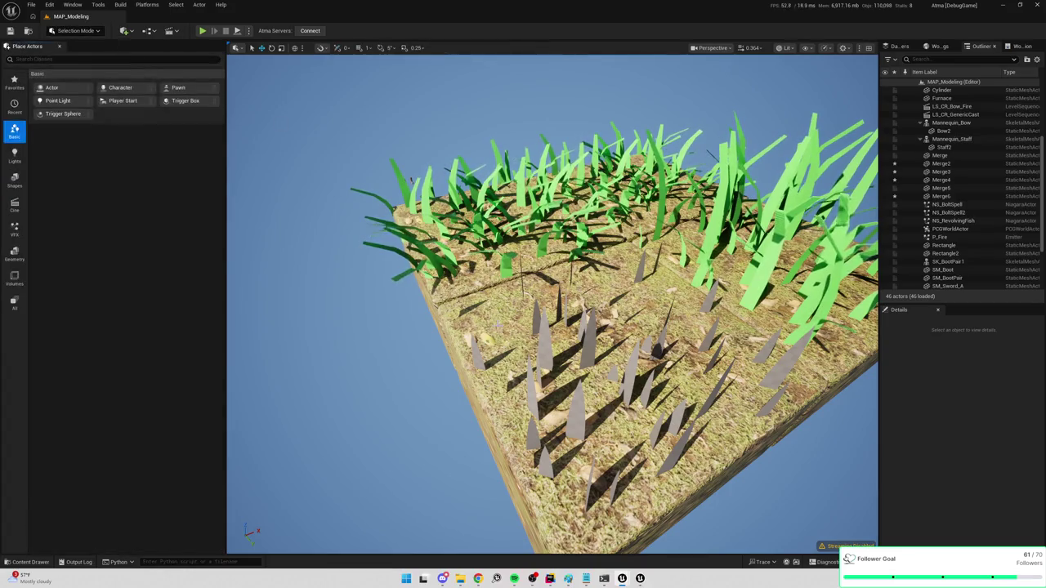
# Delete the Merge2 grass clump and select the Merge6 spike mesh
pyautogui.click(582, 365)
pyautogui.moveTo(651, 295); pyautogui.dragTo(760, 415)
pyautogui.press('Delete')
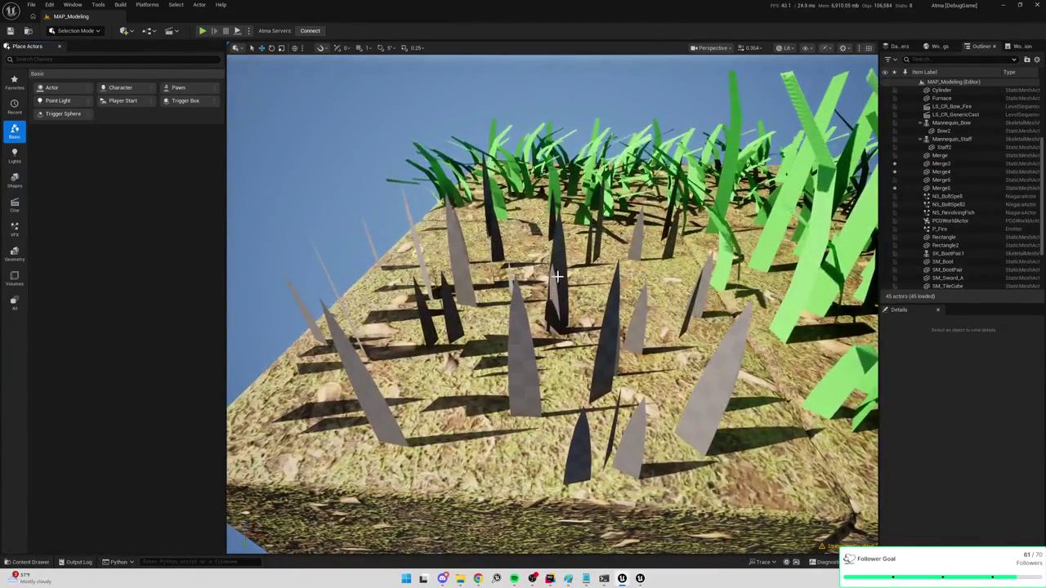
pyautogui.click(557, 277)
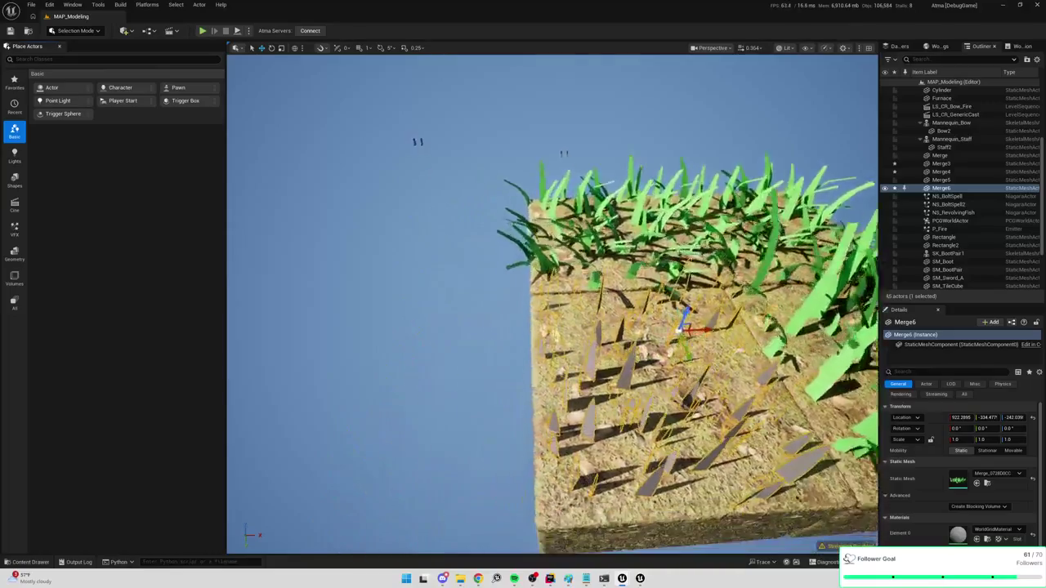
pyautogui.moveTo(552, 302); pyautogui.dragTo(552, 303)
# Search 'grass' in the content drawer and open the M_Tile_Cube_Grass material
pyautogui.hotkey('ctrl', 'space')
pyautogui.hotkey('ctrl', 'a')
pyautogui.write('grass')
pyautogui.click(238, 400)
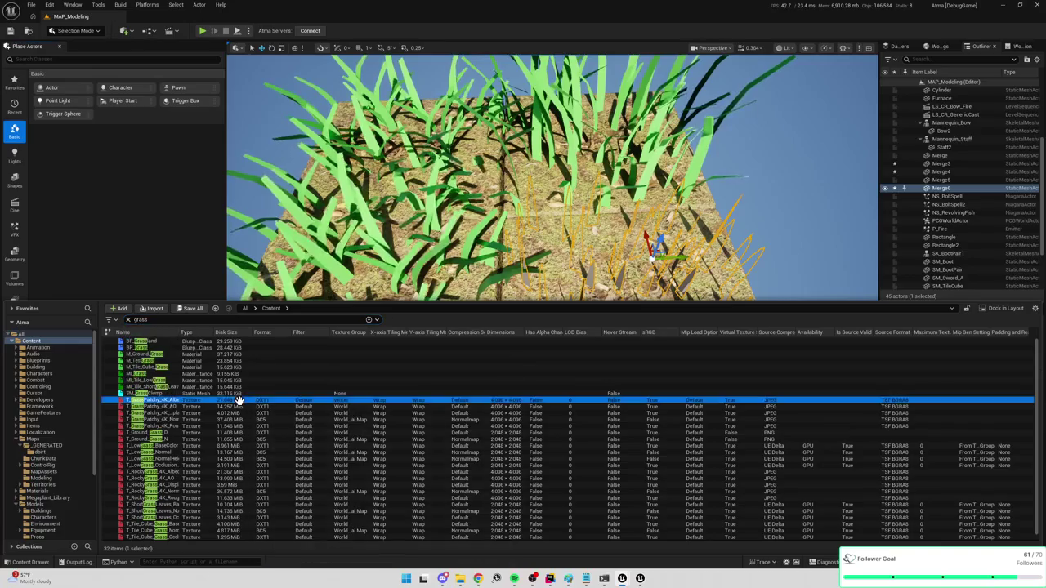
pyautogui.click(162, 374)
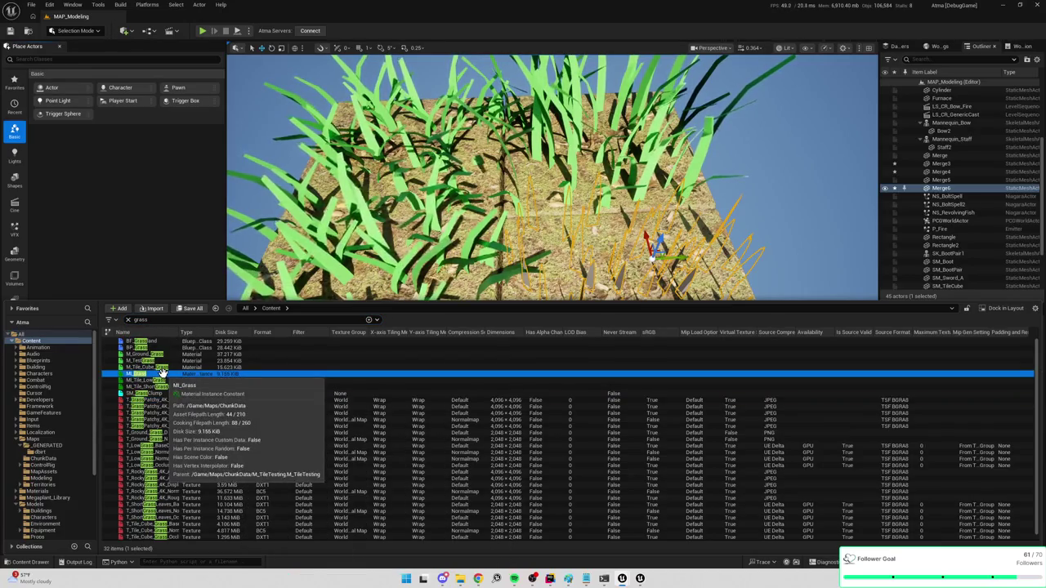
pyautogui.doubleClick(165, 368)
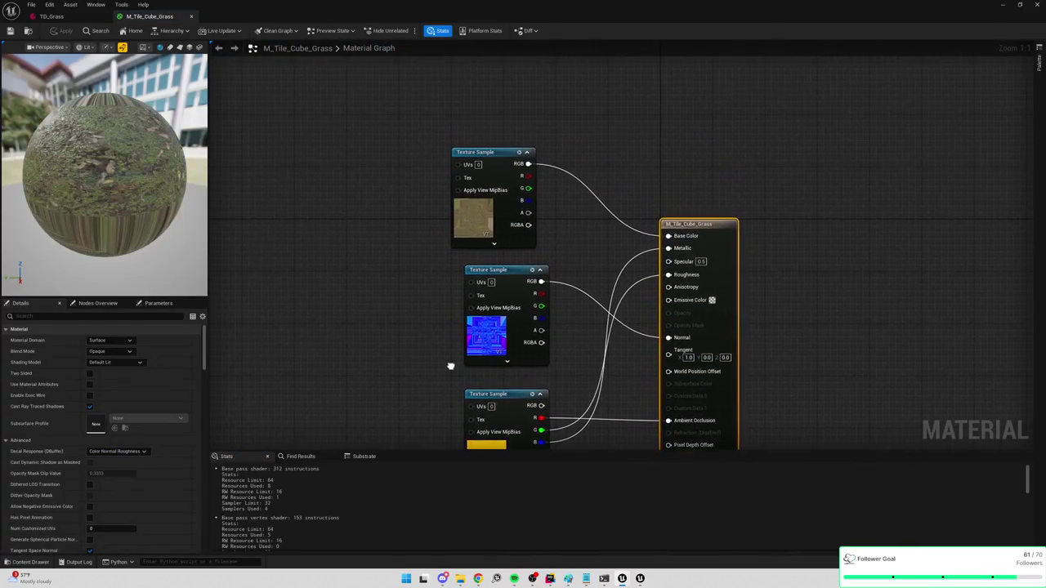
# Inspect the material graph, nudge the Log2 node, and move the editor aside to show the level
pyautogui.click(1003, 5)
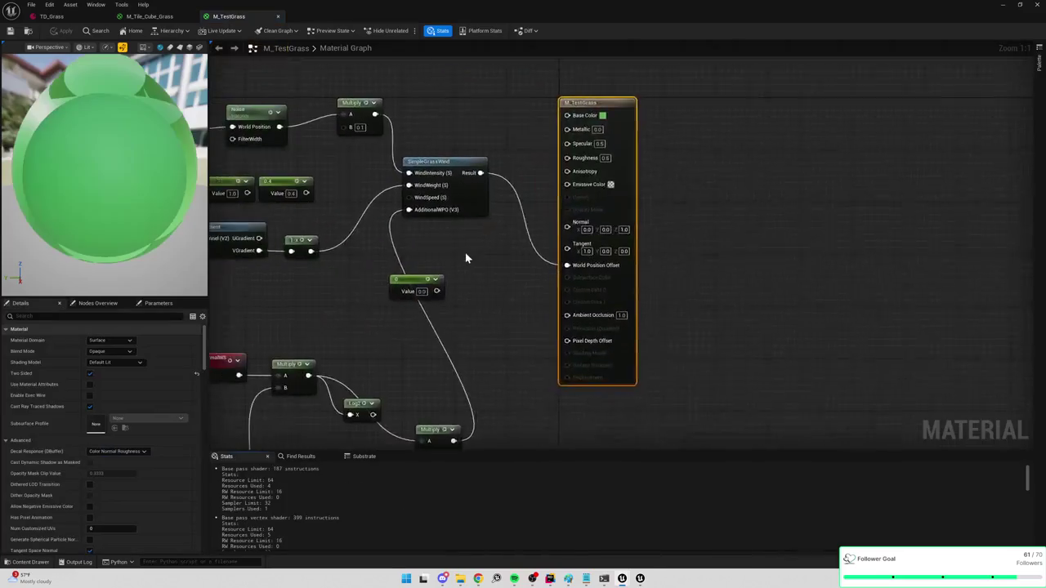
pyautogui.moveTo(465, 253); pyautogui.dragTo(685, 242)
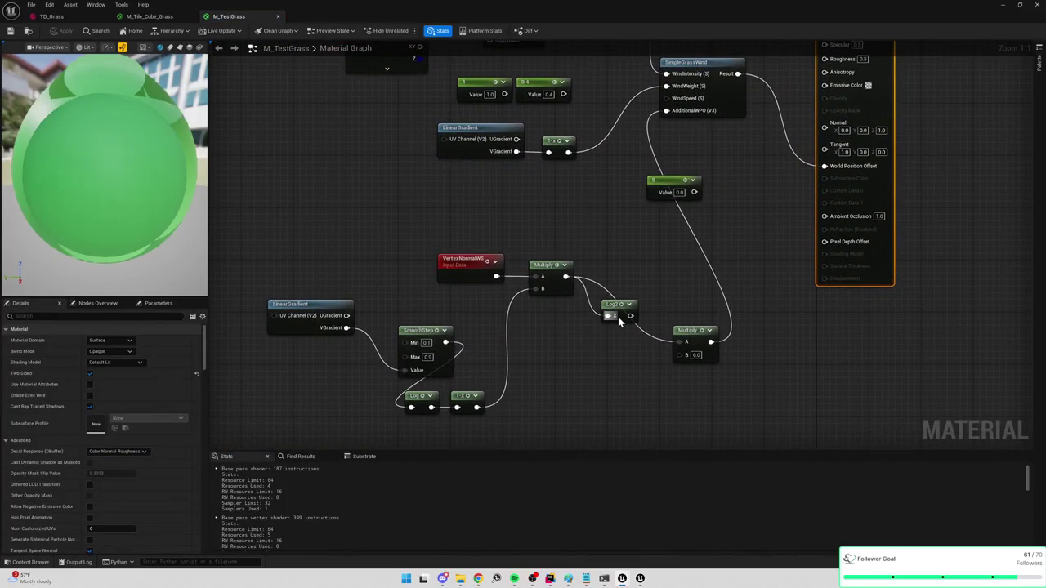
pyautogui.moveTo(618, 309); pyautogui.dragTo(616, 322)
pyautogui.moveTo(547, 16)
pyautogui.mouseDown()
pyautogui.moveTo(719, 72)
pyautogui.moveTo(1045, 82)
pyautogui.mouseUp()
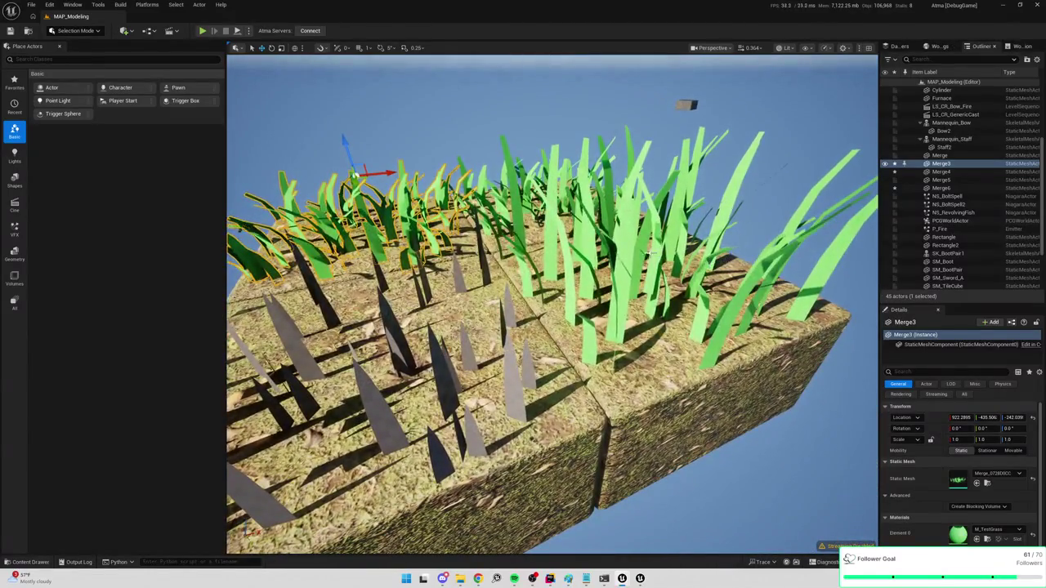
# Delete the Merge5 grass clump and pull back to a top-down view of the tiles
pyautogui.click(623, 294)
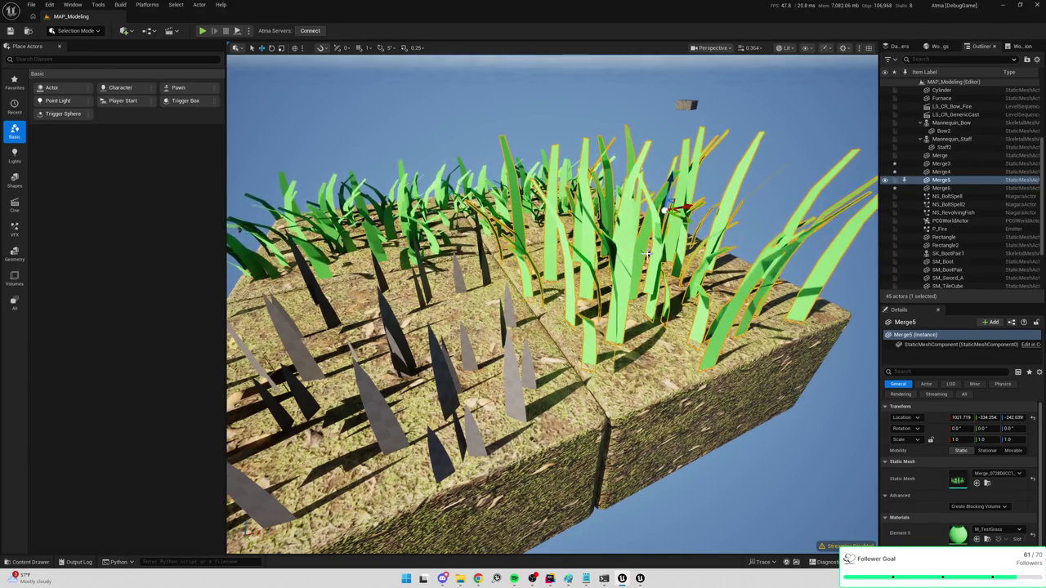
pyautogui.press('Delete')
pyautogui.press('w')
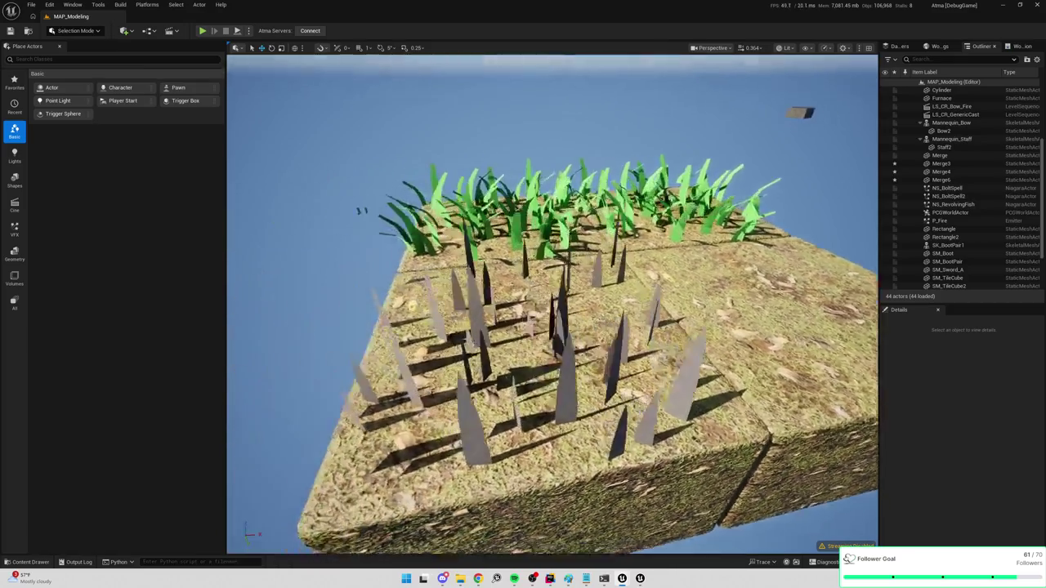
pyautogui.press('s')
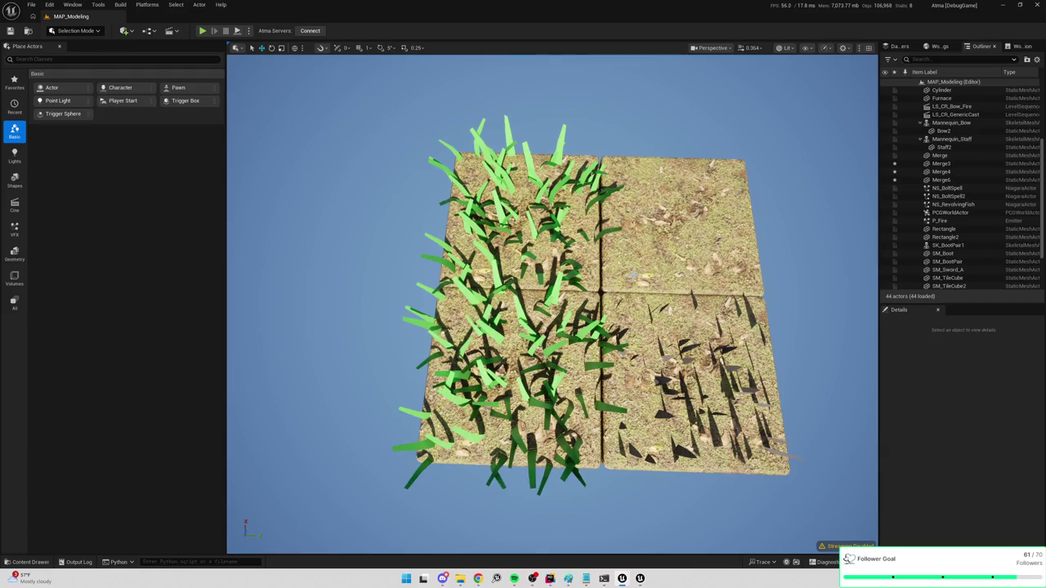
pyautogui.press('s')
# Fly in close to the grass tile and look down onto the grass-covered blocks
pyautogui.press('w')
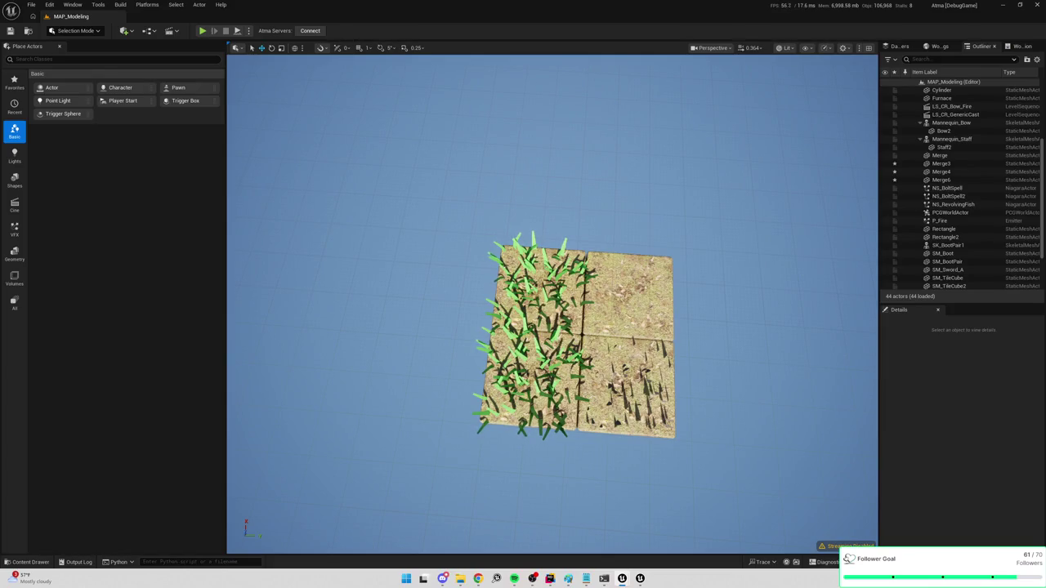
pyautogui.press('s')
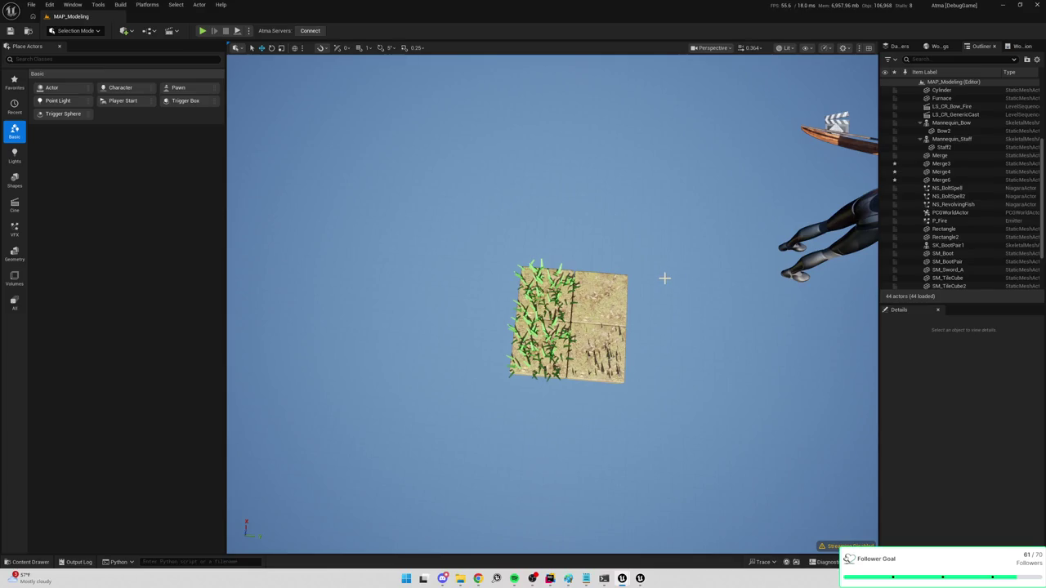
pyautogui.press('e')
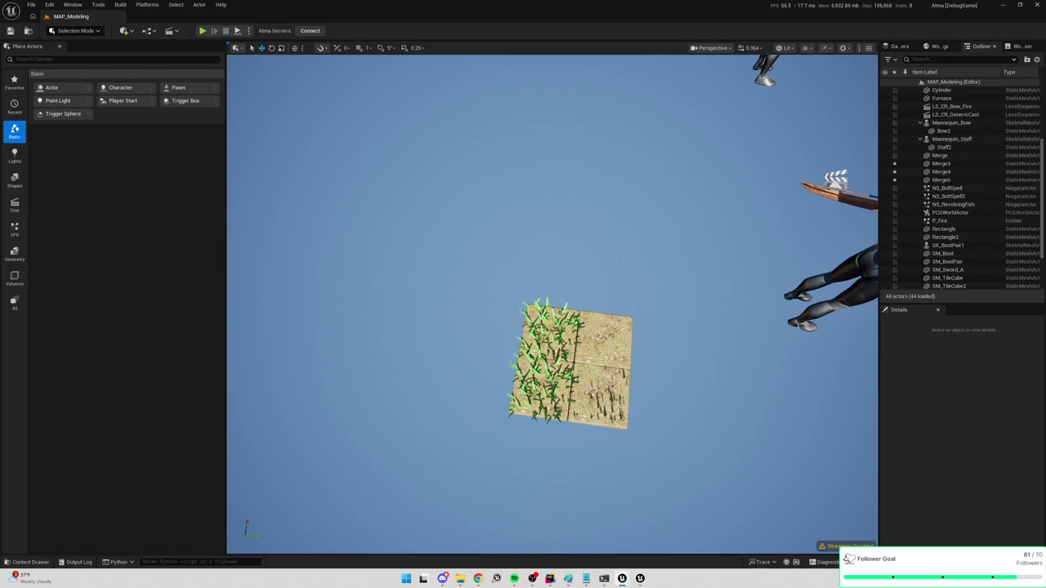
pyautogui.press('w')
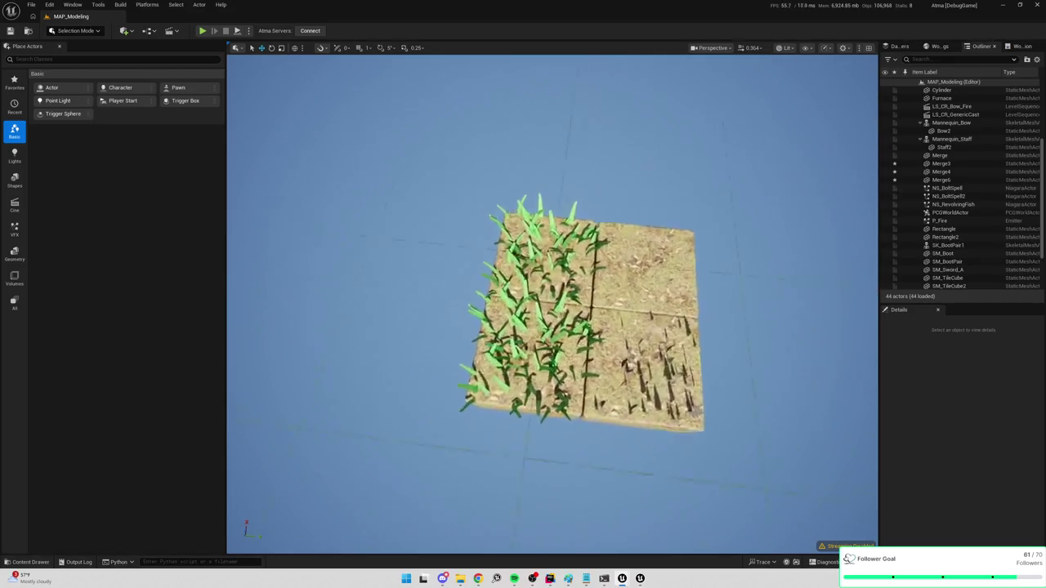
pyautogui.press('s')
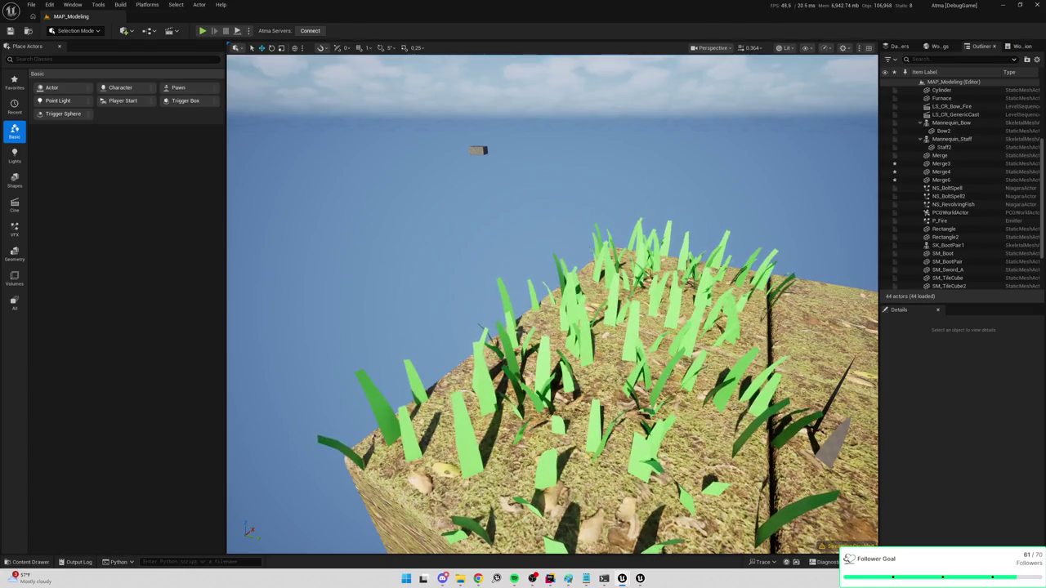
pyautogui.moveTo(799, 168)
pyautogui.mouseDown()
pyautogui.moveTo(736, 269)
pyautogui.moveTo(735, 233)
pyautogui.mouseUp()
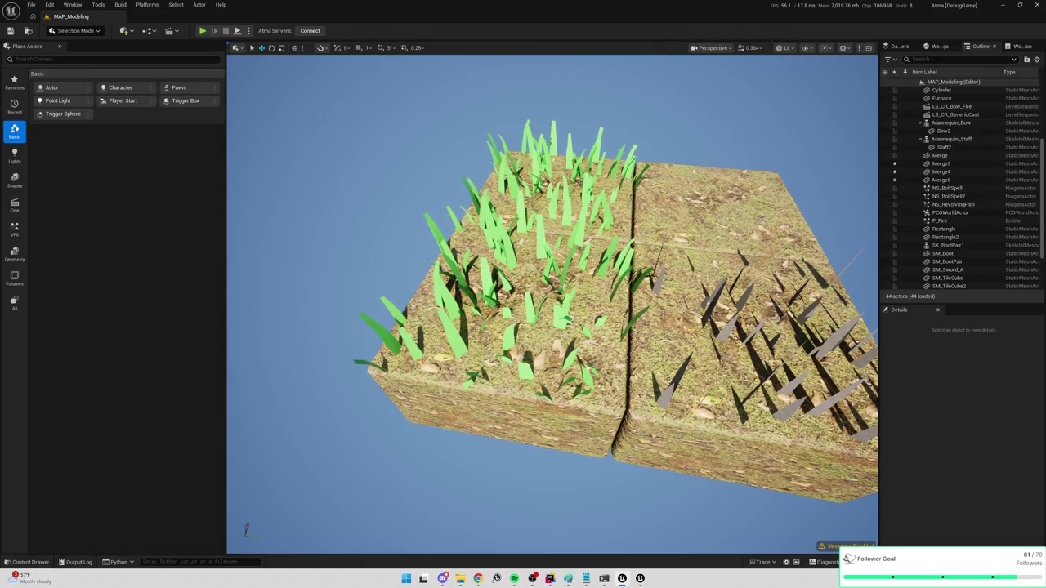
# Fly closer to the two grass-covered blocks to compare their blades
pyautogui.moveTo(760, 82)
pyautogui.mouseDown()
pyautogui.moveTo(760, 61)
pyautogui.moveTo(760, 81)
pyautogui.mouseUp()
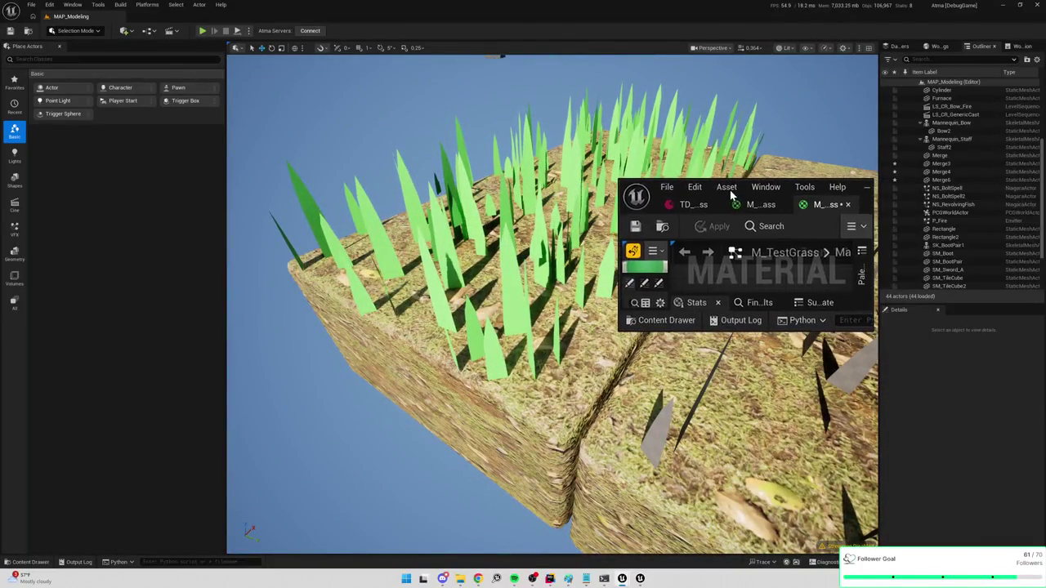
# Open M_TestGrass and snap it to the right half beside the level view
pyautogui.doubleClick(791, 183)
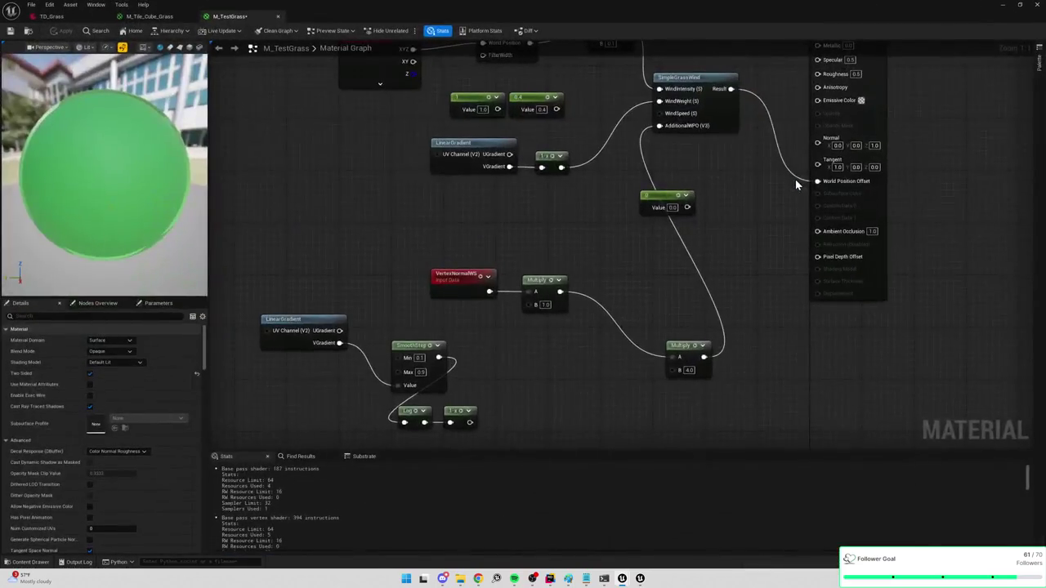
pyautogui.press('super+Right')
pyautogui.press('Return')
pyautogui.moveTo(231, 242); pyautogui.dragTo(102, 231)
# Wire VGradient into the Multiply's B input and apply the material
pyautogui.moveTo(823, 313)
pyautogui.mouseDown()
pyautogui.moveTo(849, 261)
pyautogui.moveTo(854, 278)
pyautogui.moveTo(841, 267)
pyautogui.mouseUp()
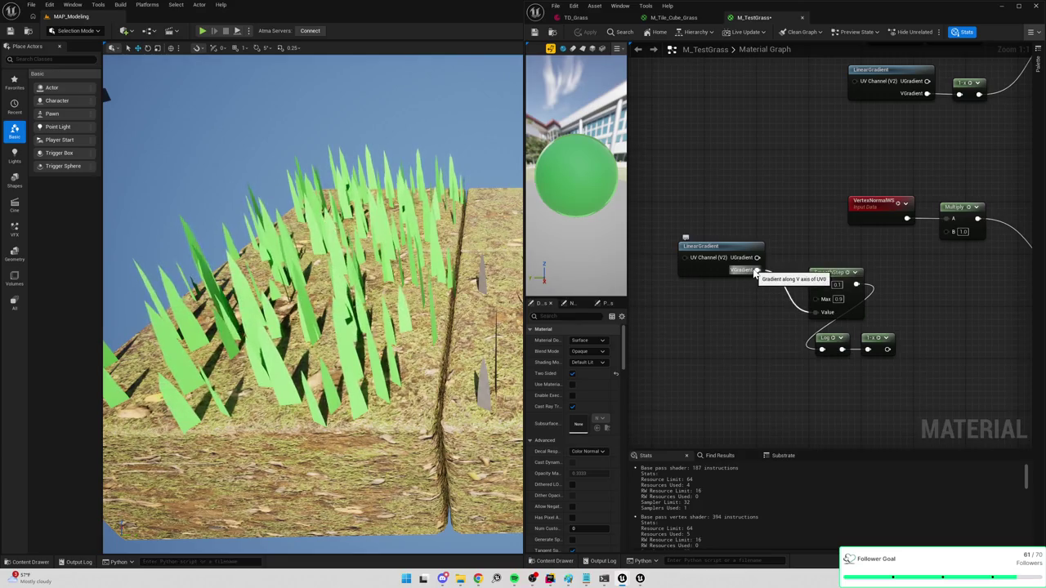
pyautogui.moveTo(828, 247); pyautogui.dragTo(818, 245)
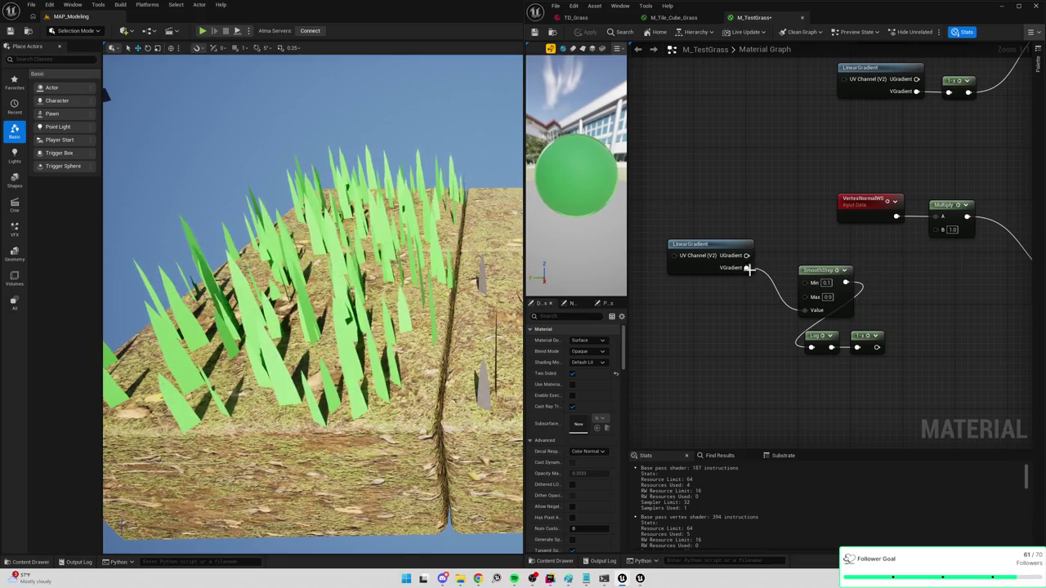
pyautogui.moveTo(746, 268); pyautogui.dragTo(933, 230)
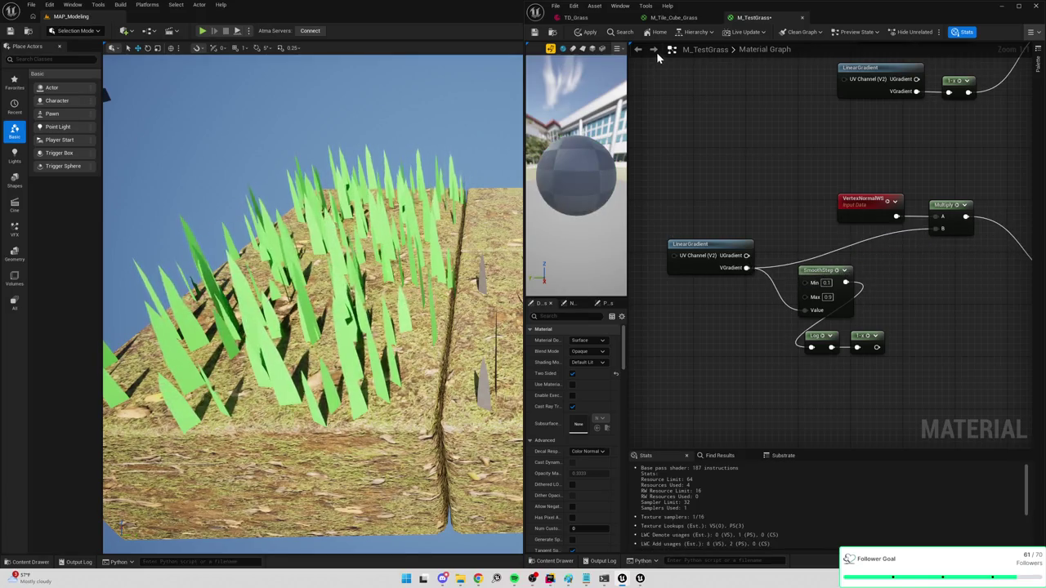
pyautogui.click(585, 32)
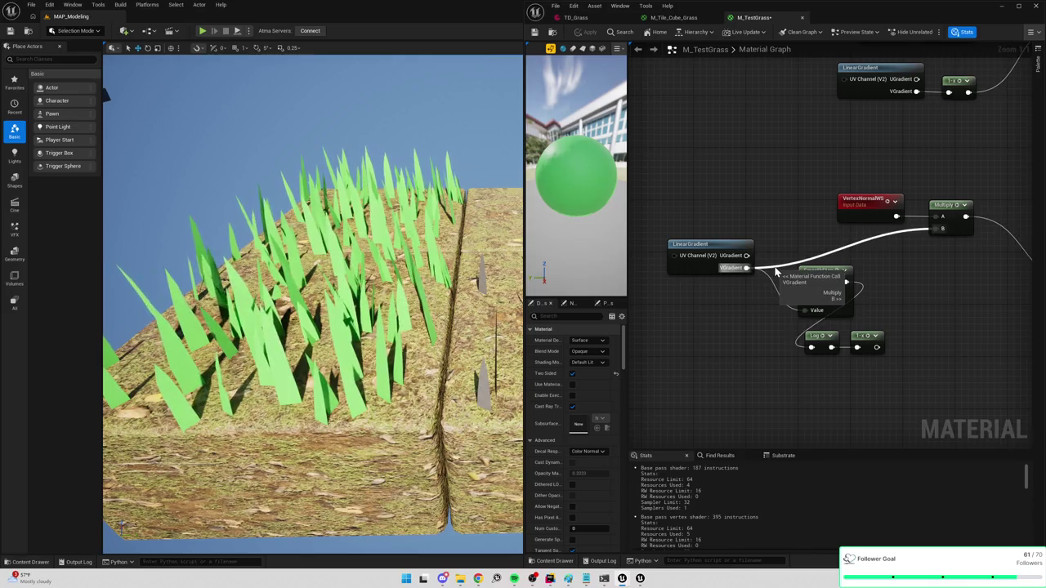
# Replace that link with a new Multiply (B = 15) fed by VGradient and apply
pyautogui.keyDown('alt'); pyautogui.click(776, 272); pyautogui.keyUp('alt')
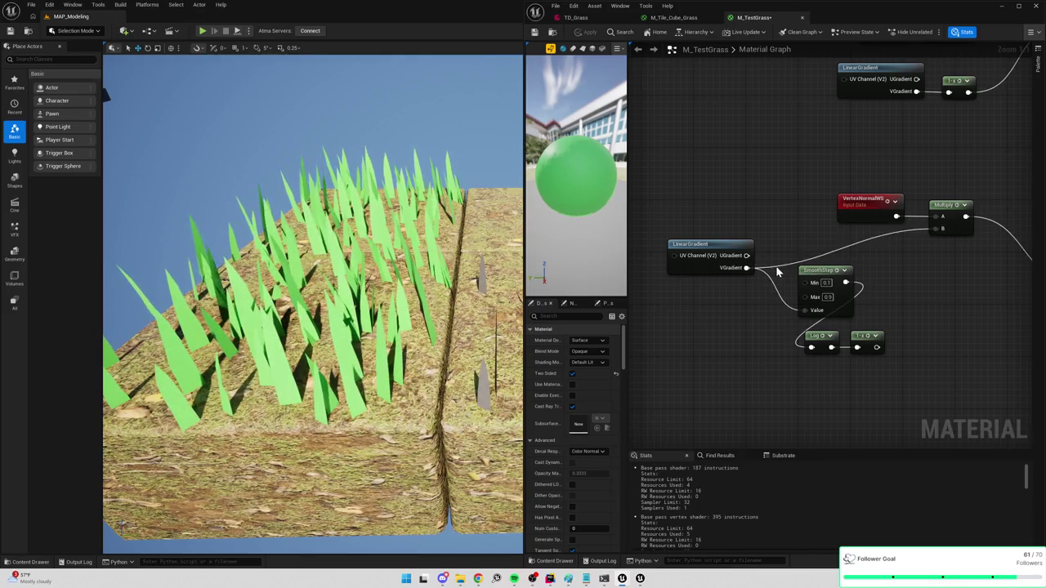
pyautogui.moveTo(742, 275)
pyautogui.mouseDown()
pyautogui.moveTo(899, 237)
pyautogui.moveTo(897, 258)
pyautogui.mouseUp()
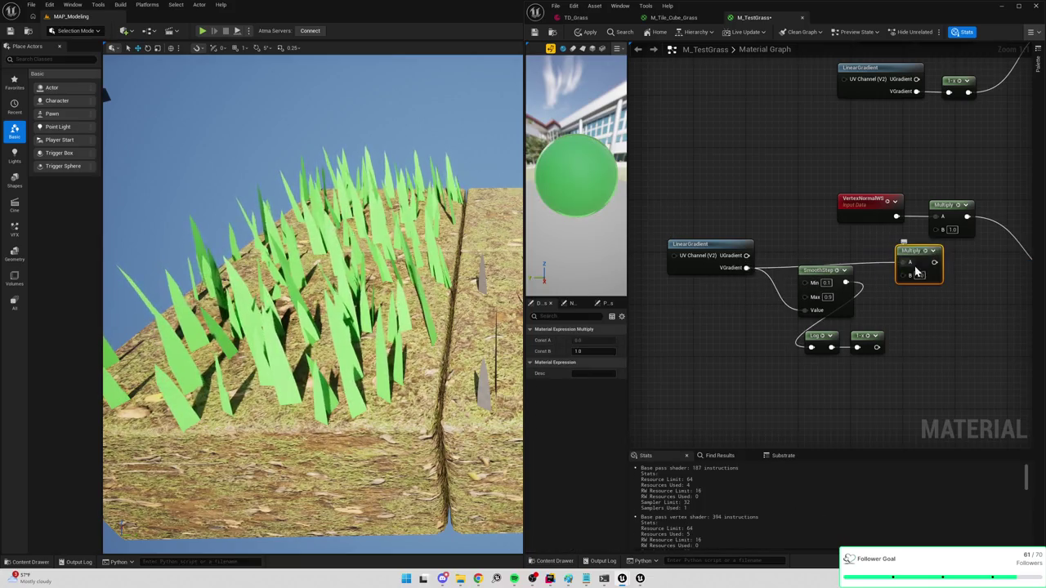
pyautogui.click(919, 275)
pyautogui.write('15')
pyautogui.click(956, 262)
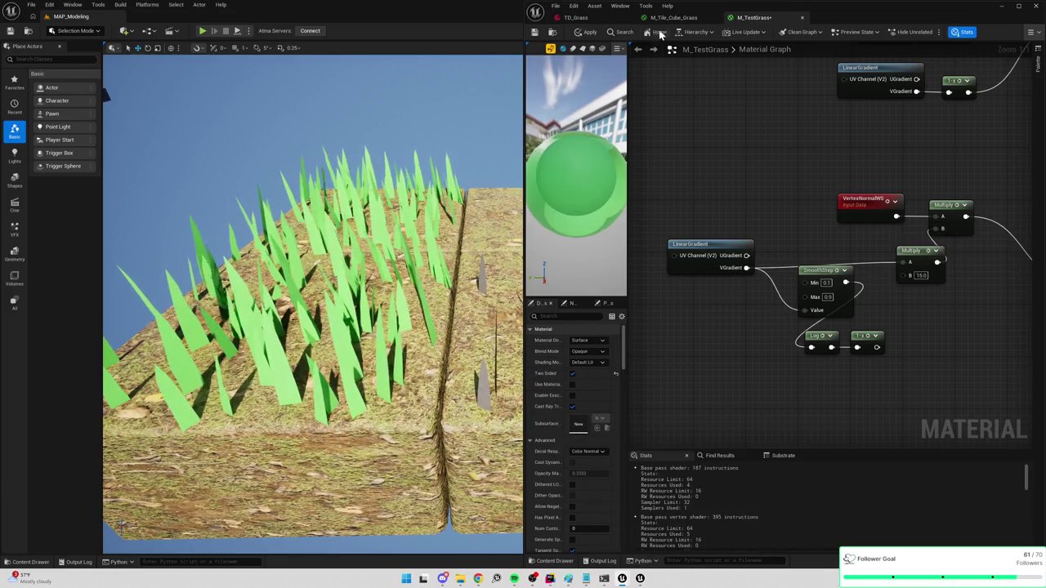
pyautogui.click(590, 33)
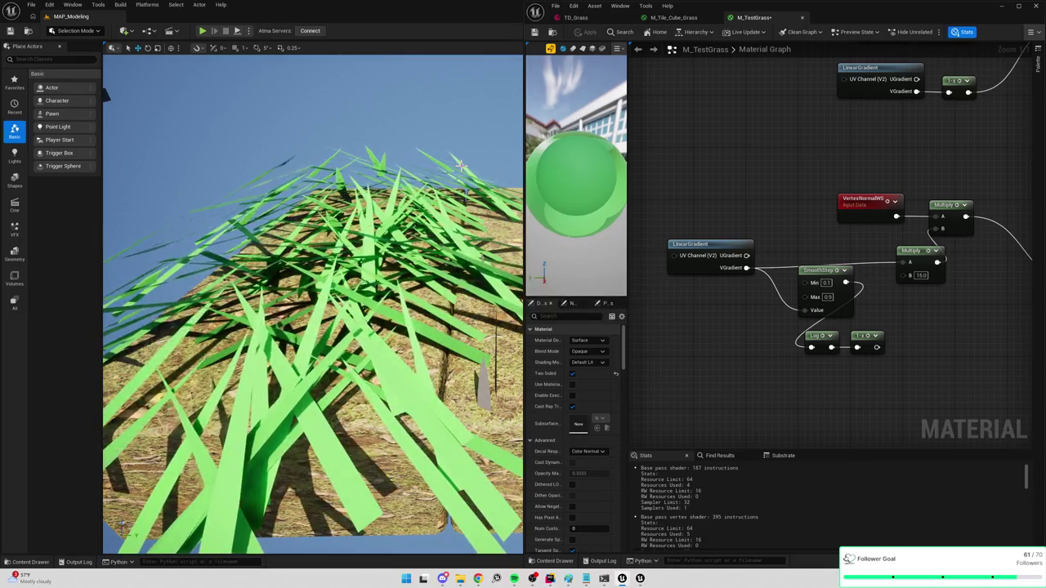
# Delete the Multiply-by-15 node and select the SmoothStep node
pyautogui.moveTo(926, 263); pyautogui.dragTo(916, 269)
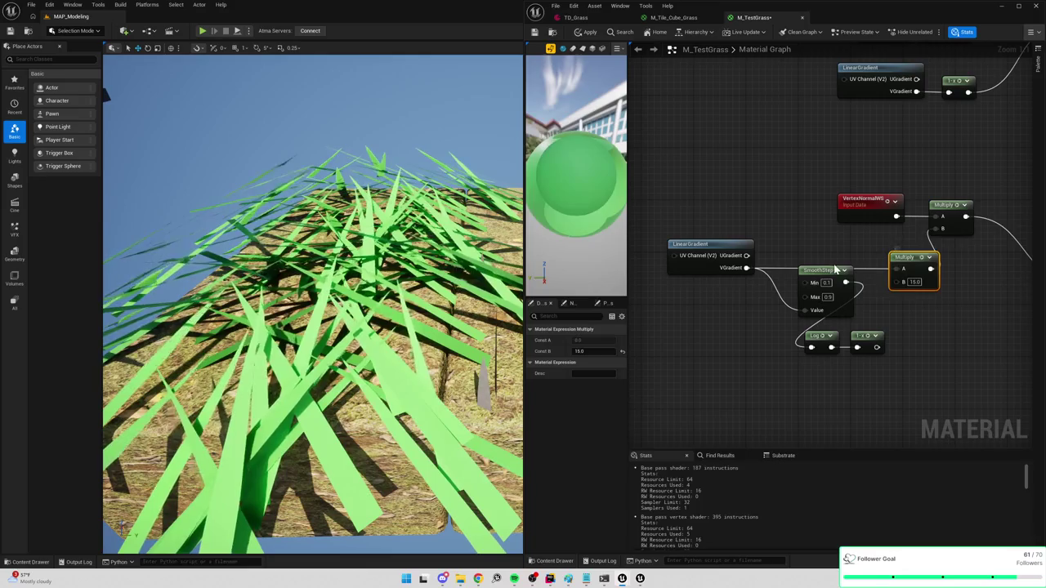
pyautogui.press('Delete')
pyautogui.moveTo(825, 270); pyautogui.dragTo(824, 250)
pyautogui.keyDown('alt'); pyautogui.click(746, 267); pyautogui.keyUp('alt')
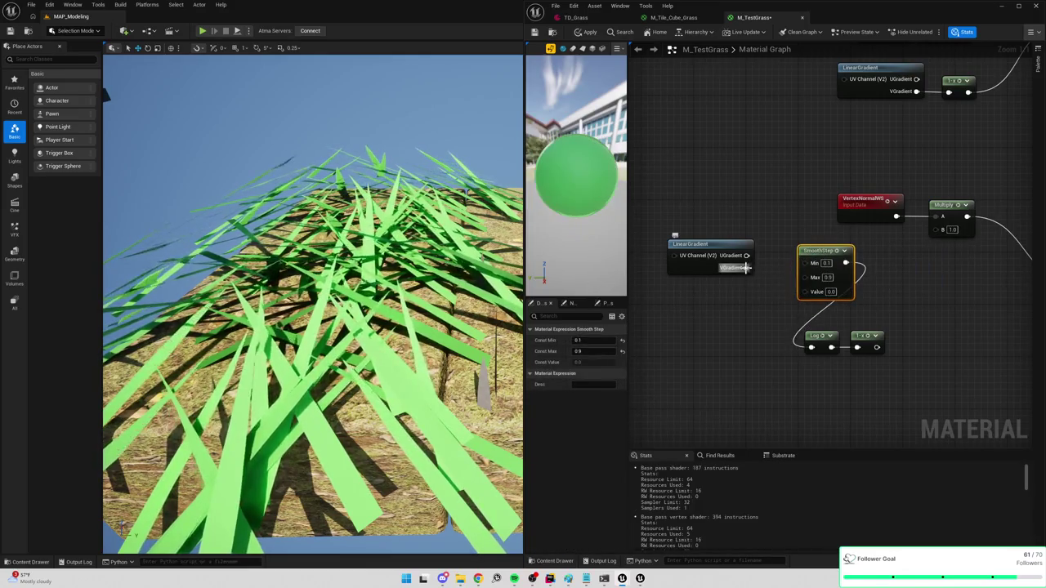
# Connect VGradient to the Log node, rearrange Log and 1-x toward Multiply B, and apply
pyautogui.moveTo(701, 244); pyautogui.dragTo(711, 296)
pyautogui.moveTo(759, 320); pyautogui.dragTo(813, 349)
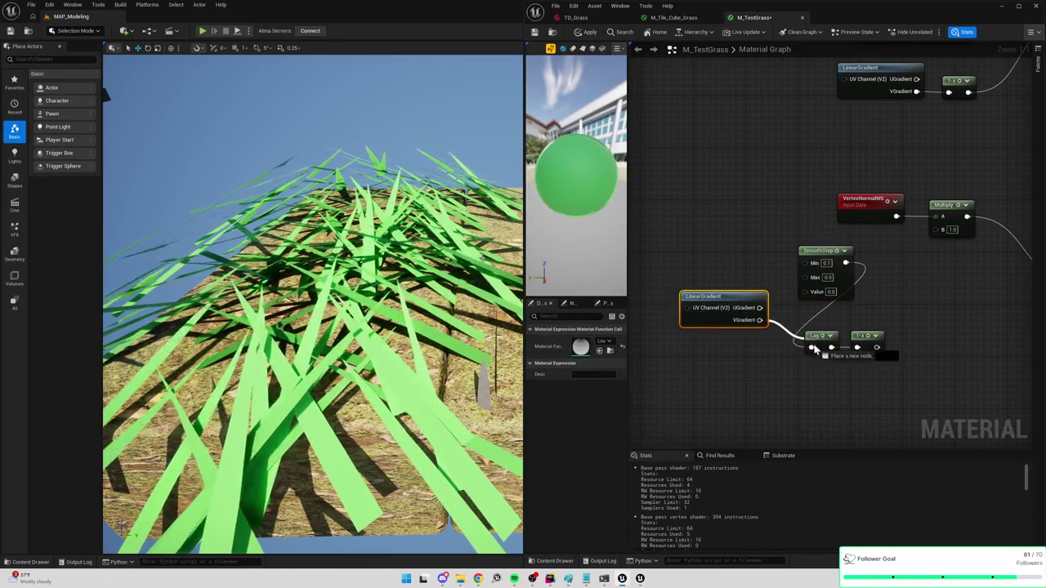
pyautogui.moveTo(877, 348)
pyautogui.mouseDown()
pyautogui.moveTo(939, 234)
pyautogui.moveTo(934, 303)
pyautogui.mouseUp()
pyautogui.click(827, 330)
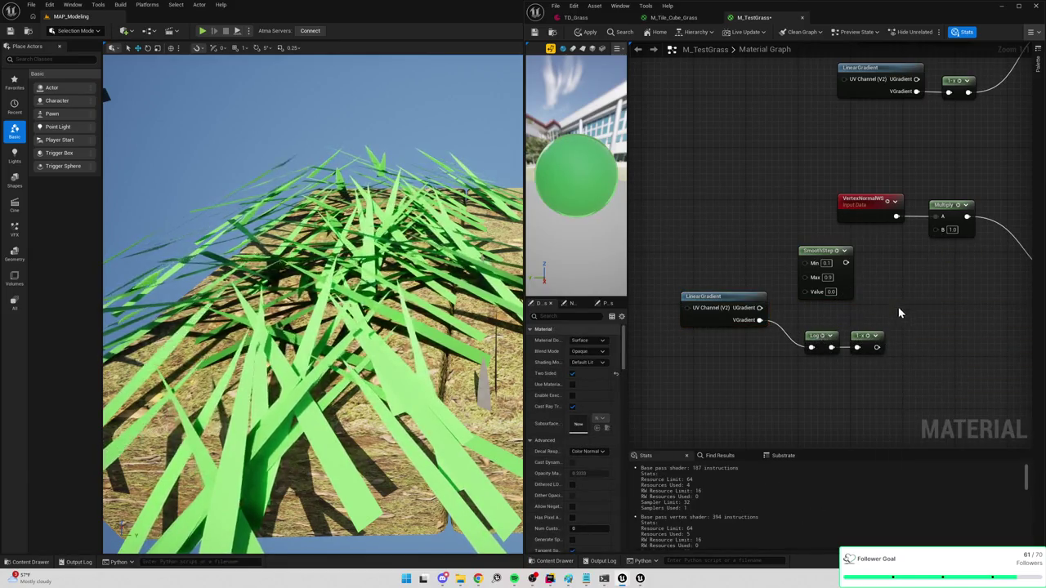
pyautogui.moveTo(818, 331)
pyautogui.mouseDown()
pyautogui.moveTo(891, 313)
pyautogui.moveTo(821, 318)
pyautogui.moveTo(812, 327)
pyautogui.moveTo(882, 321)
pyautogui.moveTo(948, 245)
pyautogui.moveTo(934, 230)
pyautogui.mouseUp()
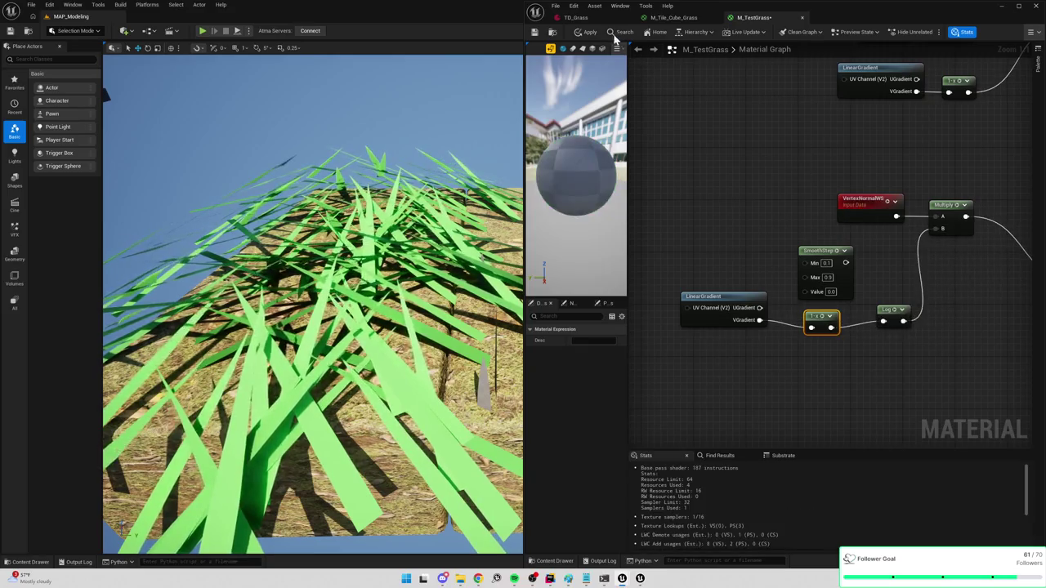
pyautogui.click(585, 31)
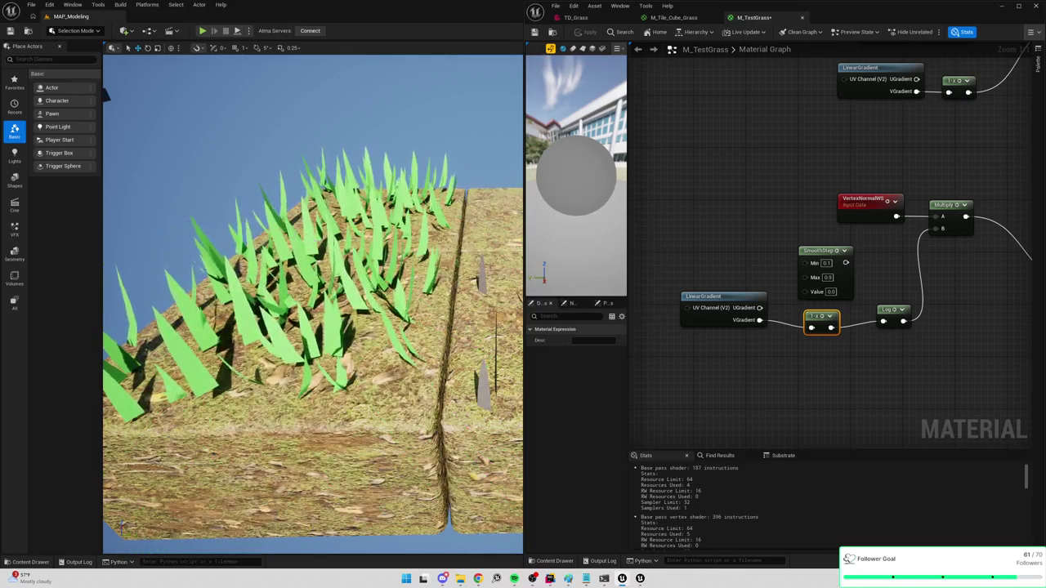
# Rewire VGradient straight into Log, reapply, then pull a new wire from VGradient
pyautogui.press('w')
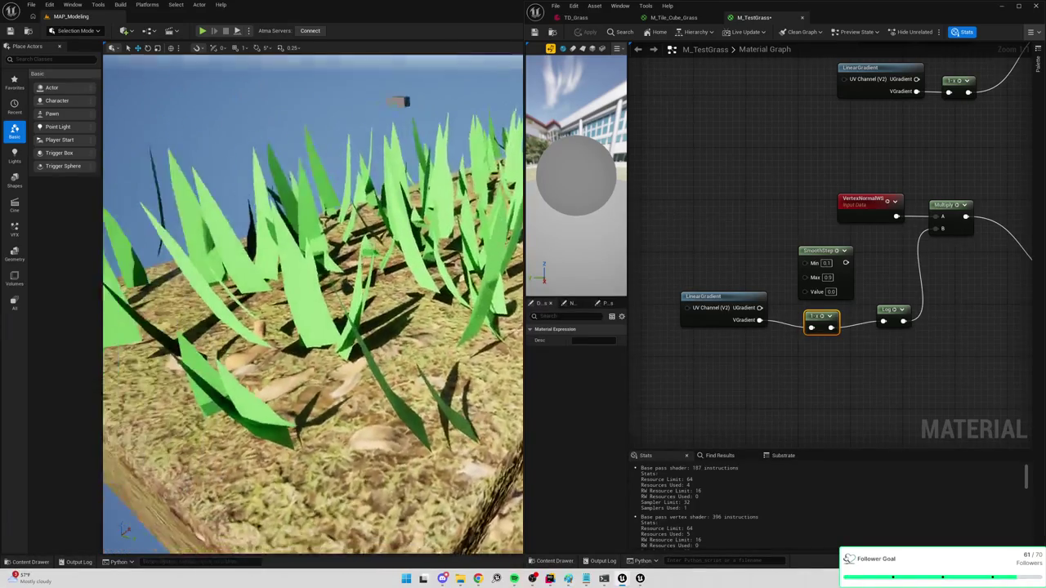
pyautogui.press('w')
pyautogui.press('s')
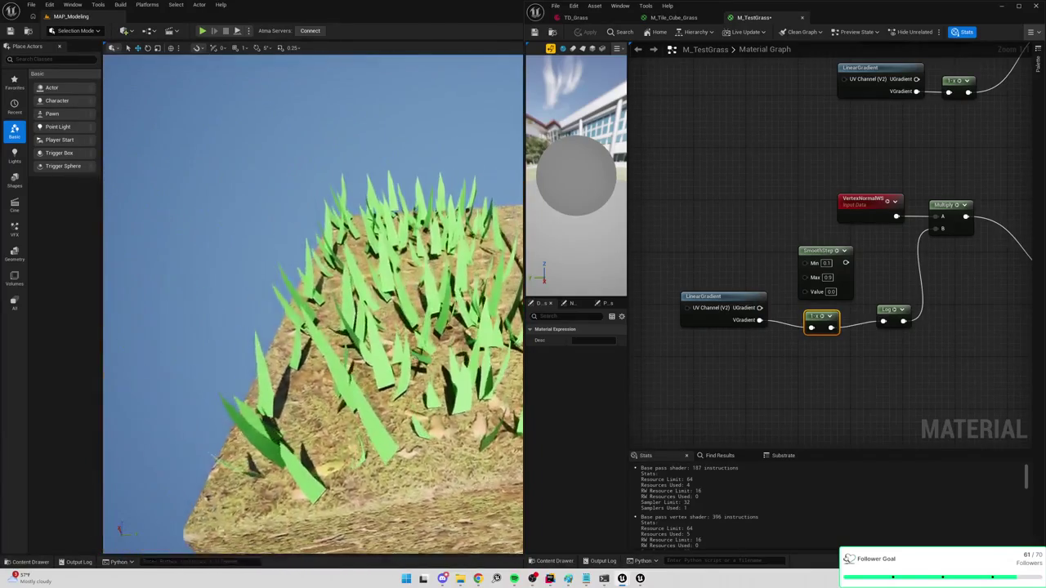
pyautogui.moveTo(823, 320); pyautogui.dragTo(823, 339)
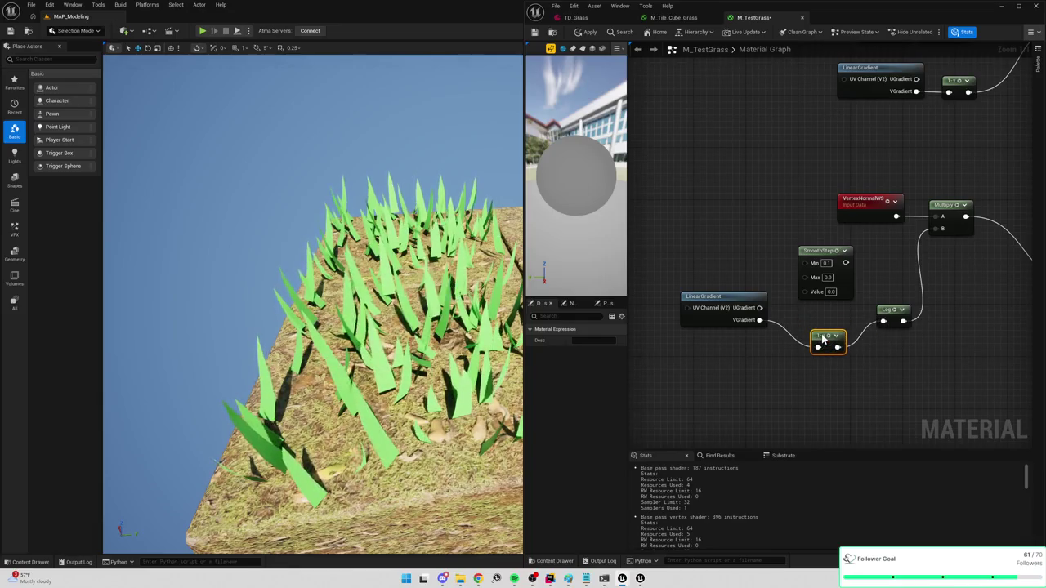
pyautogui.moveTo(755, 321)
pyautogui.mouseDown()
pyautogui.moveTo(931, 331)
pyautogui.moveTo(883, 321)
pyautogui.mouseUp()
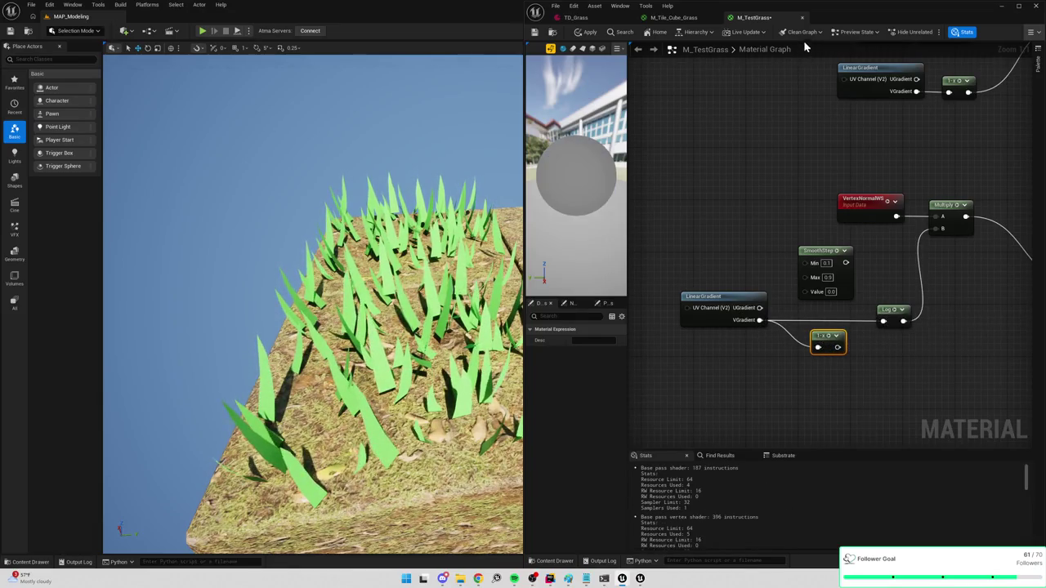
pyautogui.click(587, 32)
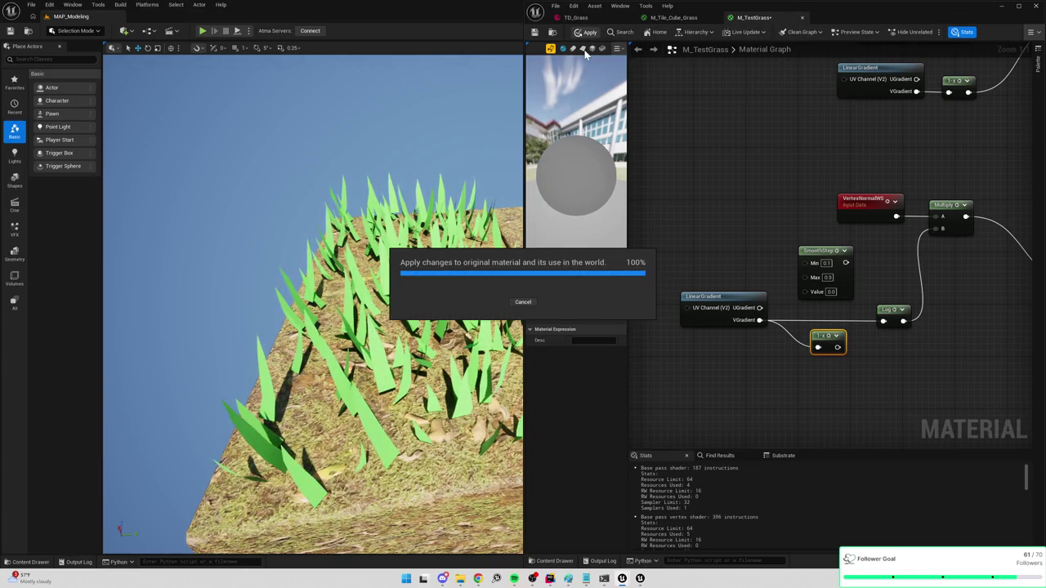
pyautogui.moveTo(311, 311)
pyautogui.mouseDown()
pyautogui.moveTo(245, 316)
pyautogui.moveTo(212, 293)
pyautogui.mouseUp()
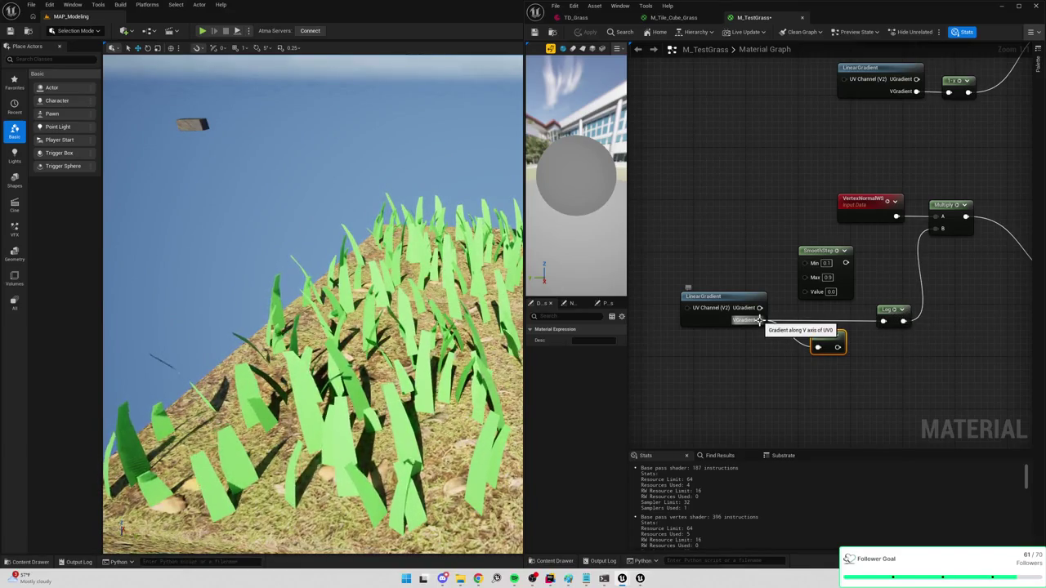
pyautogui.moveTo(827, 336); pyautogui.dragTo(834, 368)
pyautogui.moveTo(760, 319); pyautogui.dragTo(796, 331)
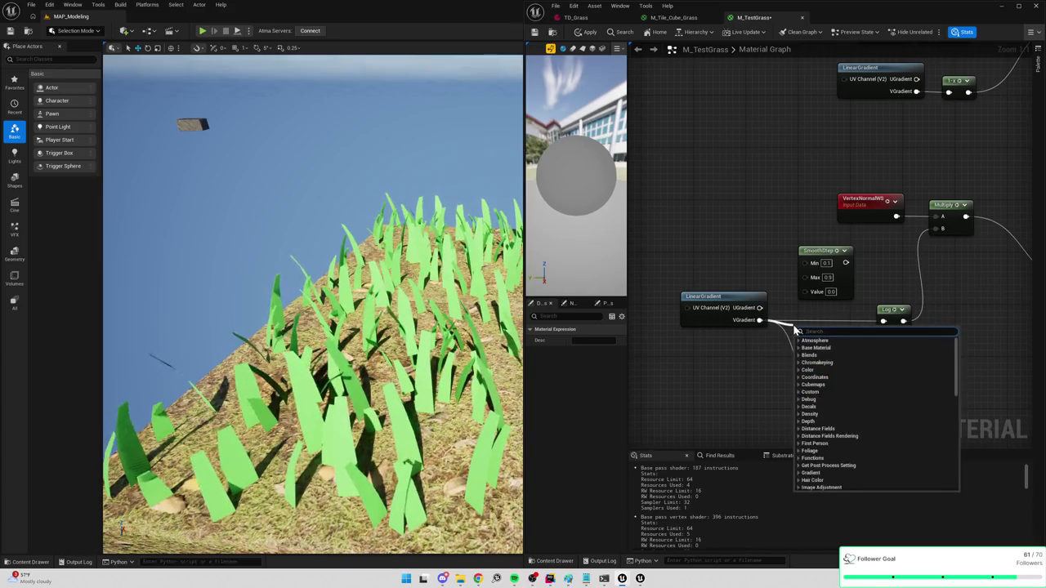
# Insert an Add node (B = 0.1) after VGradient and apply the material
pyautogui.write('add')
pyautogui.press('Return')
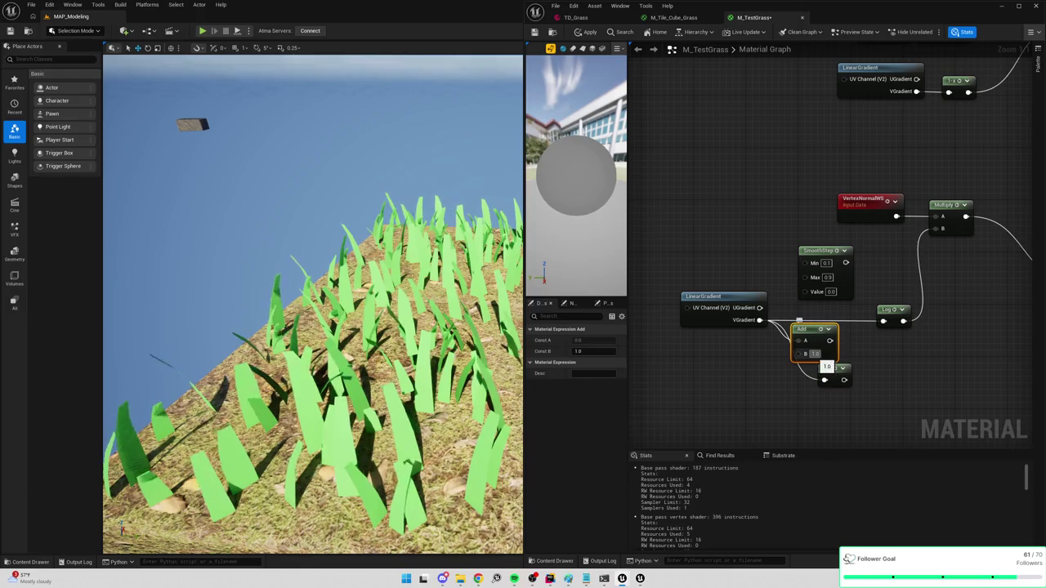
pyautogui.click(819, 354)
pyautogui.write('0.1')
pyautogui.moveTo(844, 379)
pyautogui.mouseDown()
pyautogui.moveTo(908, 394)
pyautogui.moveTo(882, 321)
pyautogui.mouseUp()
pyautogui.click(586, 31)
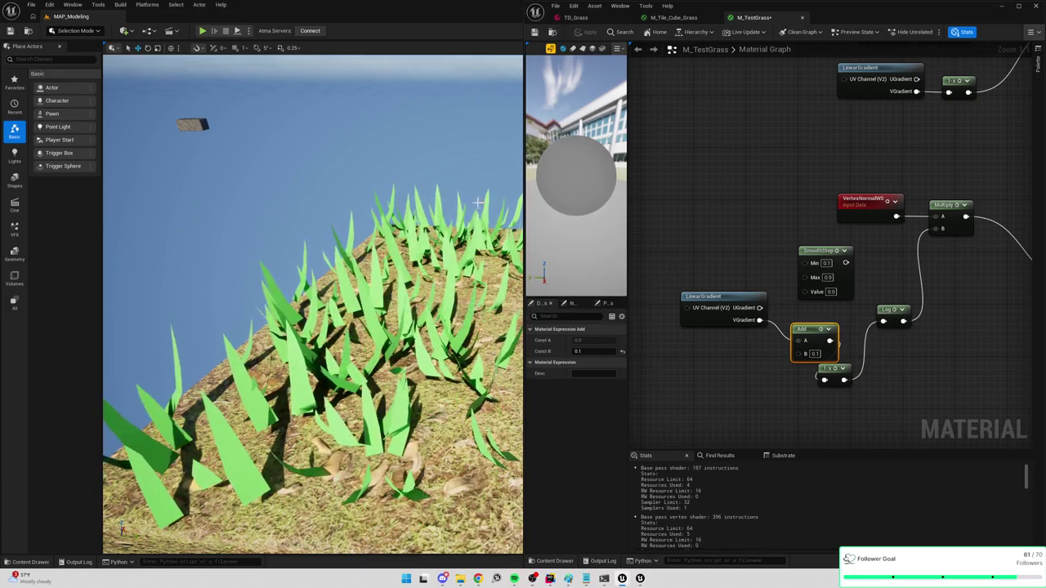
# Feed the Add result into the Log node and save M_TestGrass with Ctrl+S
pyautogui.moveTo(834, 376); pyautogui.dragTo(868, 376)
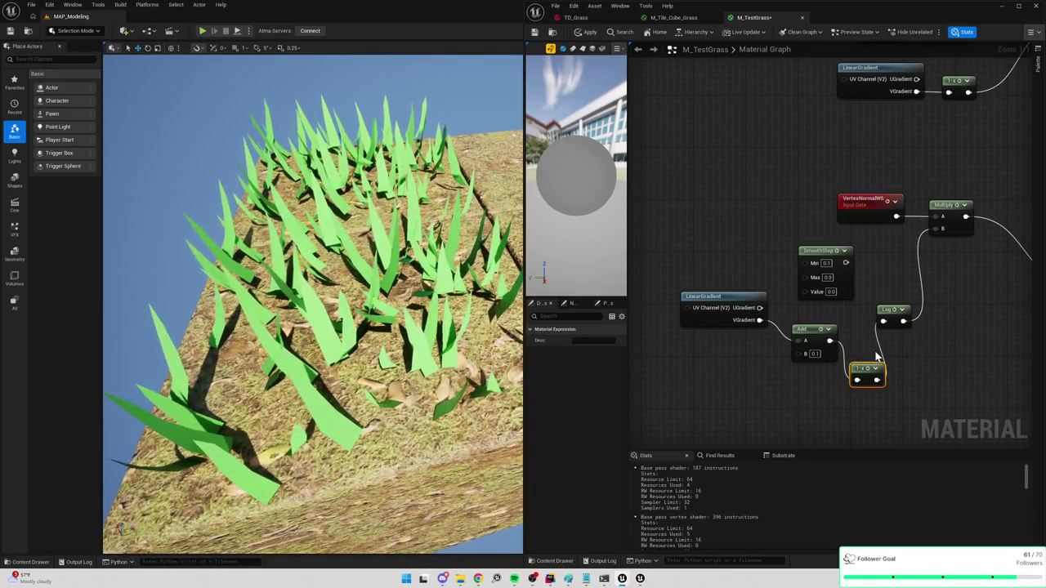
pyautogui.moveTo(883, 321)
pyautogui.mouseDown()
pyautogui.moveTo(813, 343)
pyautogui.moveTo(829, 340)
pyautogui.mouseUp()
pyautogui.moveTo(491, 245)
pyautogui.mouseDown()
pyautogui.moveTo(359, 278)
pyautogui.moveTo(294, 245)
pyautogui.moveTo(261, 278)
pyautogui.mouseUp()
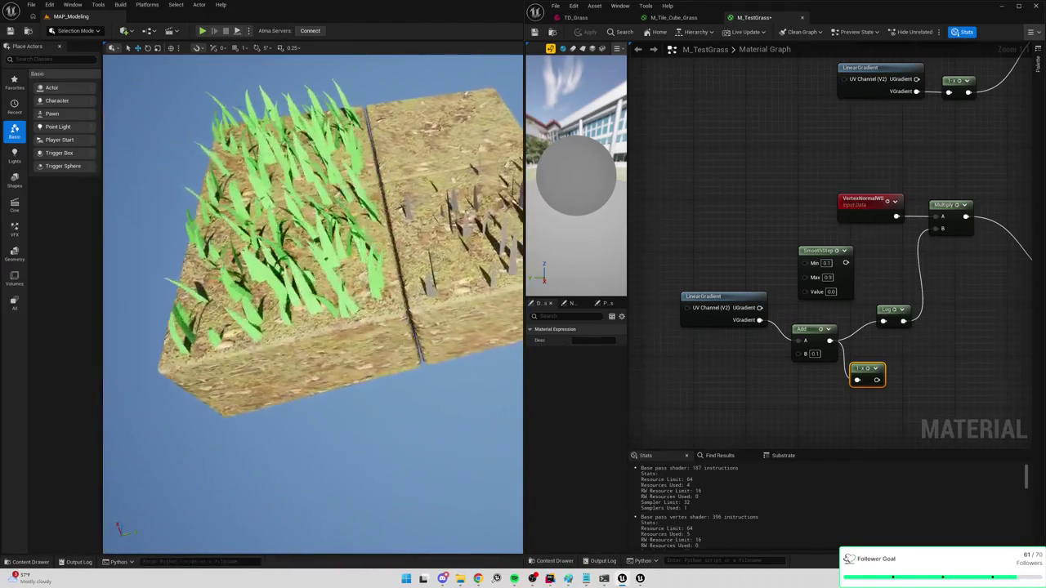
pyautogui.hotkey('ctrl', 's')
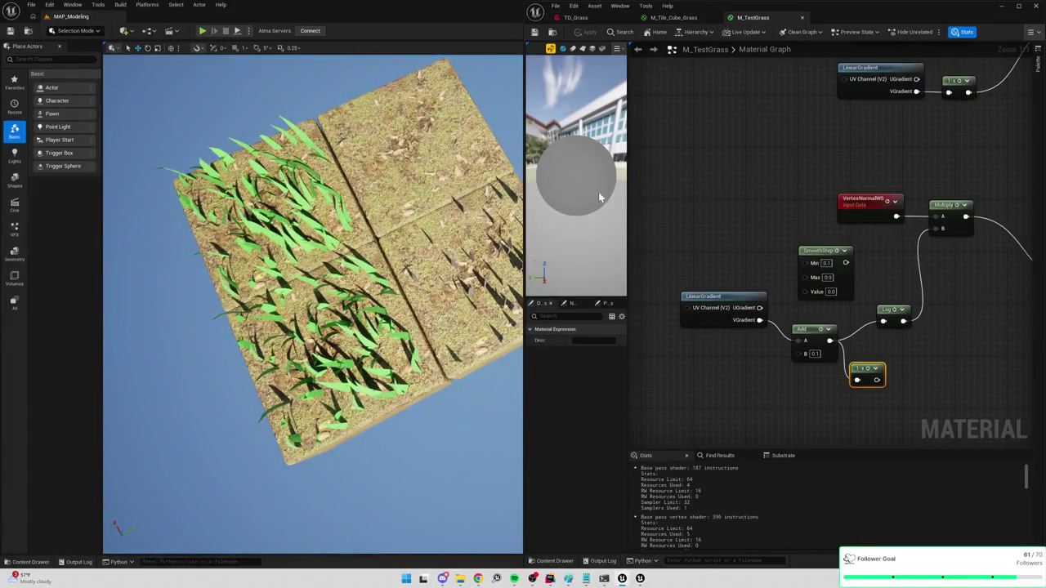
pyautogui.moveTo(628, 228)
pyautogui.mouseDown()
pyautogui.moveTo(888, 228)
pyautogui.moveTo(743, 233)
pyautogui.mouseUp()
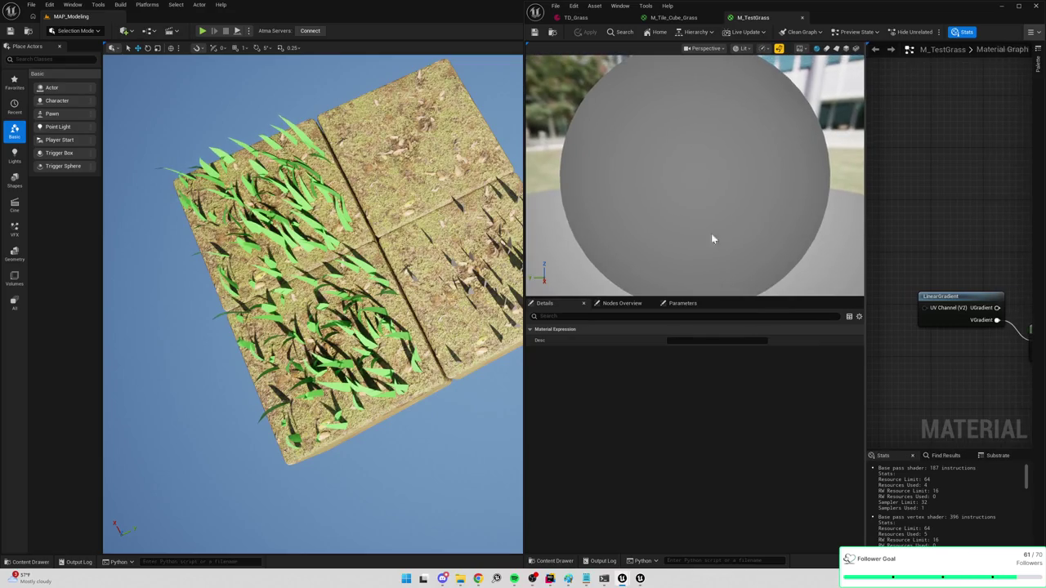
# Select the grey grass tile mesh and switch the level editor to Modeling Mode
pyautogui.moveTo(525, 224); pyautogui.dragTo(766, 241)
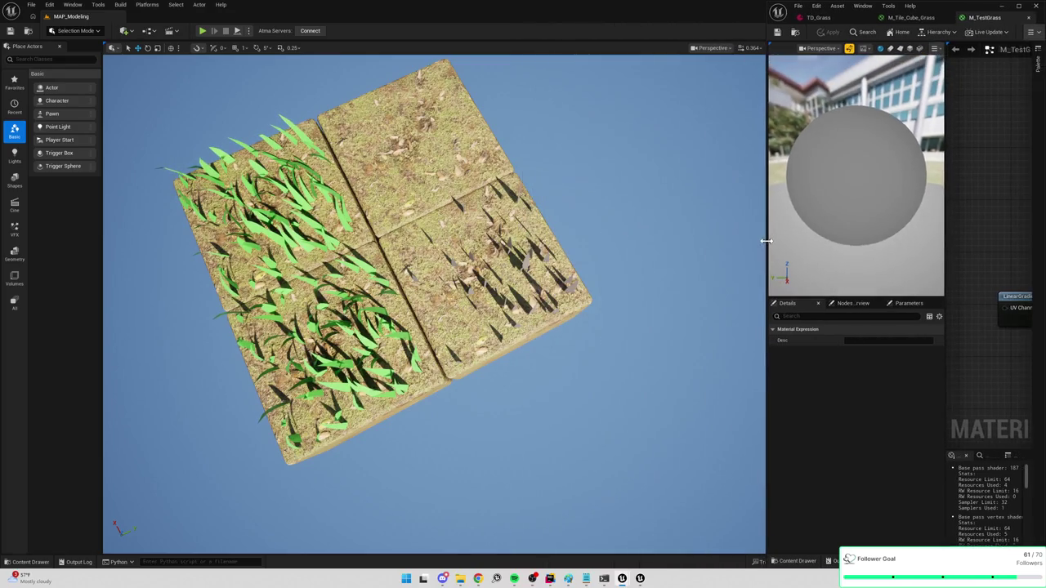
pyautogui.moveTo(583, 252); pyautogui.dragTo(568, 208)
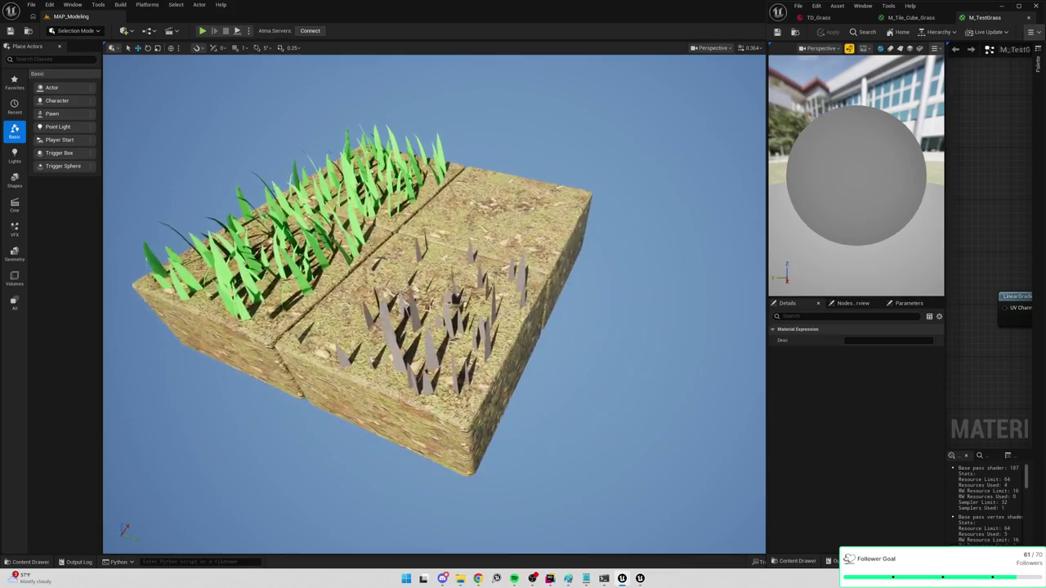
pyautogui.click(387, 332)
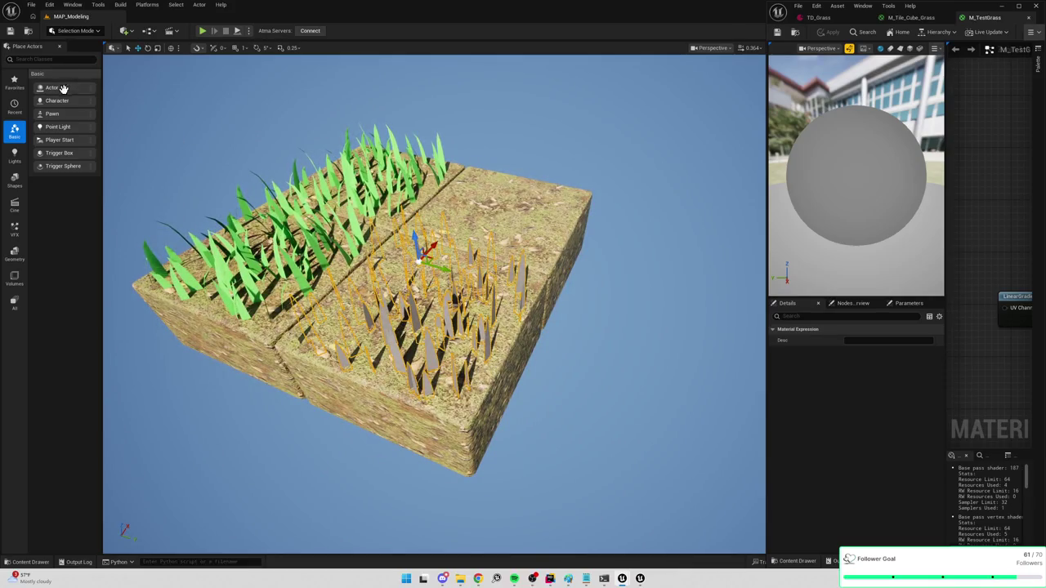
pyautogui.click(16, 205)
pyautogui.click(14, 180)
pyautogui.click(83, 31)
pyautogui.click(81, 77)
# Restore the maximized grass material editor window and close it
pyautogui.click(1018, 6)
pyautogui.click(814, 72)
pyautogui.moveTo(649, 191); pyautogui.dragTo(514, 207)
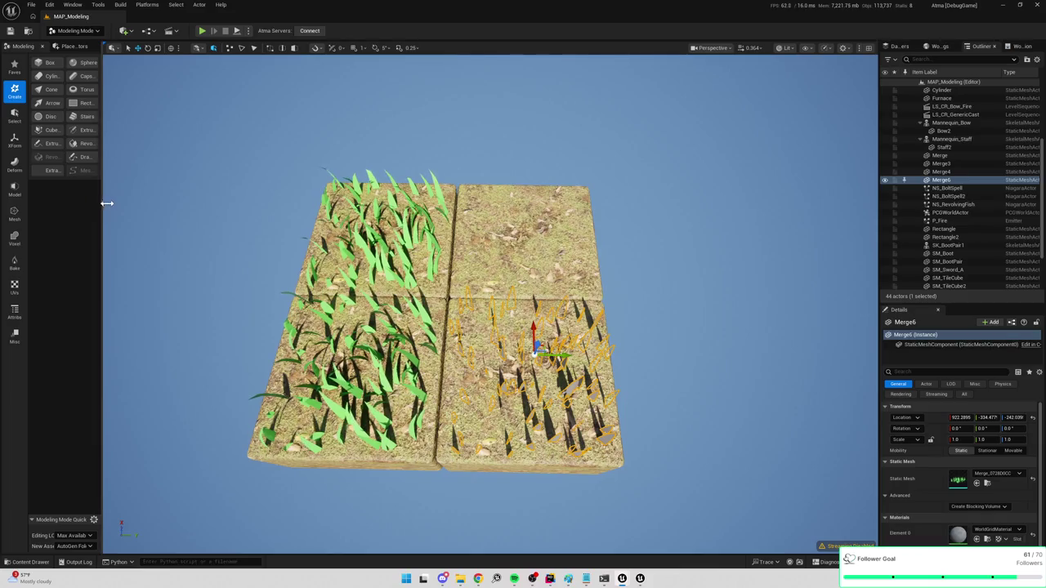
# Start PolyGroup Edit on the grass tile mesh with selection limited to faces
pyautogui.moveTo(102, 205); pyautogui.dragTo(197, 209)
pyautogui.click(18, 212)
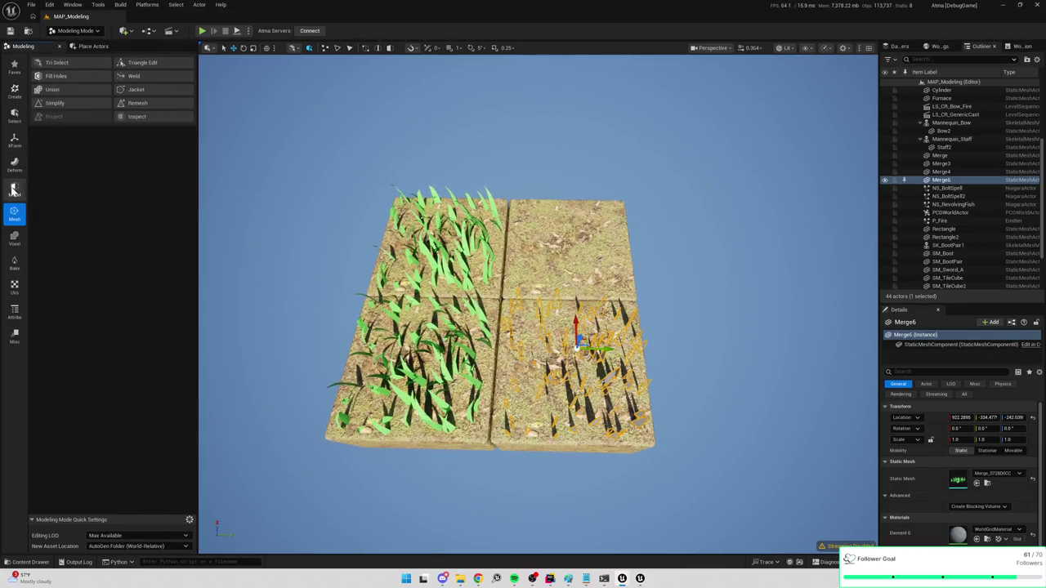
pyautogui.click(14, 190)
pyautogui.click(60, 67)
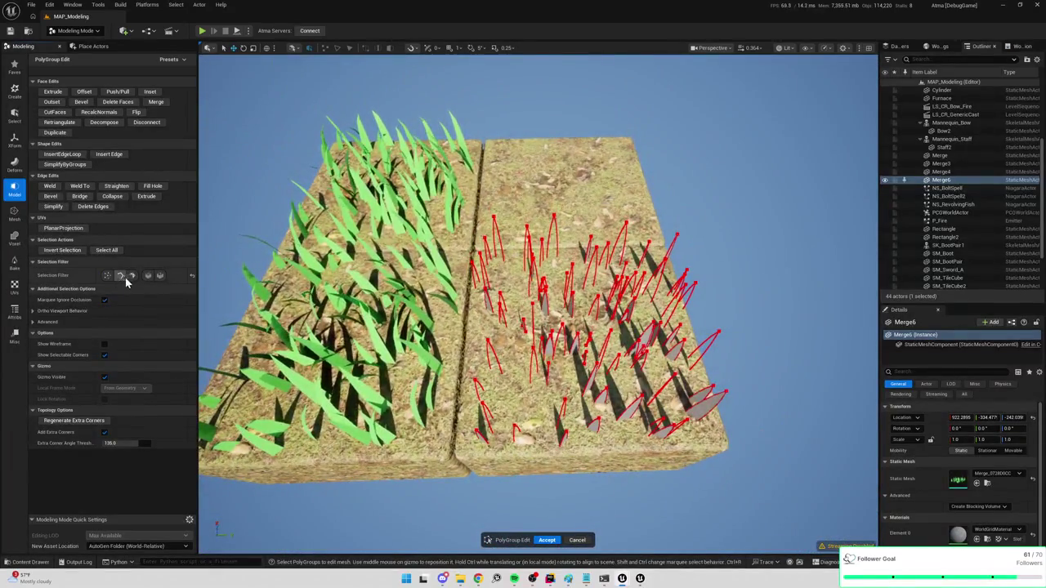
pyautogui.click(132, 276)
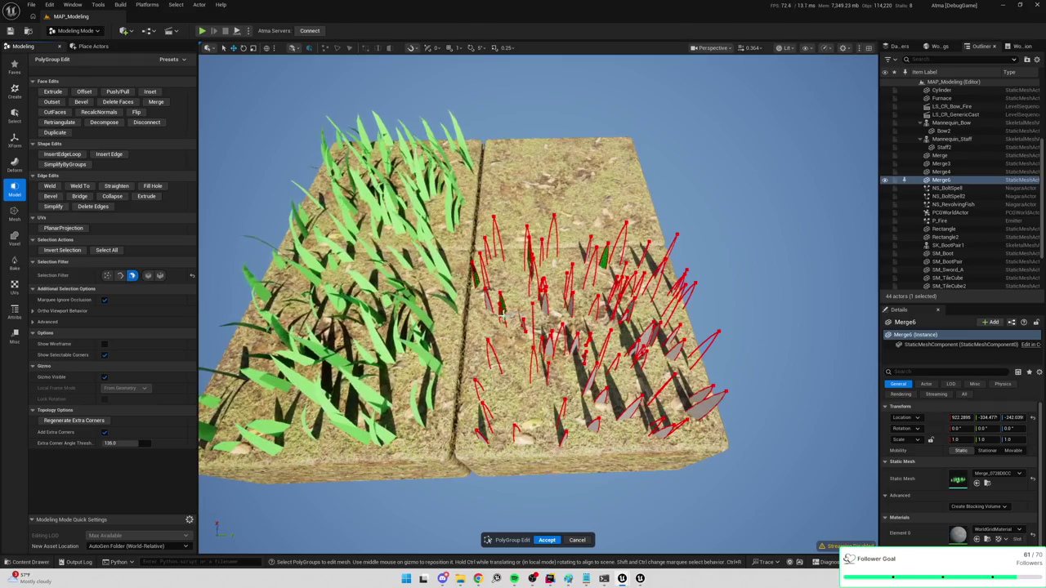
# Move the selected grass blade faces to a new position and accept the edit
pyautogui.click(504, 315)
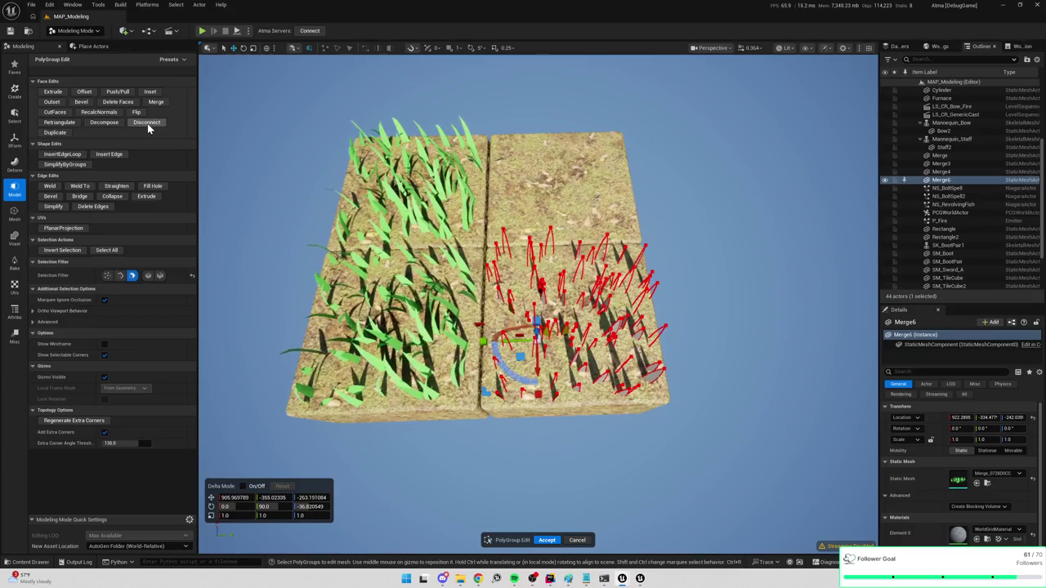
pyautogui.moveTo(520, 354); pyautogui.dragTo(520, 309)
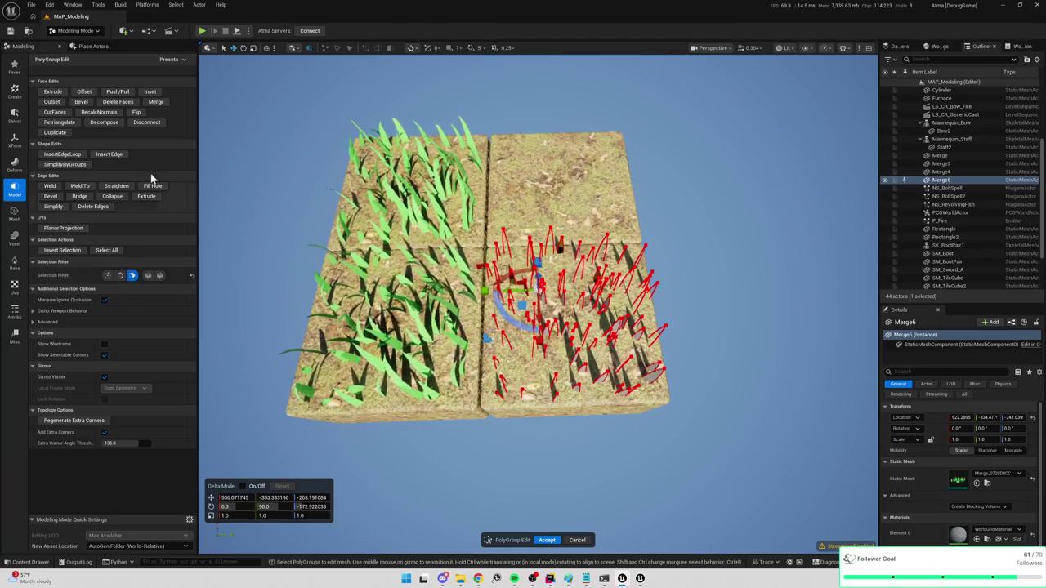
pyautogui.click(65, 134)
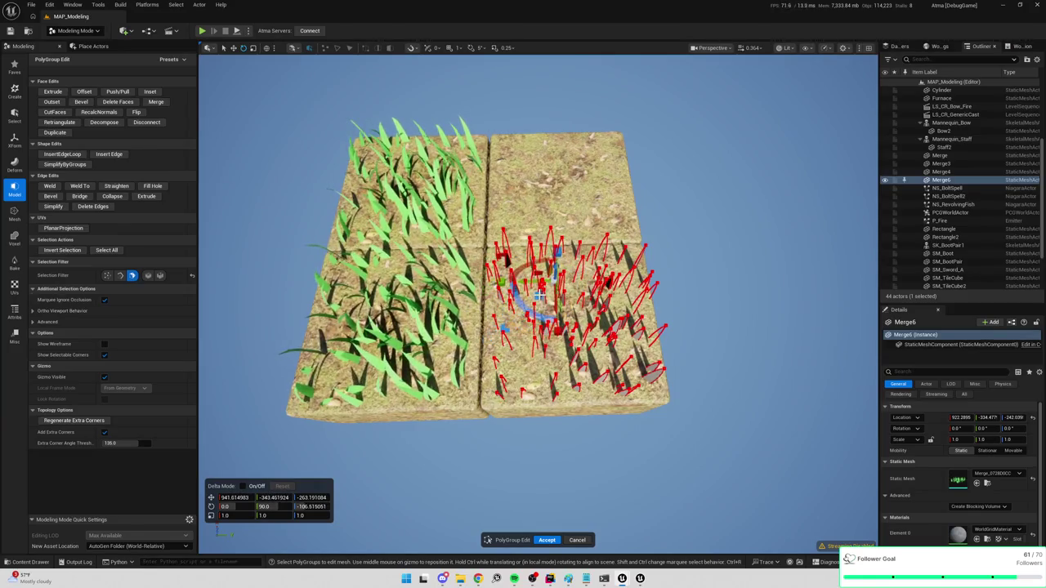
pyautogui.click(549, 540)
pyautogui.moveTo(579, 458)
pyautogui.mouseDown()
pyautogui.moveTo(408, 372)
pyautogui.moveTo(251, 204)
pyautogui.mouseUp()
# Rename the merged Merge6 mesh asset to SM_GrassClump_Working
pyautogui.press('f')
pyautogui.hotkey('ctrl', 'space')
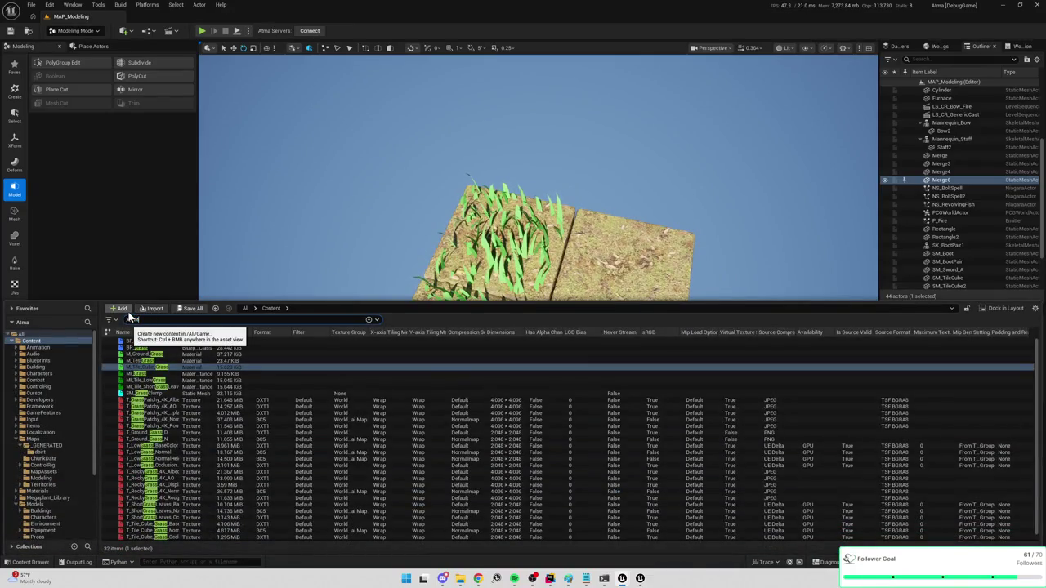
pyautogui.write('M')
pyautogui.hotkey('ctrl', 'space')
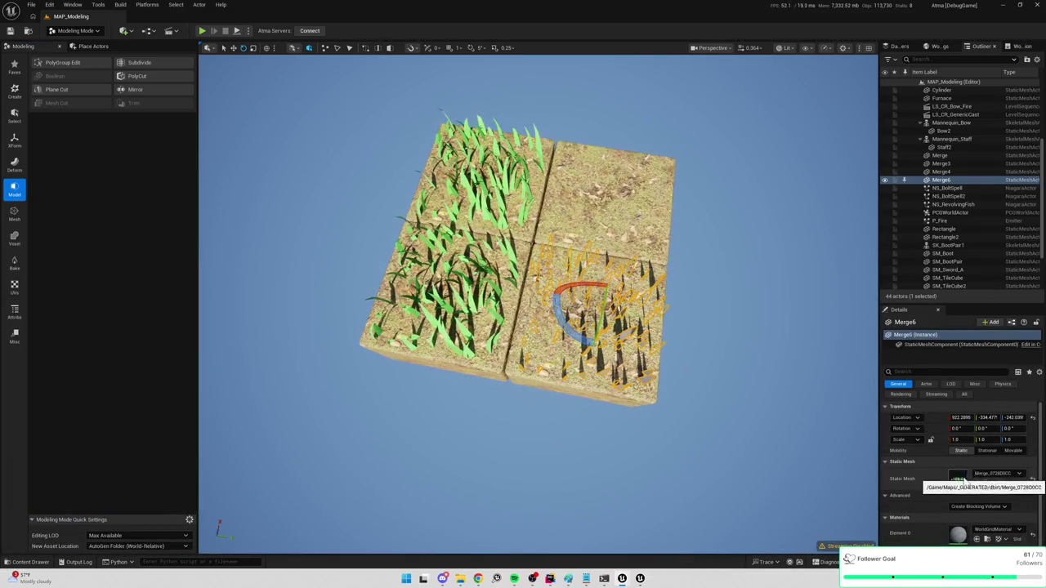
pyautogui.click(976, 483)
pyautogui.moveTo(148, 428)
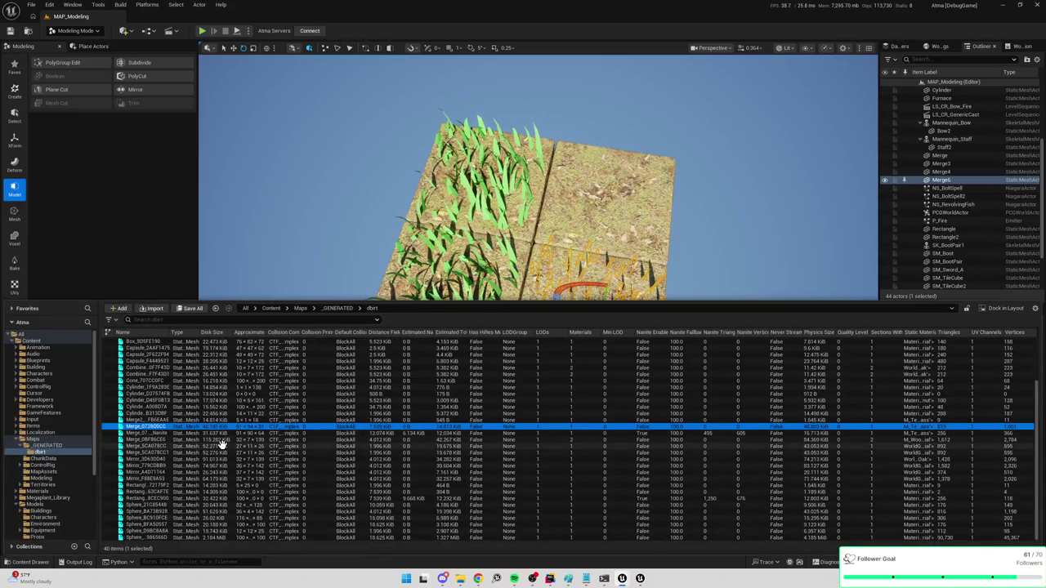
pyautogui.click(148, 428)
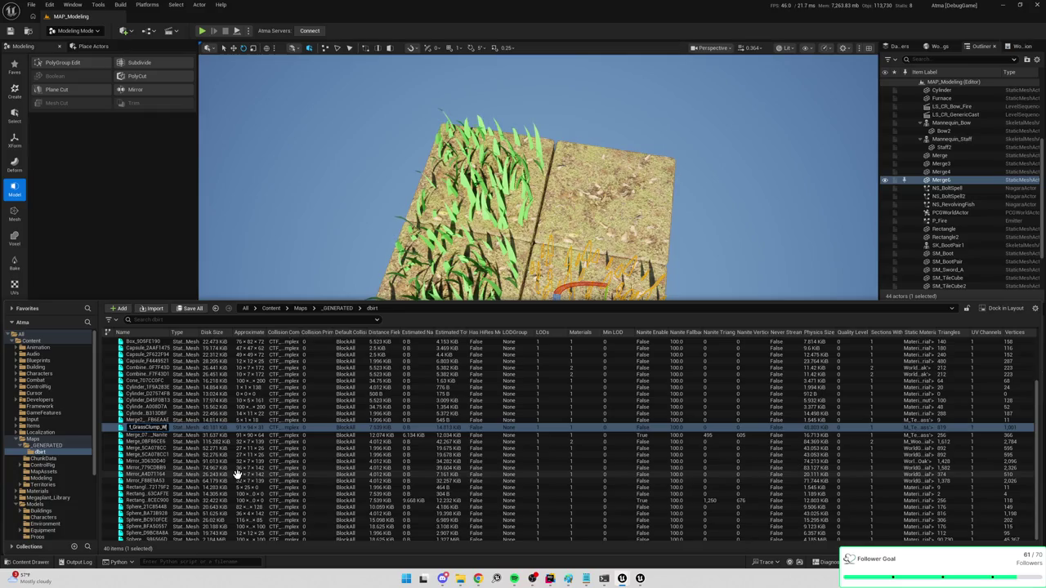
pyautogui.press('Return')
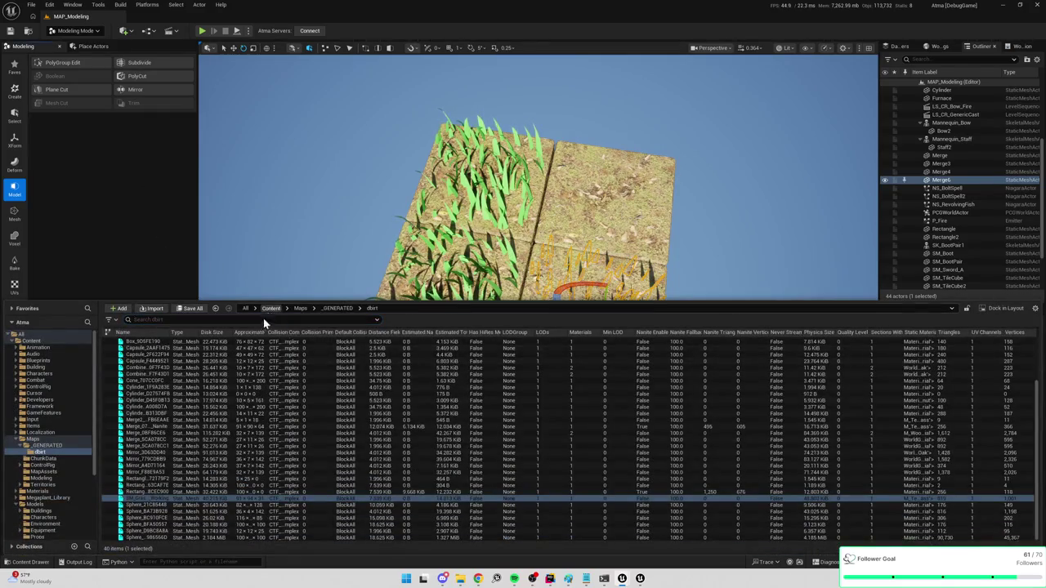
# Search the Content root for TD_ assets and open TD_Grass
pyautogui.click(271, 308)
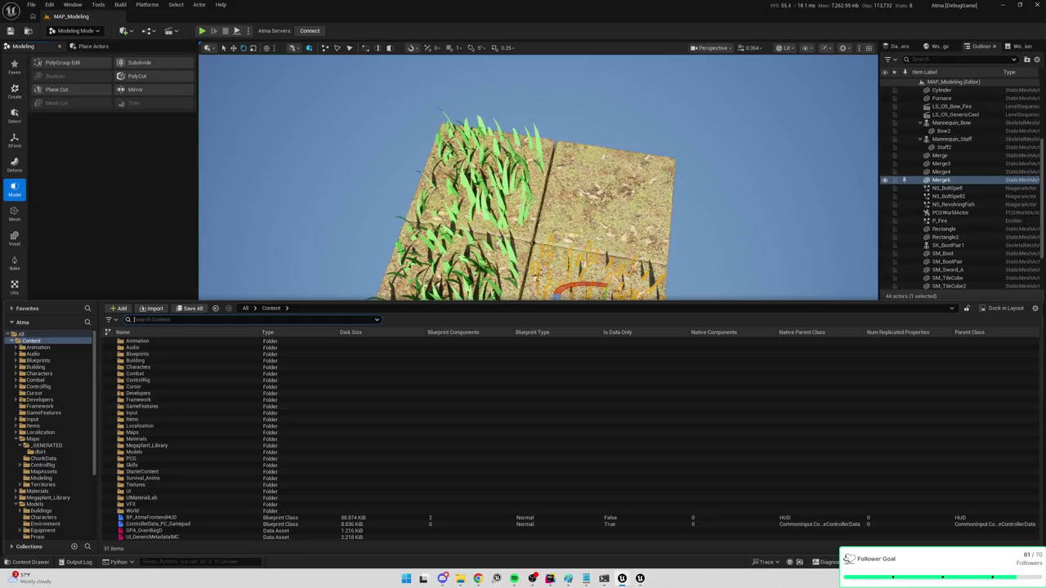
pyautogui.write('TD_')
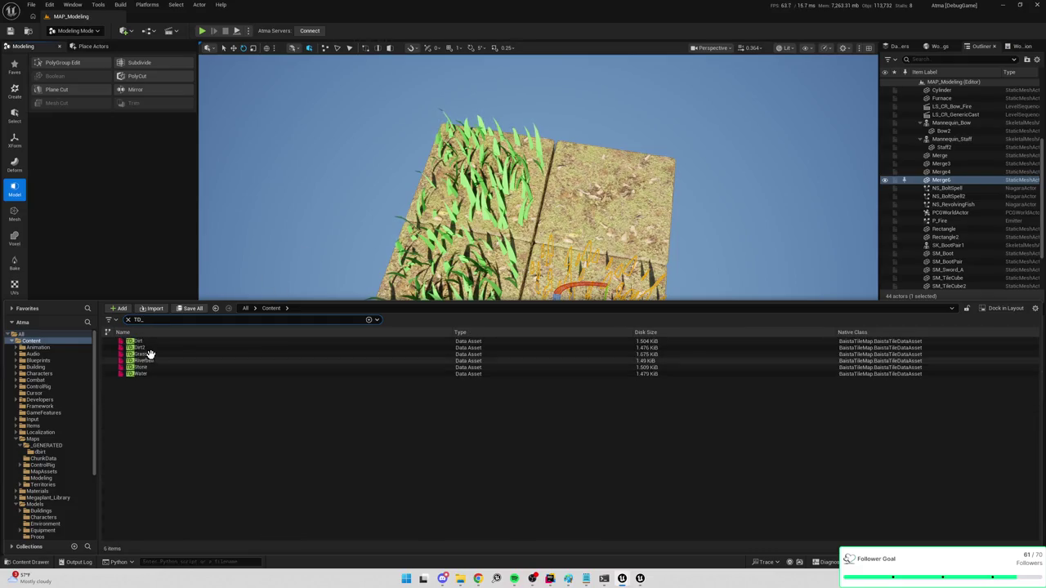
pyautogui.doubleClick(139, 354)
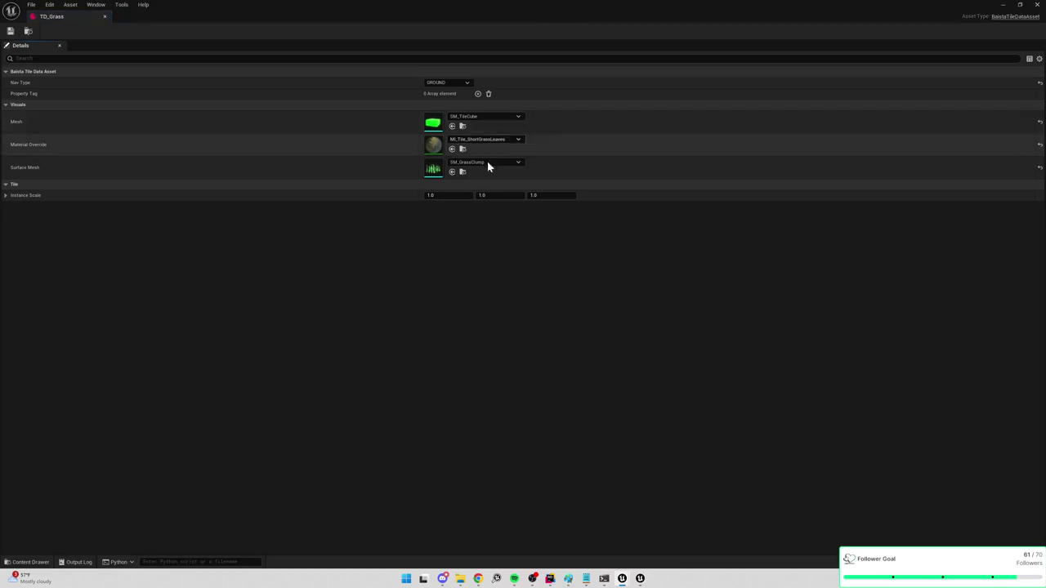
# Set TD_Grass's Surface Mesh to SM_GrassClump_Working and close the asset editor
pyautogui.click(470, 163)
pyautogui.write('grassc')
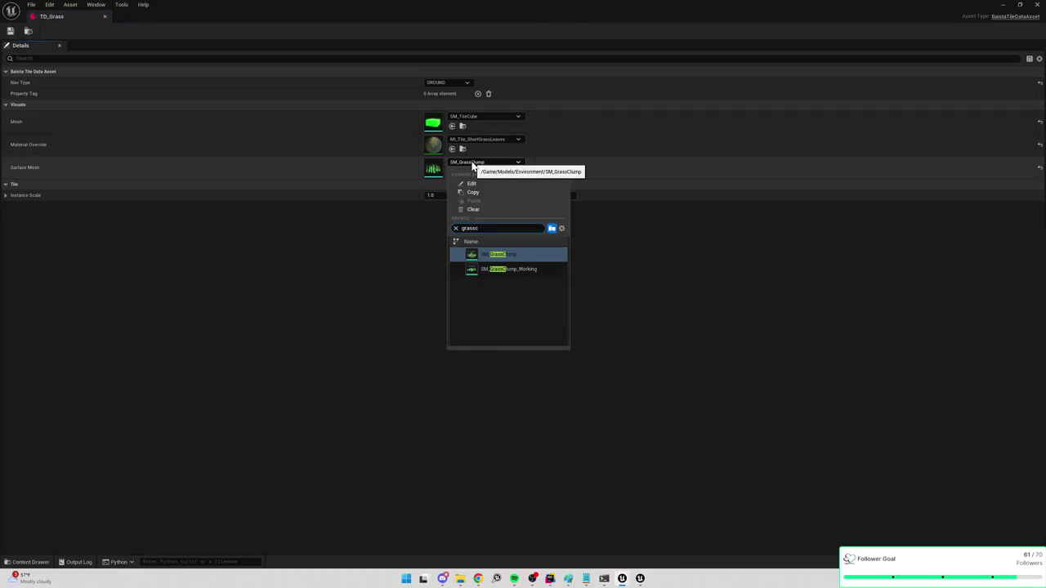
pyautogui.press('Down')
pyautogui.press('Return')
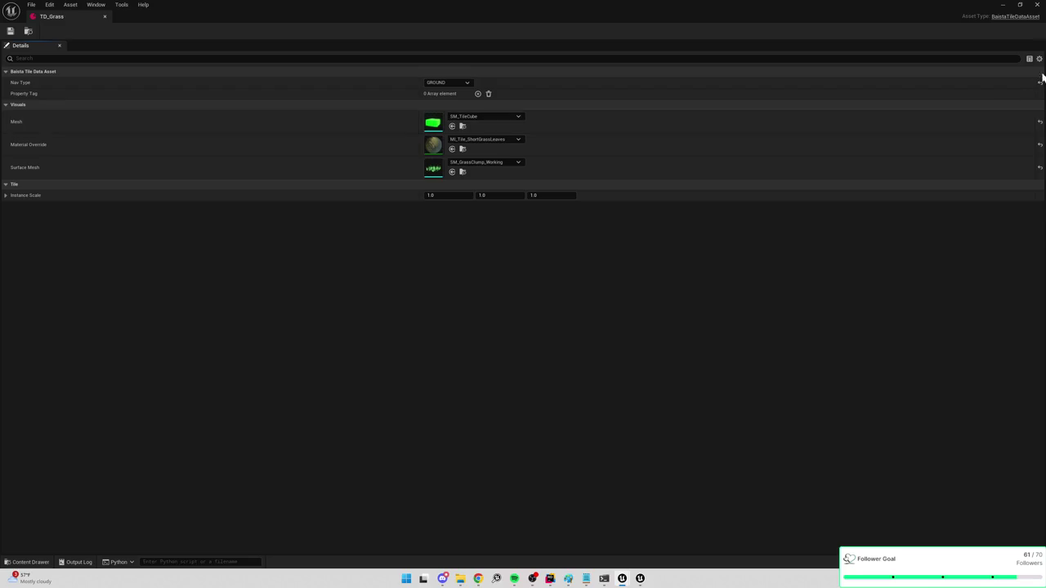
pyautogui.click(1037, 4)
# Open the MAP_Empty_WP level from the content drawer
pyautogui.hotkey('ctrl', 'space')
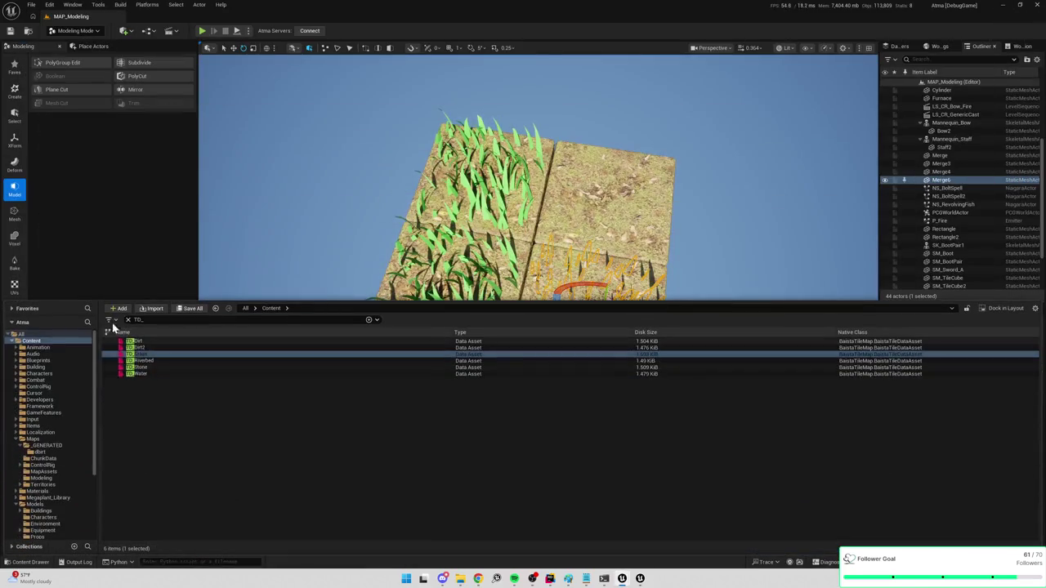
pyautogui.press('Escape')
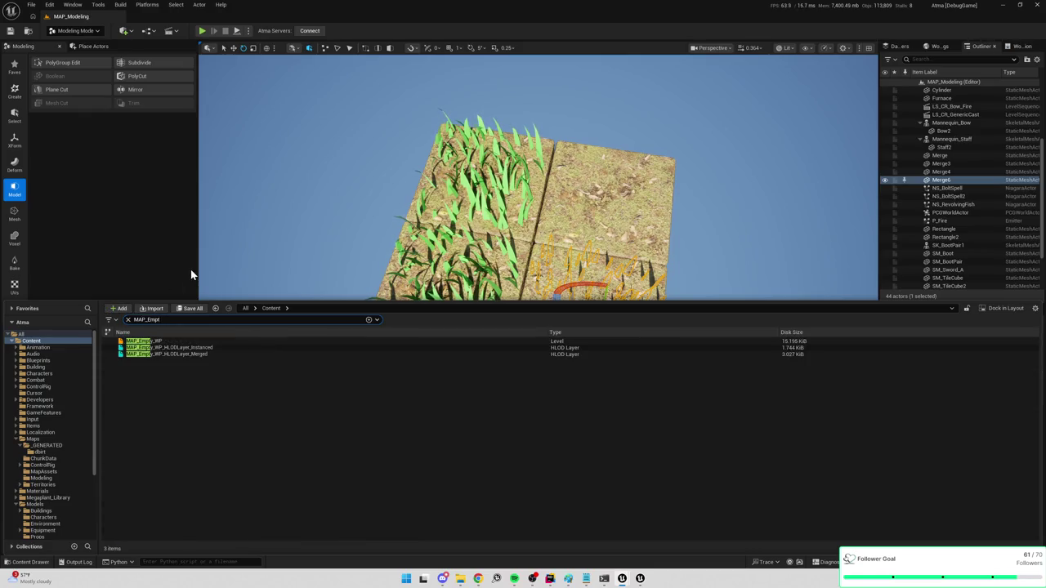
pyautogui.click(168, 340)
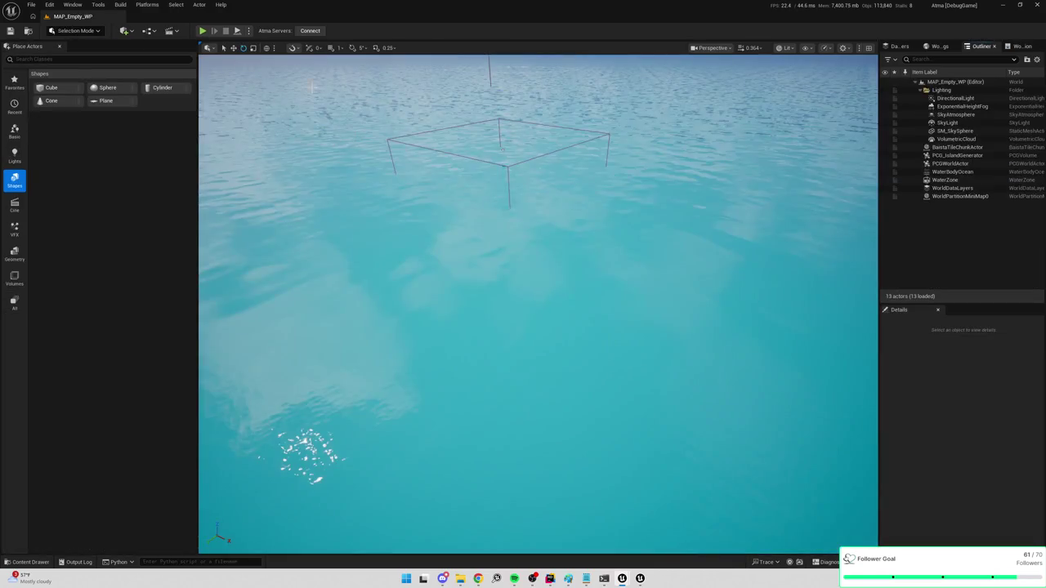
# Play-test MAP_Empty_WP, walking the character north and across the grass field
pyautogui.hotkey('alt', 'p')
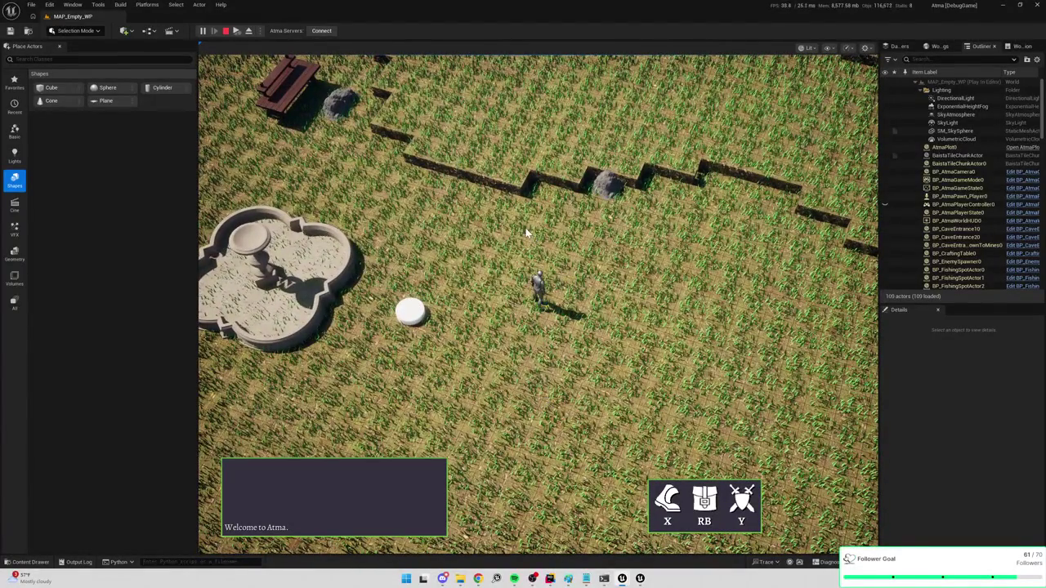
pyautogui.press('w')
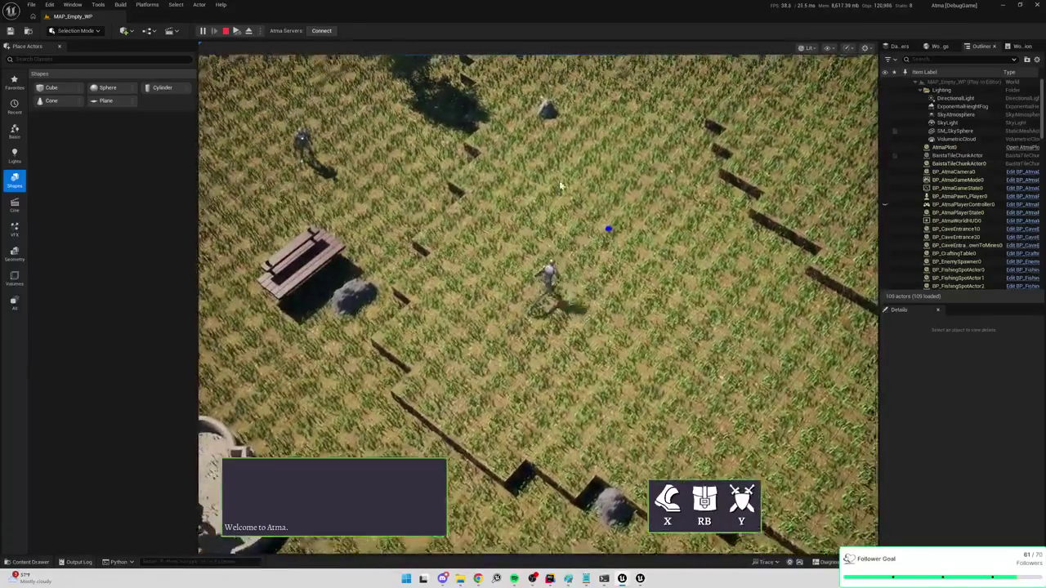
pyautogui.click(561, 165)
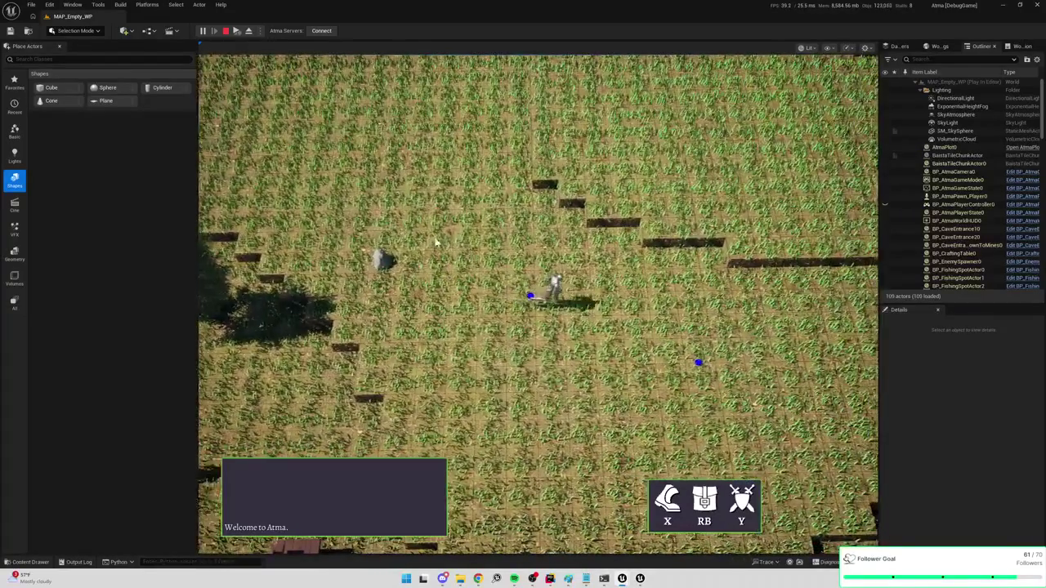
pyautogui.click(664, 247)
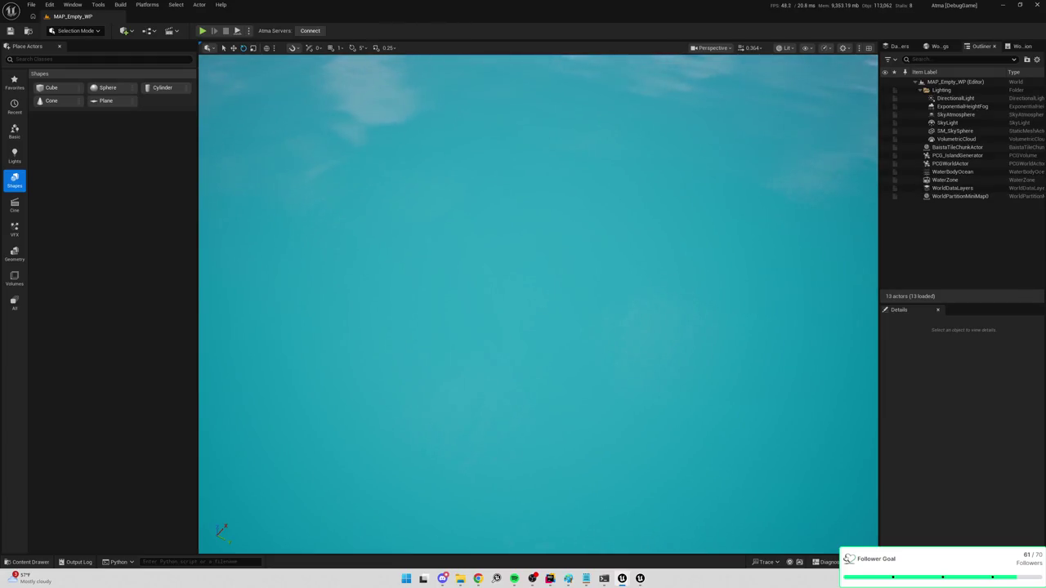
# Place SM_GrassClump_Working in the level and switch to Modeling Mode
pyautogui.moveTo(833, 531)
pyautogui.mouseDown()
pyautogui.moveTo(585, 313)
pyautogui.moveTo(607, 164)
pyautogui.moveTo(608, 212)
pyautogui.mouseUp()
pyautogui.press('f')
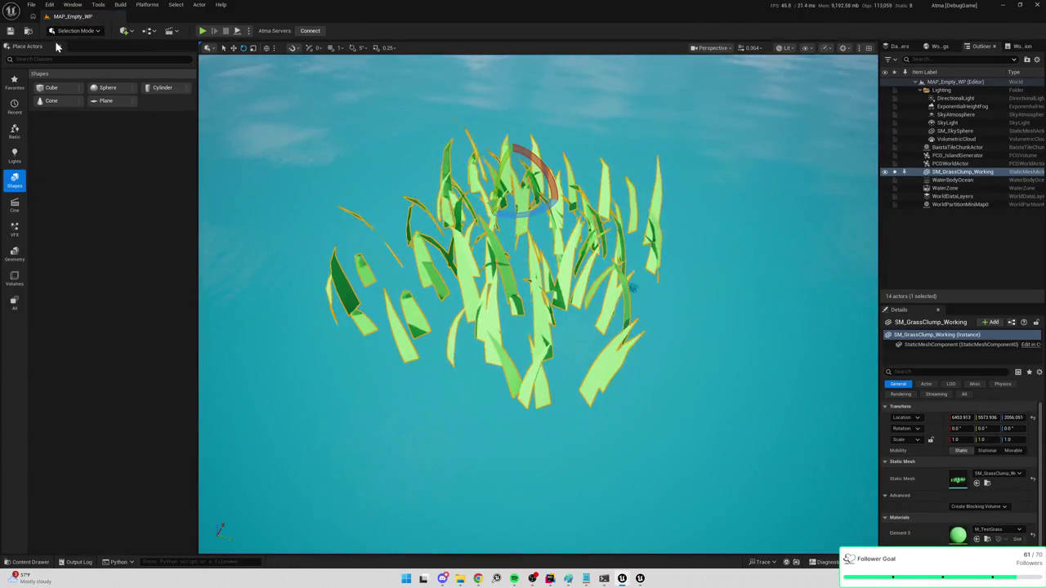
pyautogui.click(75, 30)
pyautogui.click(79, 72)
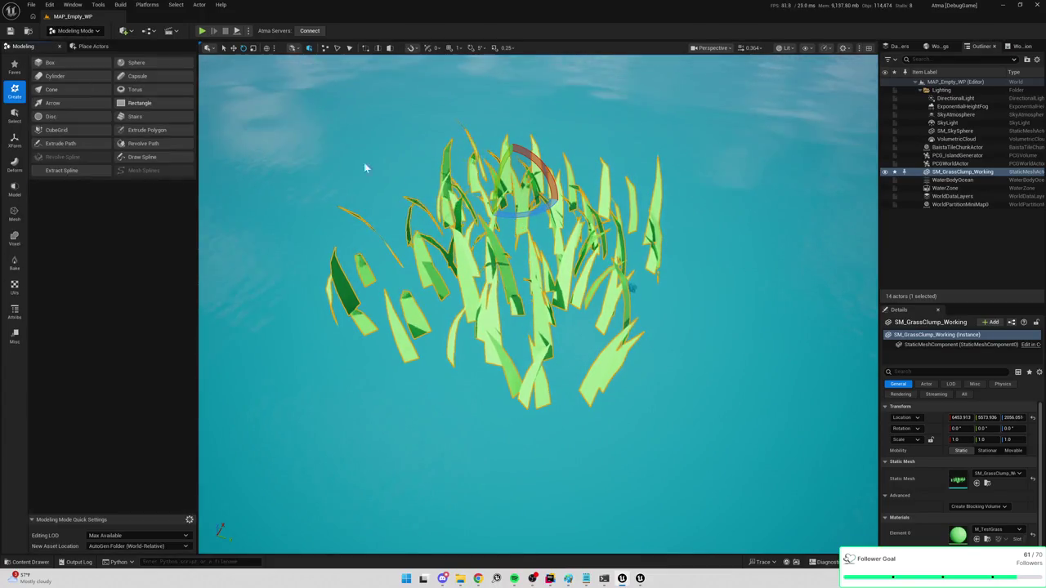
pyautogui.scroll(-5, 538, 302)
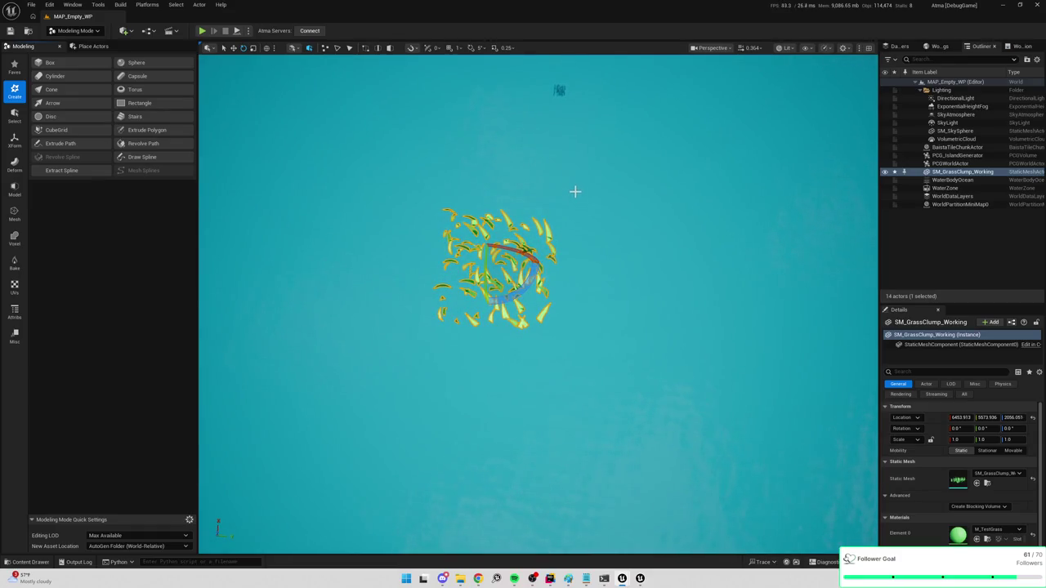
# Place SM_TileCube from the Content folder and set its location to 0
pyautogui.hotkey('ctrl', 'space')
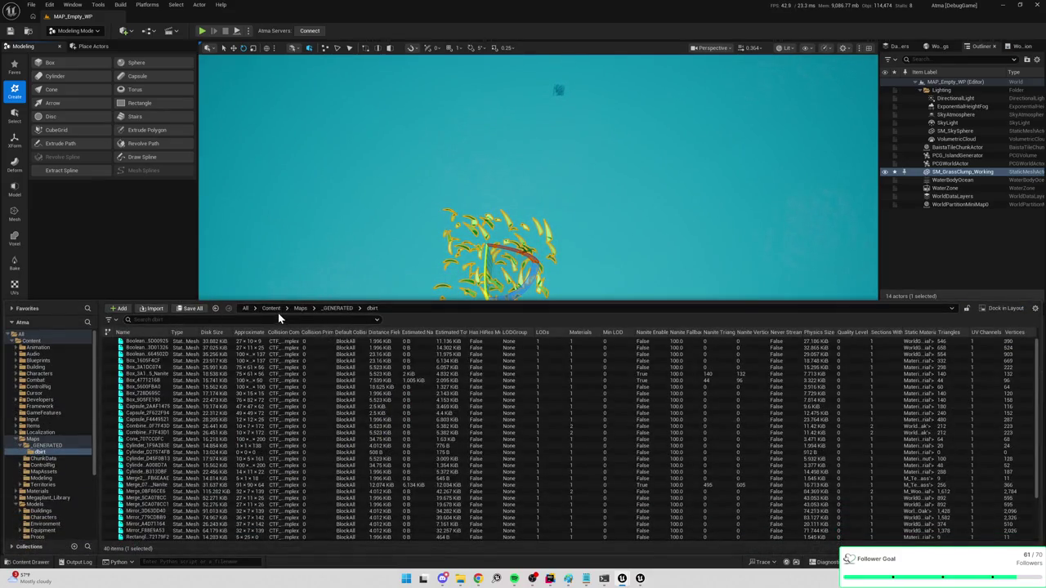
pyautogui.click(273, 308)
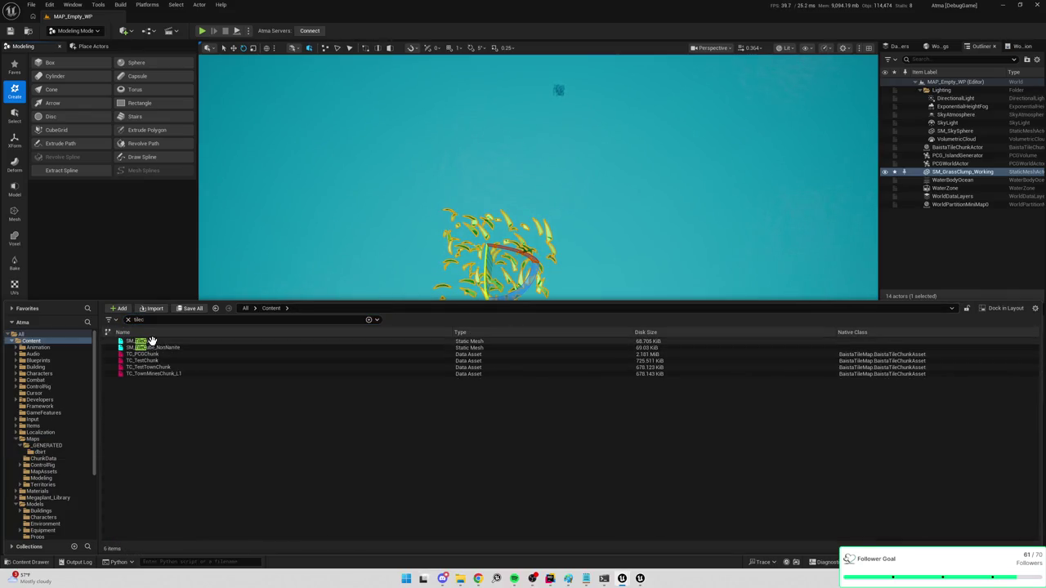
pyautogui.moveTo(148, 341); pyautogui.dragTo(341, 197)
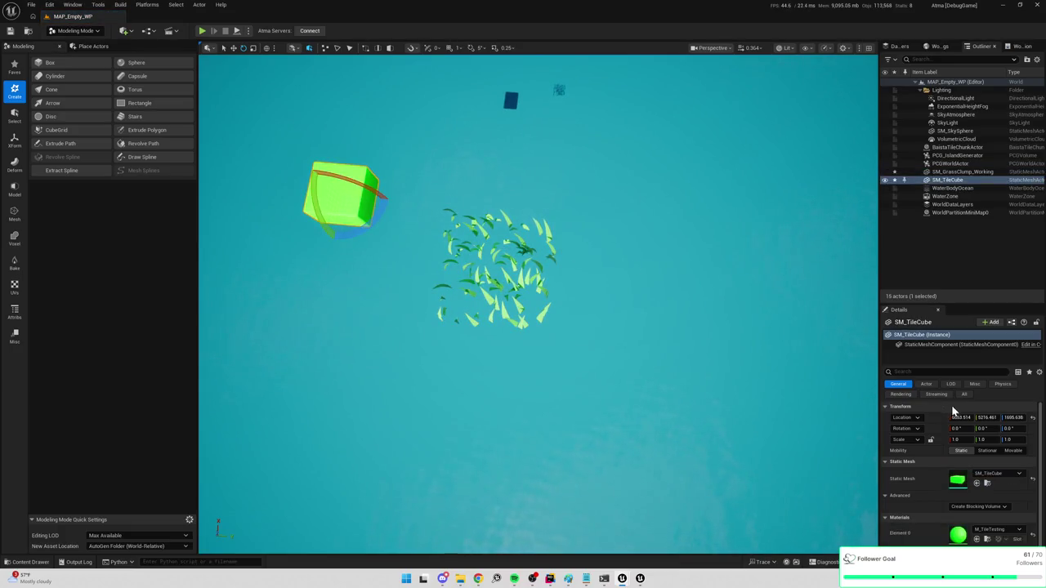
pyautogui.write('0')
pyautogui.press('Tab')
pyautogui.write('0')
pyautogui.press('Tab')
pyautogui.write('0')
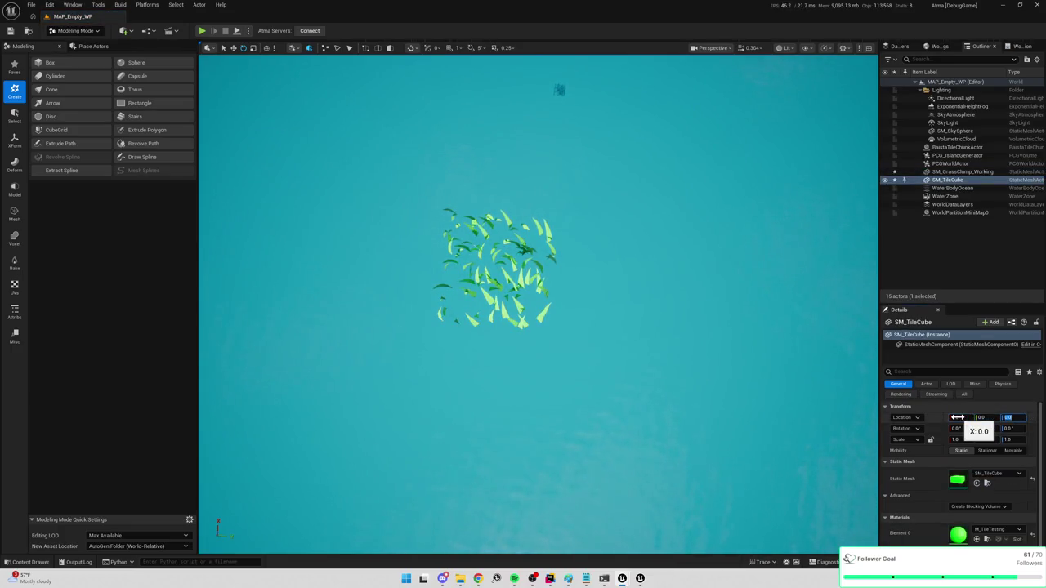
# Move the grass clump to X 0 at the origin, raised to Z 50
pyautogui.click(553, 233)
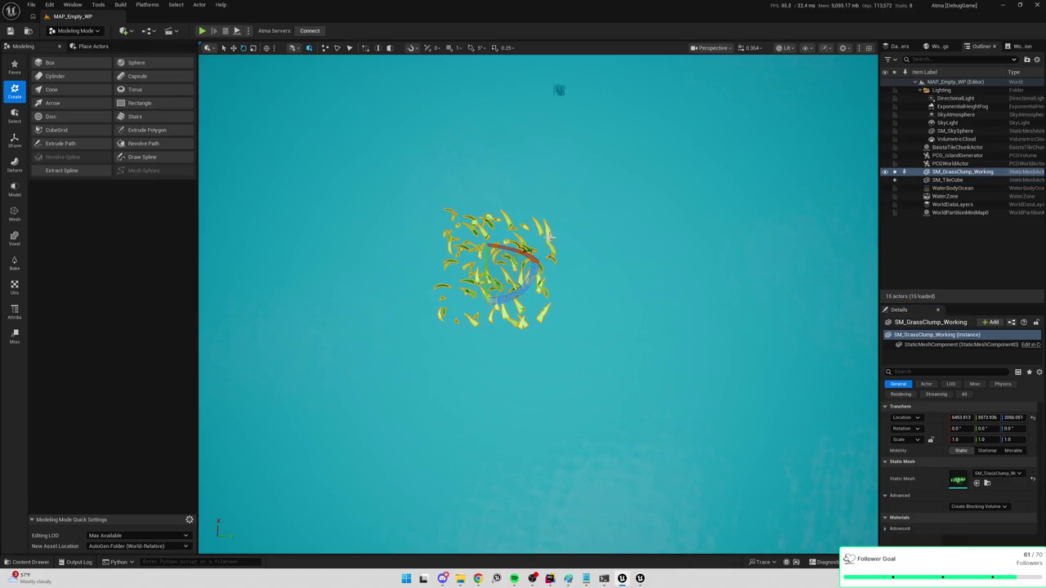
pyautogui.click(961, 418)
pyautogui.write('0')
pyautogui.press('Tab')
pyautogui.write('0')
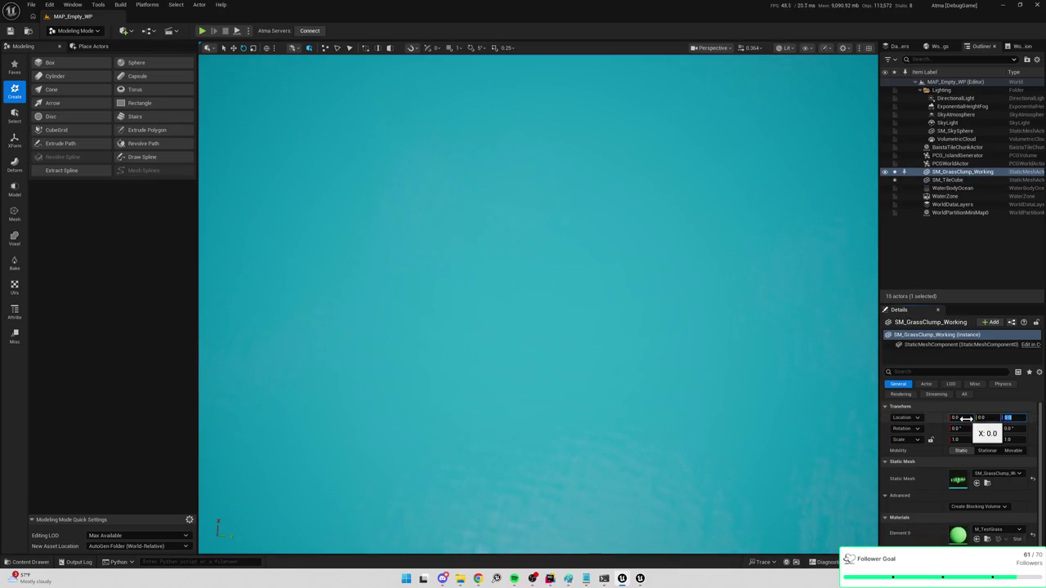
pyautogui.press('Return')
pyautogui.press('f')
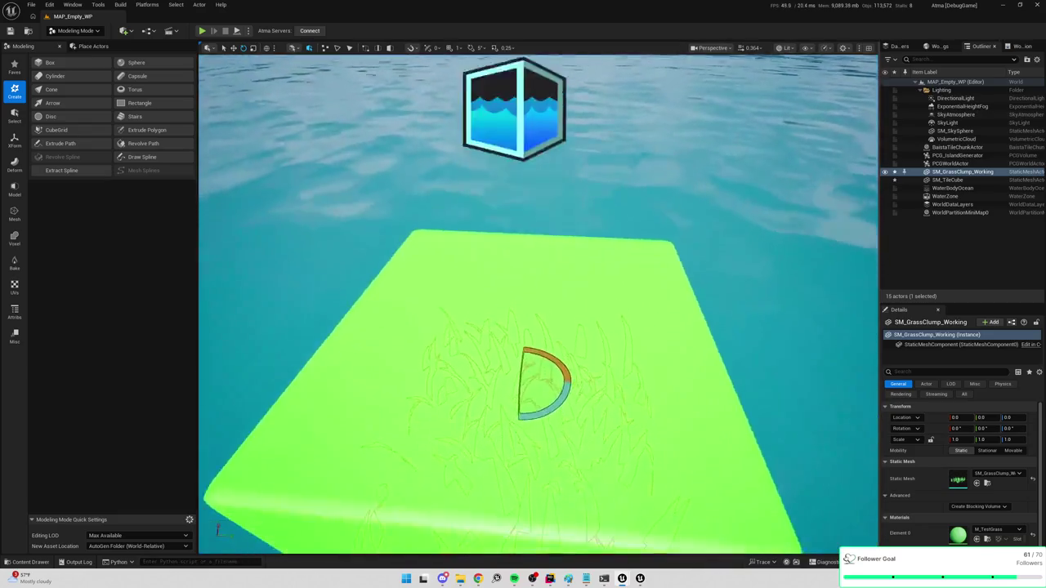
pyautogui.moveTo(539, 326)
pyautogui.mouseDown()
pyautogui.moveTo(507, 306)
pyautogui.moveTo(558, 365)
pyautogui.mouseUp()
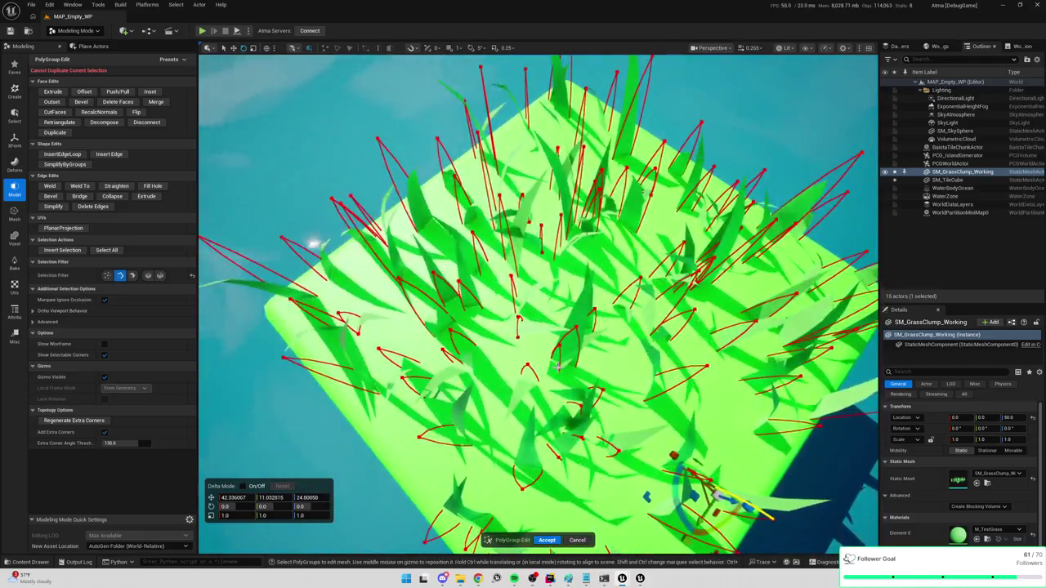
# Pick individual grass blades on the cube top and shift them about -17.6, -46.3, 26.5
pyautogui.click(558, 365)
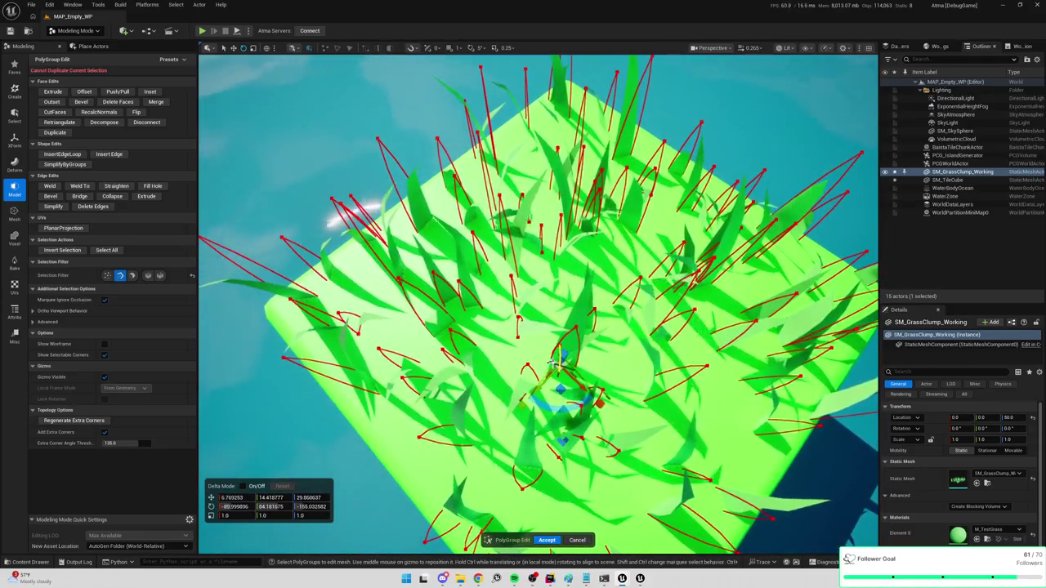
pyautogui.click(554, 357)
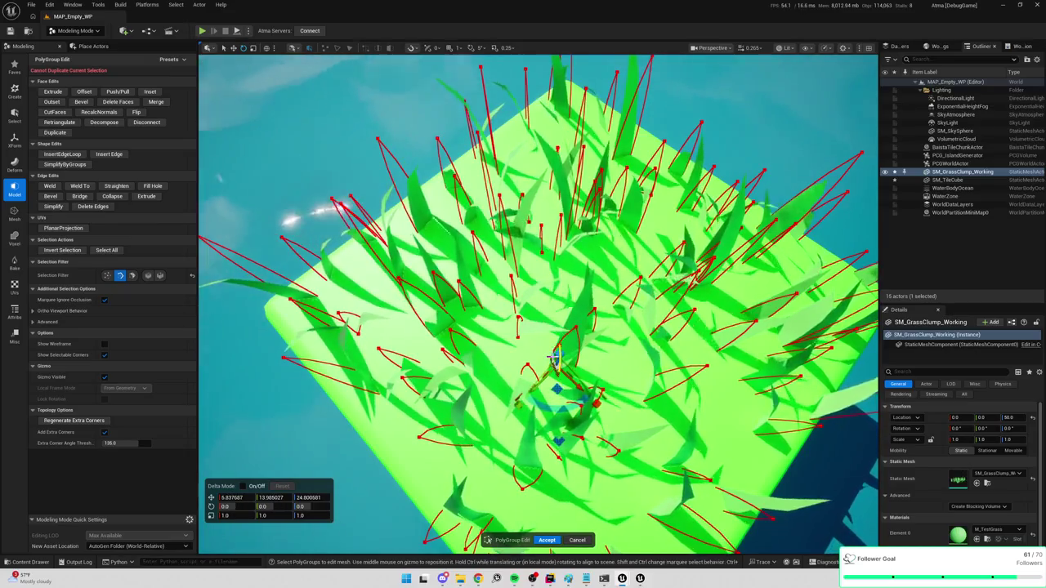
pyautogui.scroll(5, 564, 359)
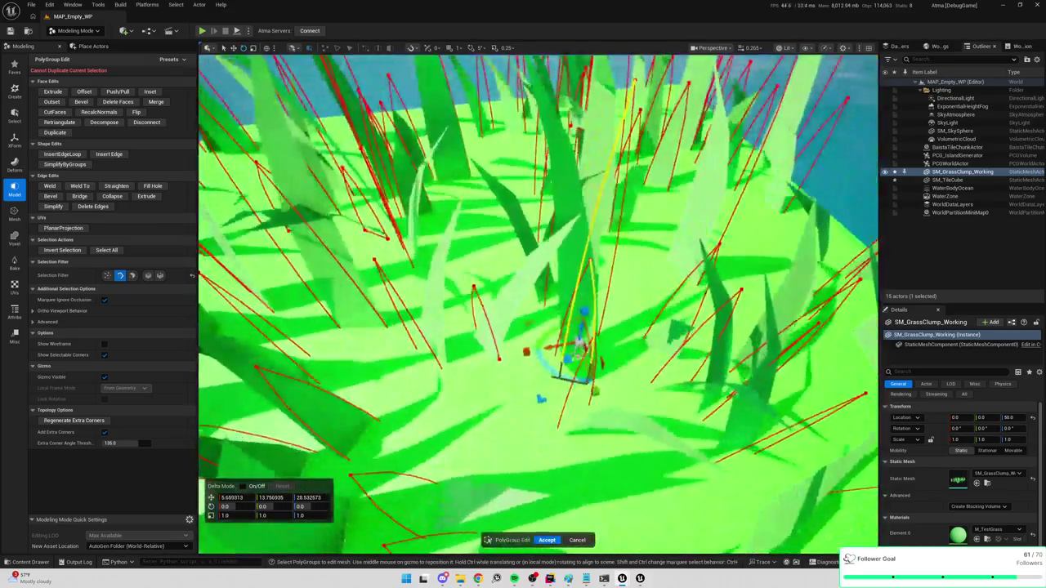
pyautogui.click(582, 359)
pyautogui.click(595, 322)
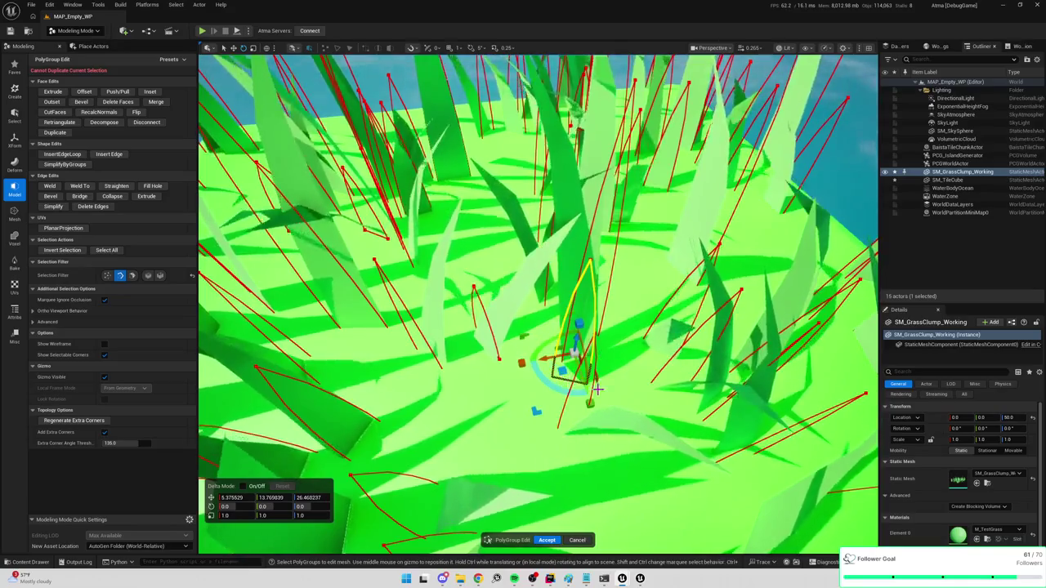
pyautogui.scroll(-10, 591, 386)
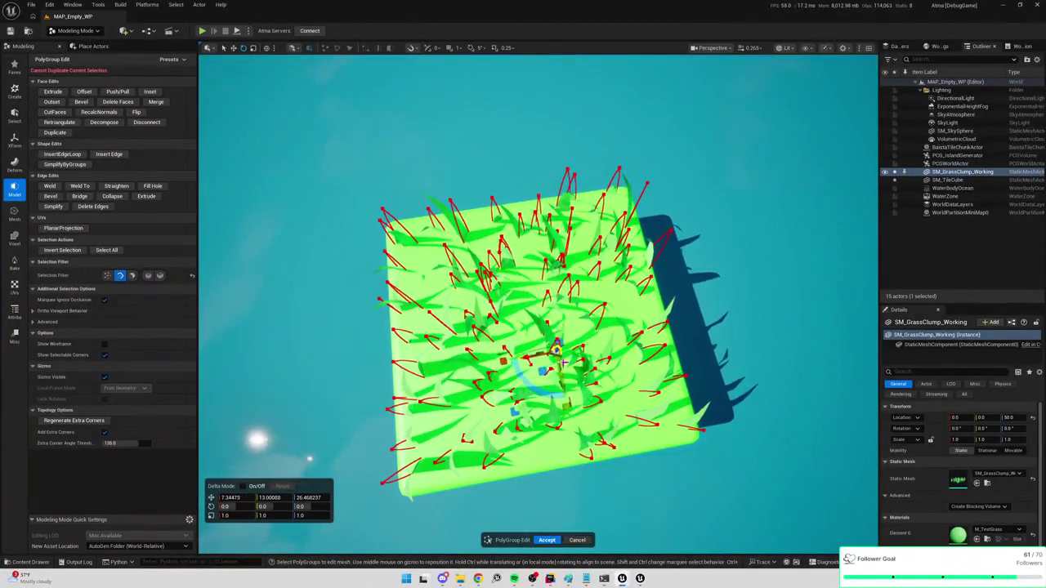
pyautogui.moveTo(540, 327)
pyautogui.mouseDown()
pyautogui.moveTo(540, 278)
pyautogui.moveTo(519, 229)
pyautogui.mouseUp()
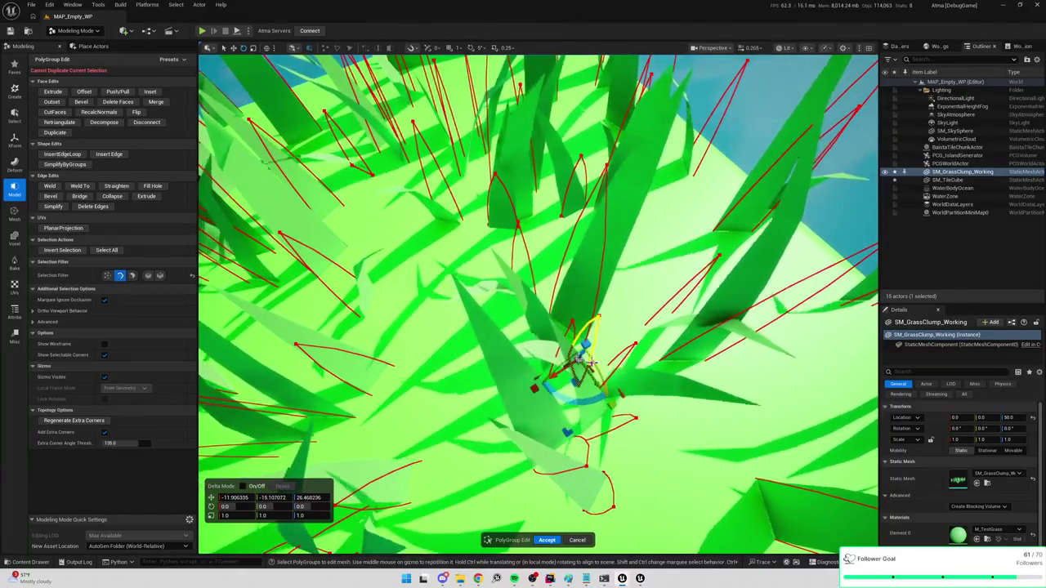
pyautogui.moveTo(519, 229); pyautogui.dragTo(515, 221)
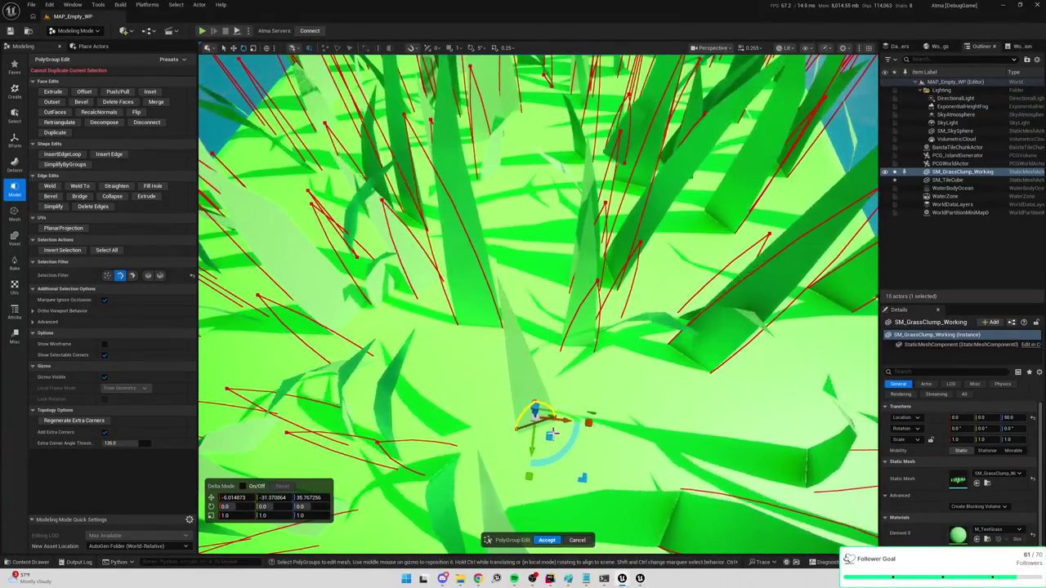
pyautogui.scroll(-3, 538, 304)
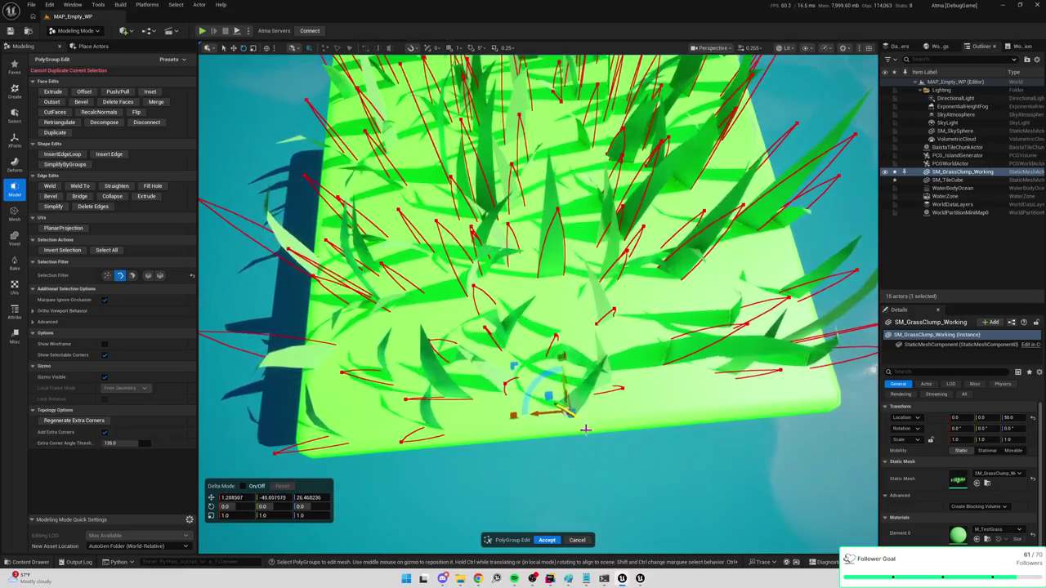
pyautogui.moveTo(693, 408); pyautogui.dragTo(650, 409)
pyautogui.moveTo(582, 369)
pyautogui.mouseDown()
pyautogui.moveTo(572, 359)
pyautogui.moveTo(572, 303)
pyautogui.moveTo(549, 320)
pyautogui.mouseUp()
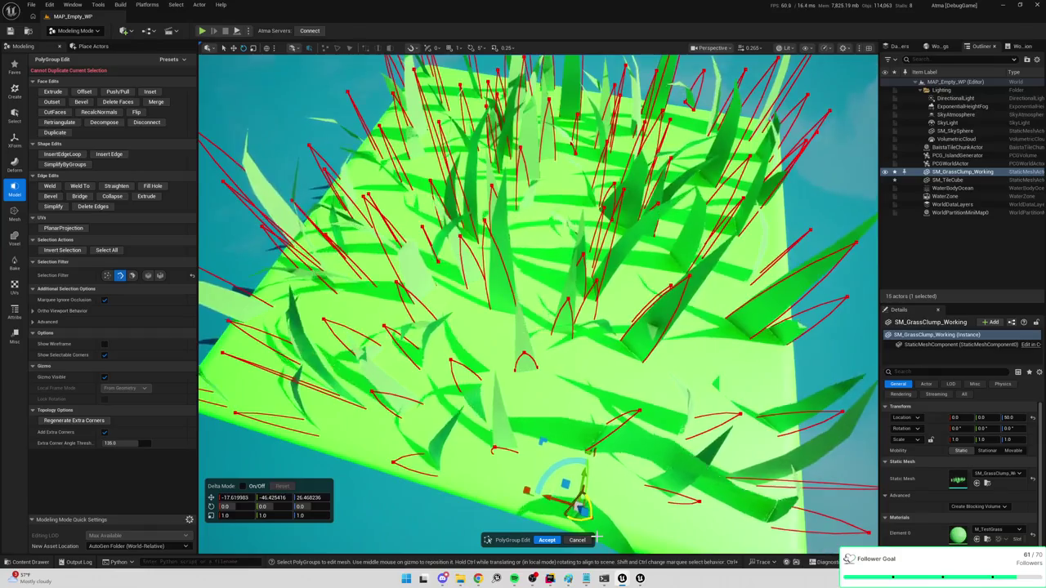
# Check the reworked grass clump from a low side view and accept the blade edits
pyautogui.press('f')
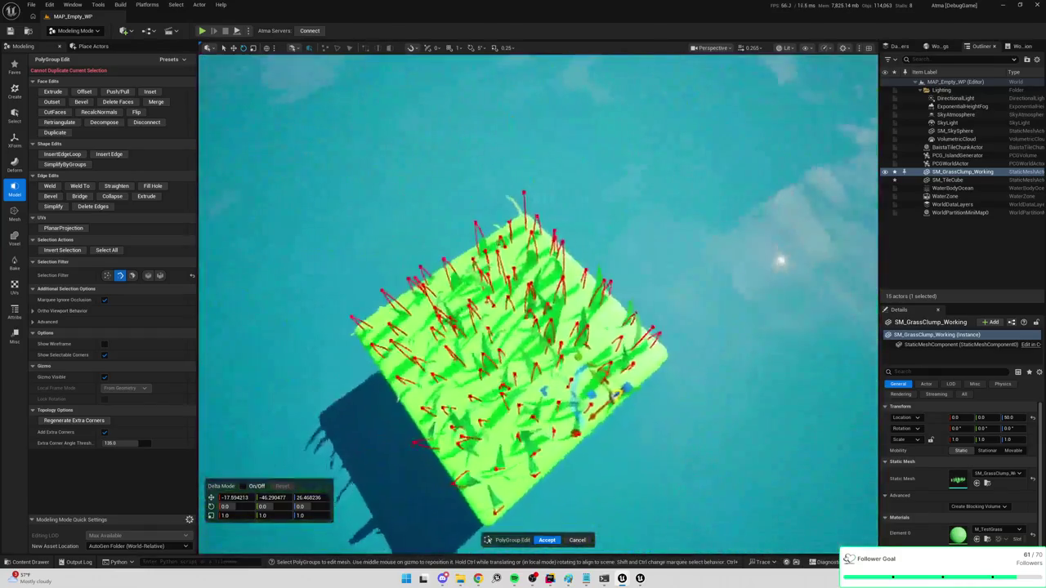
pyautogui.scroll(10, 538, 302)
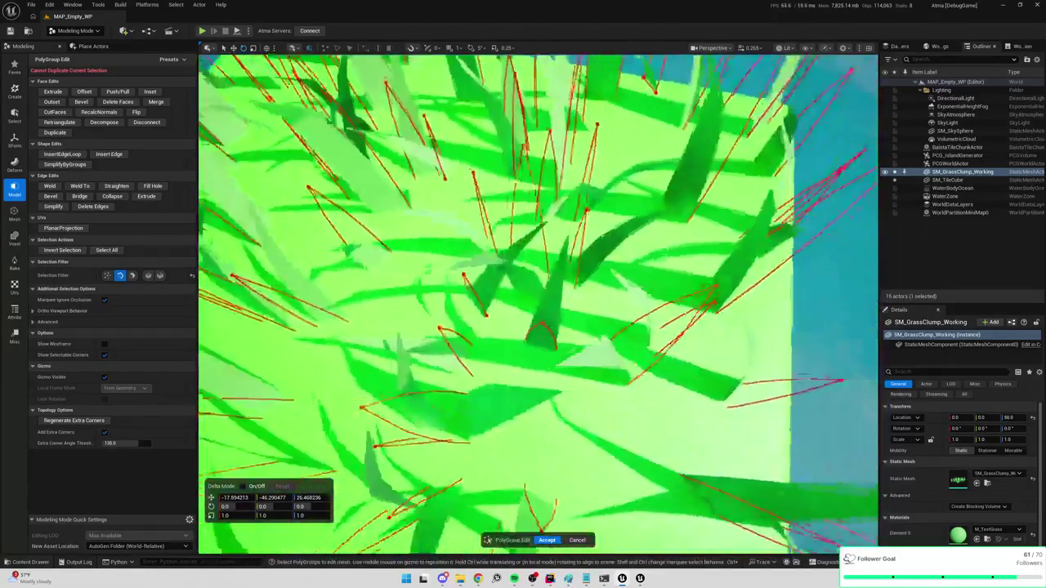
pyautogui.press('f')
pyautogui.scroll(6, 538, 302)
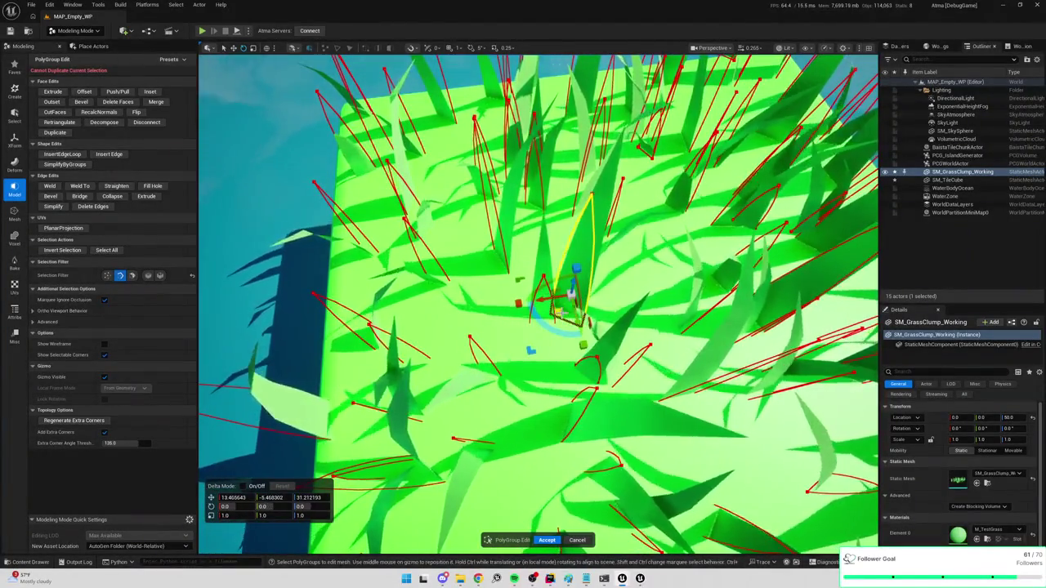
pyautogui.scroll(-5, 591, 304)
pyautogui.moveTo(592, 304); pyautogui.dragTo(591, 468)
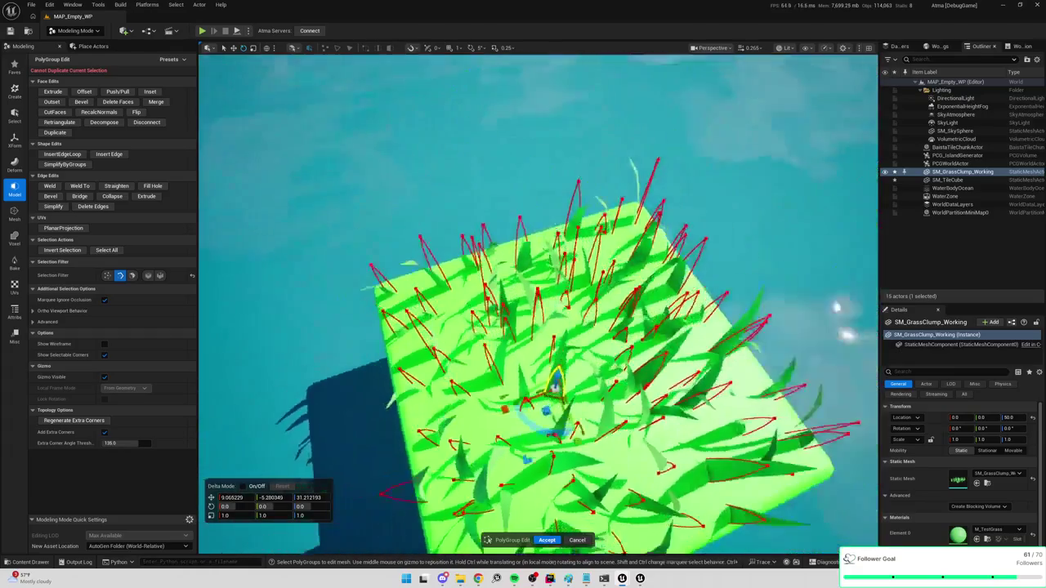
pyautogui.click(547, 541)
pyautogui.moveTo(548, 539)
pyautogui.mouseDown()
pyautogui.moveTo(235, 464)
pyautogui.moveTo(234, 343)
pyautogui.moveTo(253, 344)
pyautogui.mouseUp()
pyautogui.scroll(3, 254, 343)
pyautogui.scroll(3, 220, 499)
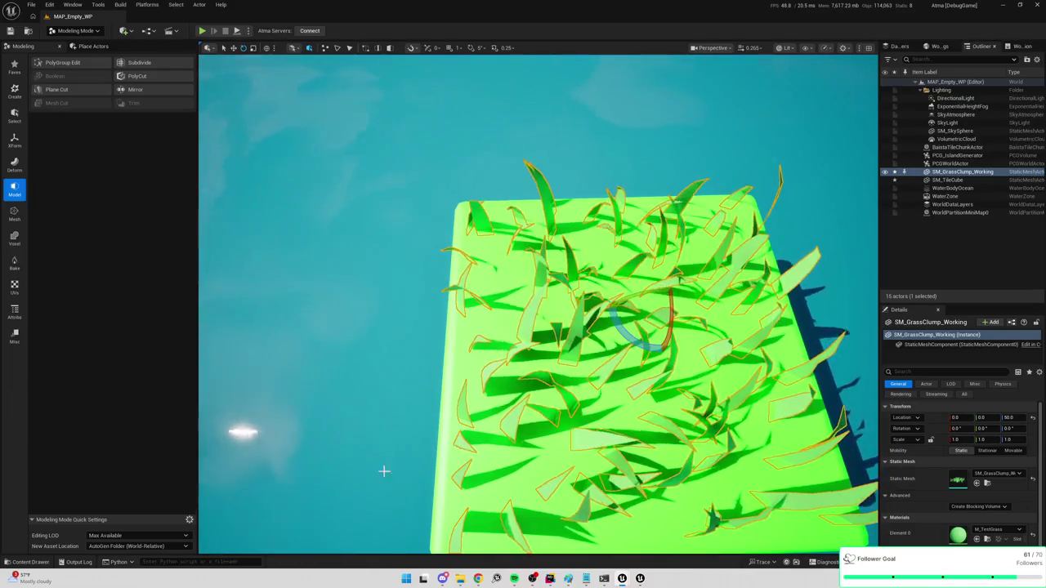
# Reopen PolyGroup Edit and reposition grass blades along the cube's edge
pyautogui.moveTo(385, 439)
pyautogui.mouseDown()
pyautogui.moveTo(441, 442)
pyautogui.moveTo(458, 425)
pyautogui.mouseUp()
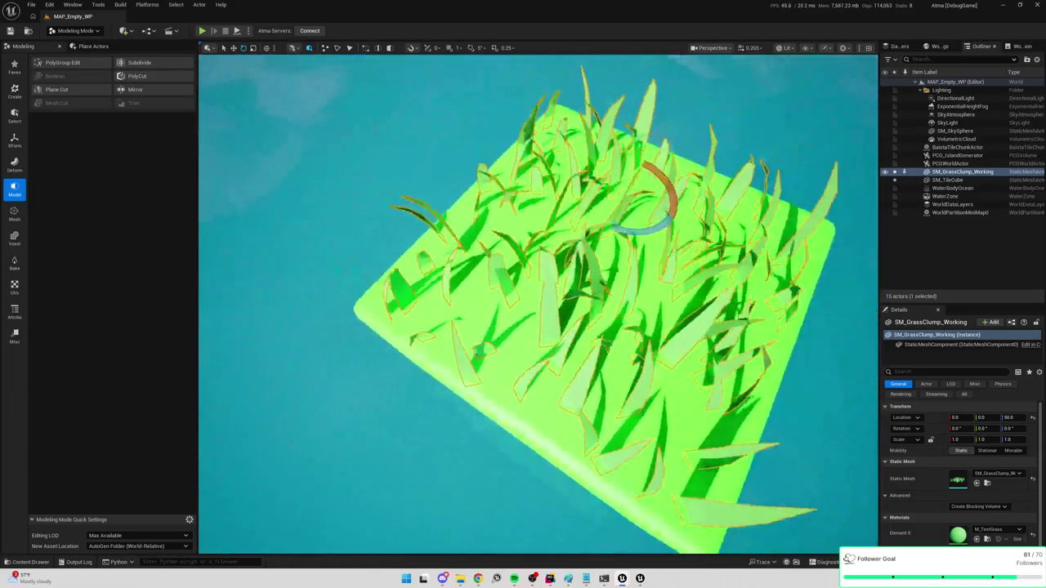
pyautogui.click(70, 63)
pyautogui.moveTo(457, 425)
pyautogui.mouseDown()
pyautogui.moveTo(490, 421)
pyautogui.moveTo(478, 367)
pyautogui.mouseUp()
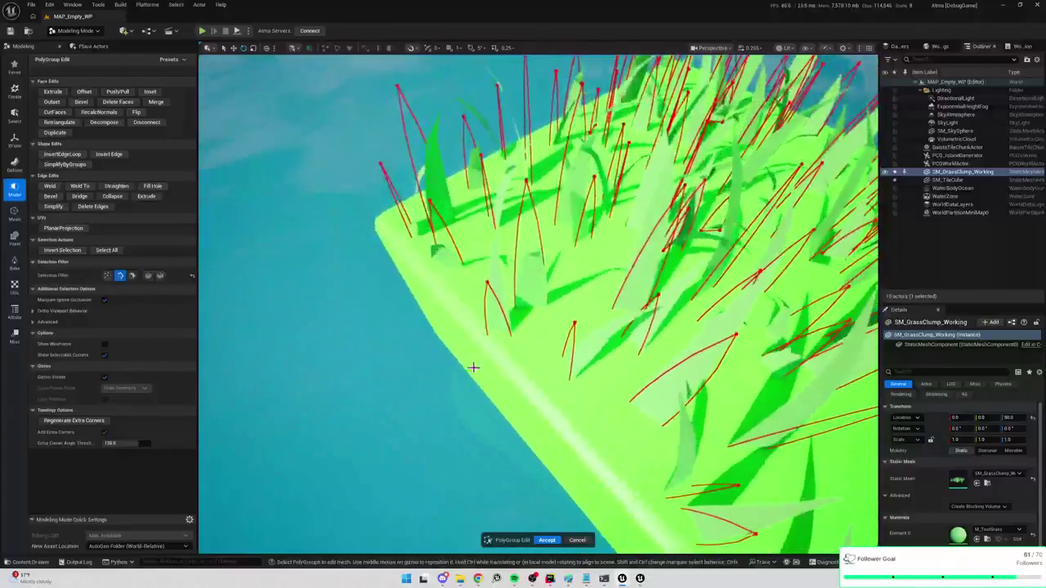
pyautogui.click(496, 346)
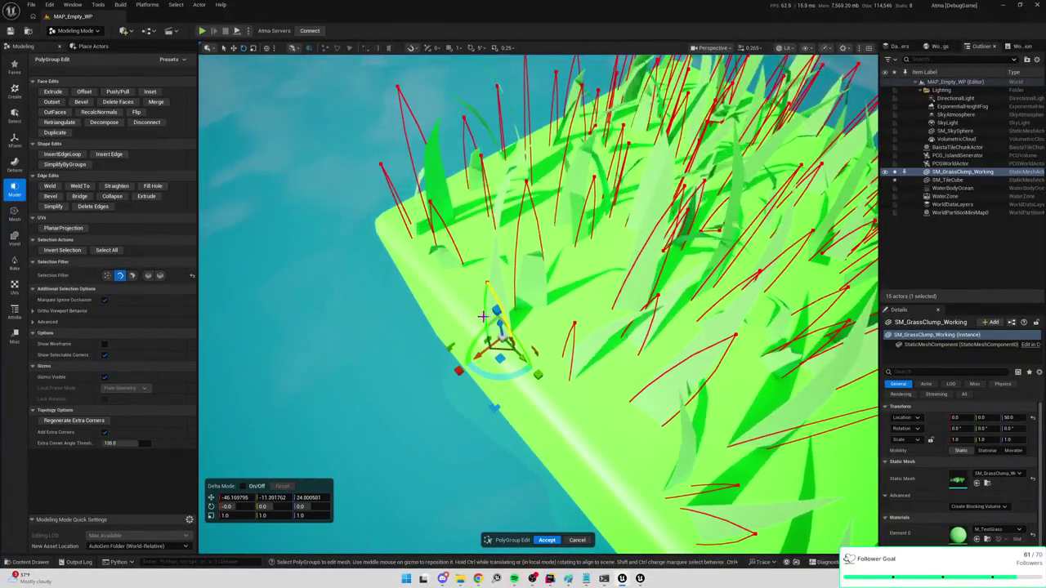
pyautogui.moveTo(483, 317); pyautogui.dragTo(487, 321)
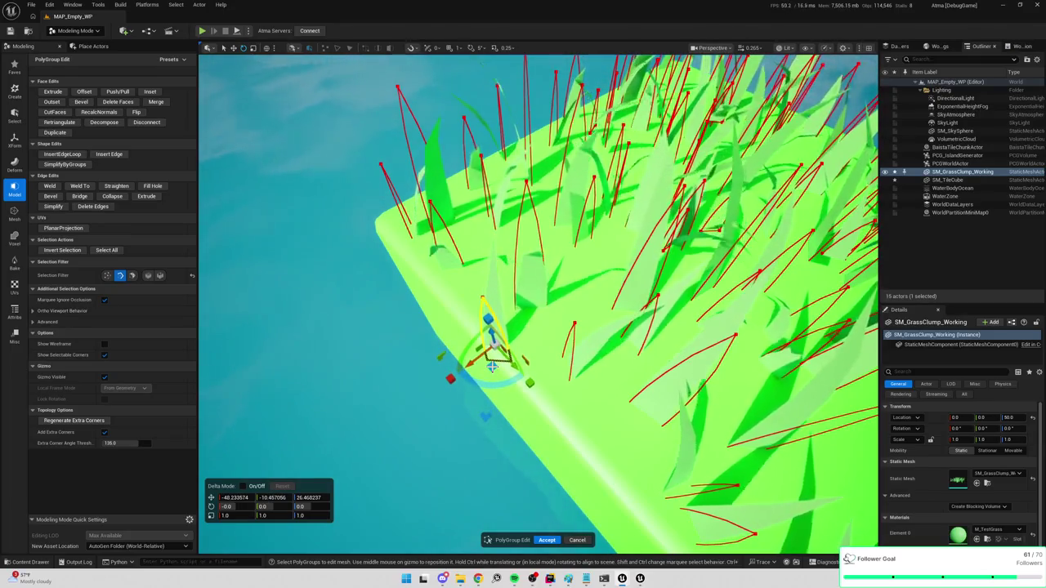
pyautogui.moveTo(587, 396)
pyautogui.mouseDown()
pyautogui.moveTo(614, 404)
pyautogui.moveTo(518, 380)
pyautogui.mouseUp()
pyautogui.click(519, 380)
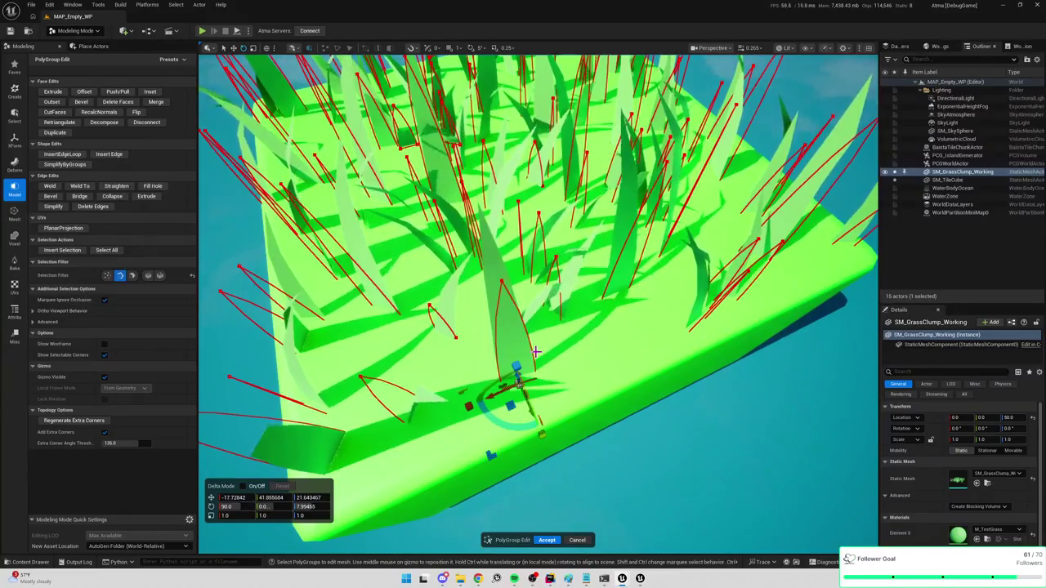
pyautogui.moveTo(499, 354)
pyautogui.mouseDown()
pyautogui.moveTo(528, 441)
pyautogui.moveTo(458, 434)
pyautogui.moveTo(441, 425)
pyautogui.moveTo(441, 409)
pyautogui.mouseUp()
# Spread more blades across the platform and onto the cube's front face
pyautogui.click(555, 322)
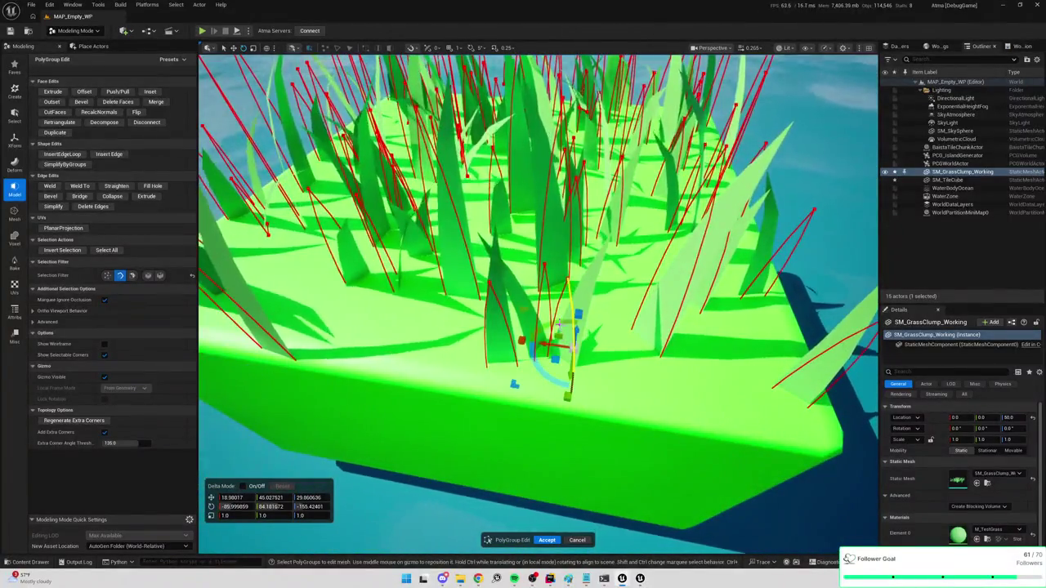
pyautogui.click(558, 384)
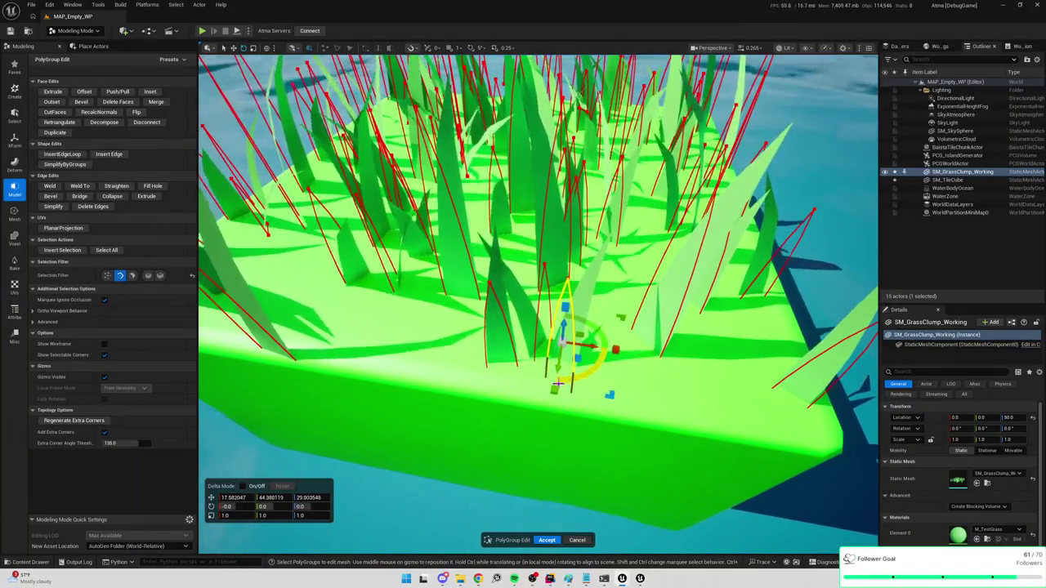
pyautogui.moveTo(558, 384)
pyautogui.mouseDown()
pyautogui.moveTo(621, 458)
pyautogui.moveTo(516, 365)
pyautogui.moveTo(497, 415)
pyautogui.moveTo(752, 400)
pyautogui.mouseUp()
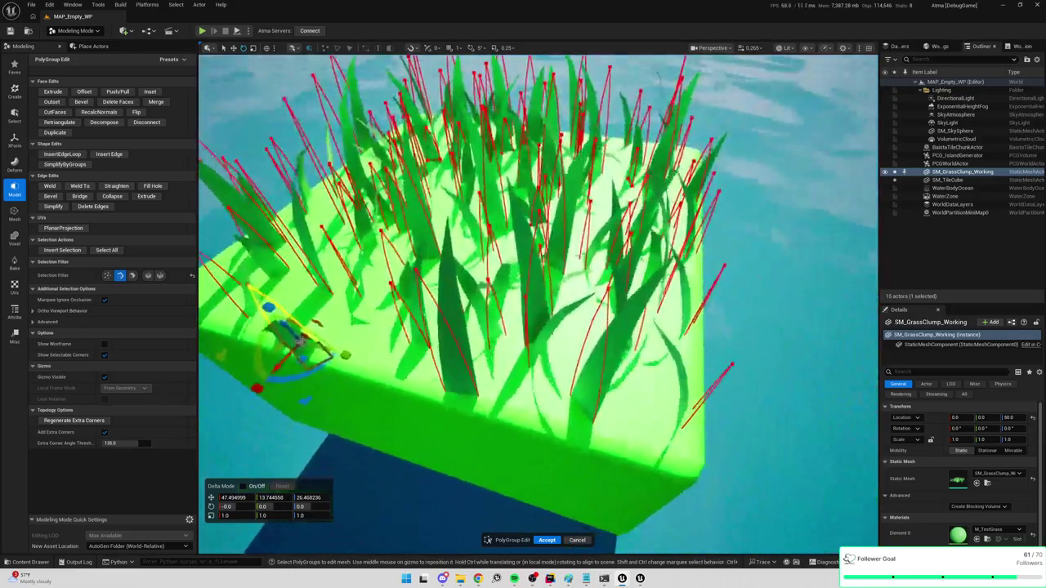
pyautogui.moveTo(302, 342); pyautogui.dragTo(584, 421)
pyautogui.moveTo(575, 369)
pyautogui.mouseDown()
pyautogui.moveTo(599, 433)
pyautogui.moveTo(457, 514)
pyautogui.mouseUp()
pyautogui.moveTo(280, 539)
pyautogui.mouseDown()
pyautogui.moveTo(542, 485)
pyautogui.moveTo(567, 438)
pyautogui.moveTo(568, 495)
pyautogui.moveTo(558, 482)
pyautogui.moveTo(569, 495)
pyautogui.moveTo(586, 486)
pyautogui.moveTo(570, 373)
pyautogui.mouseUp()
pyautogui.moveTo(478, 361)
pyautogui.mouseDown()
pyautogui.moveTo(457, 371)
pyautogui.moveTo(462, 361)
pyautogui.moveTo(470, 367)
pyautogui.mouseUp()
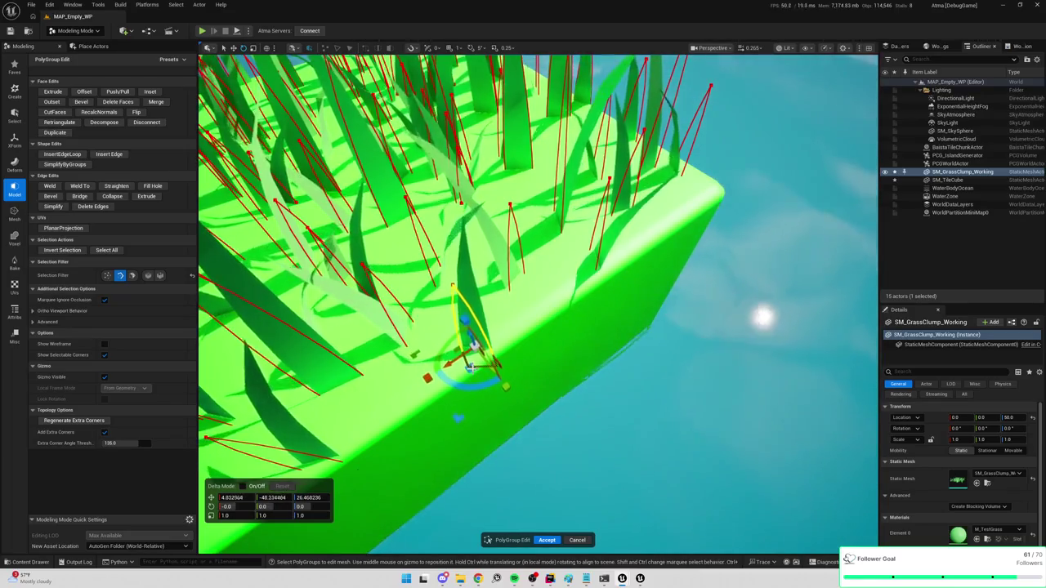
# Accept the blade edits, duplicate into two new static mesh actors, and start play-testing
pyautogui.scroll(-6, 471, 367)
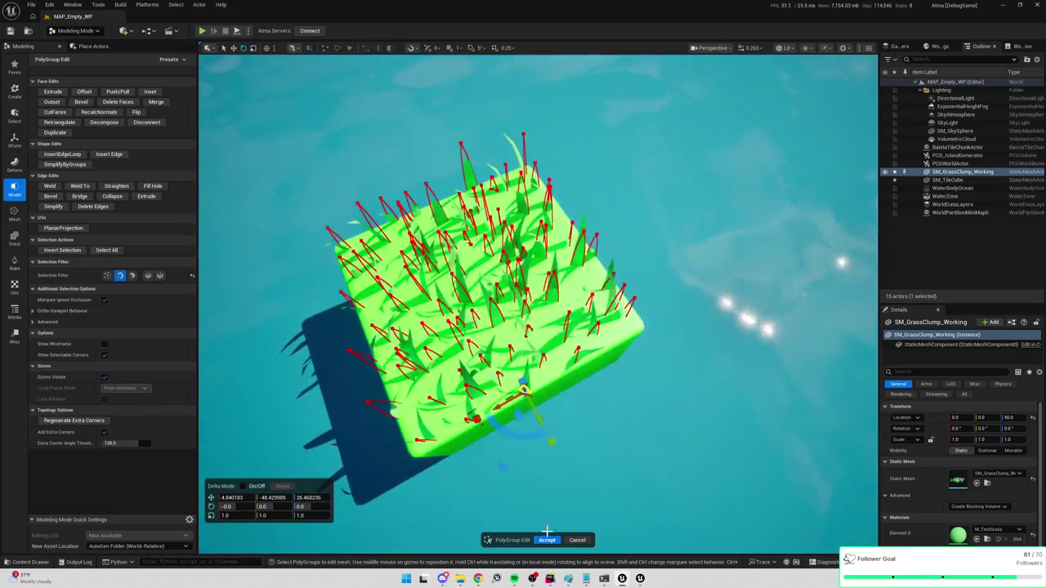
pyautogui.click(547, 539)
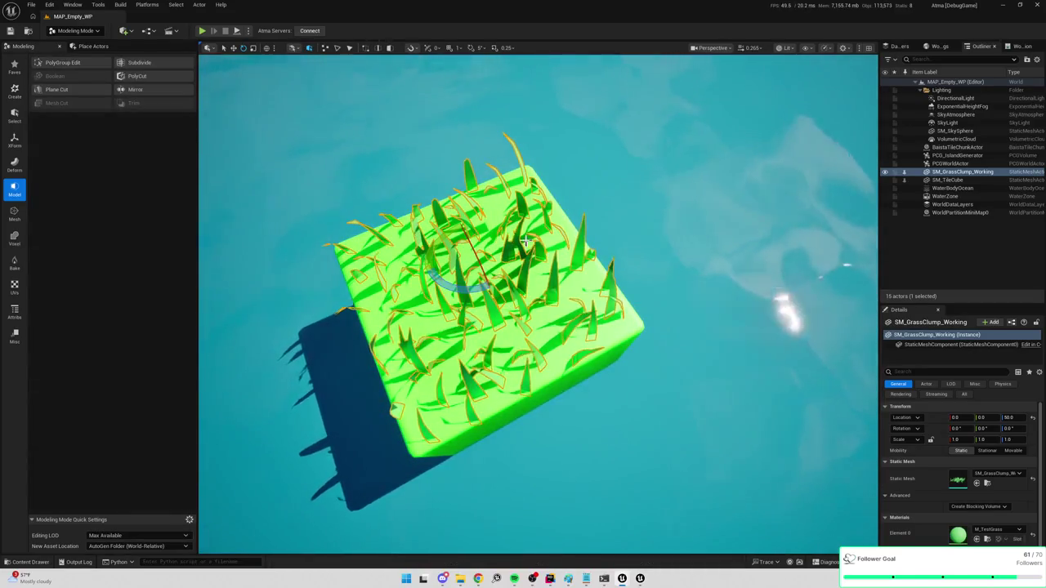
pyautogui.hotkey('ctrl', 'd')
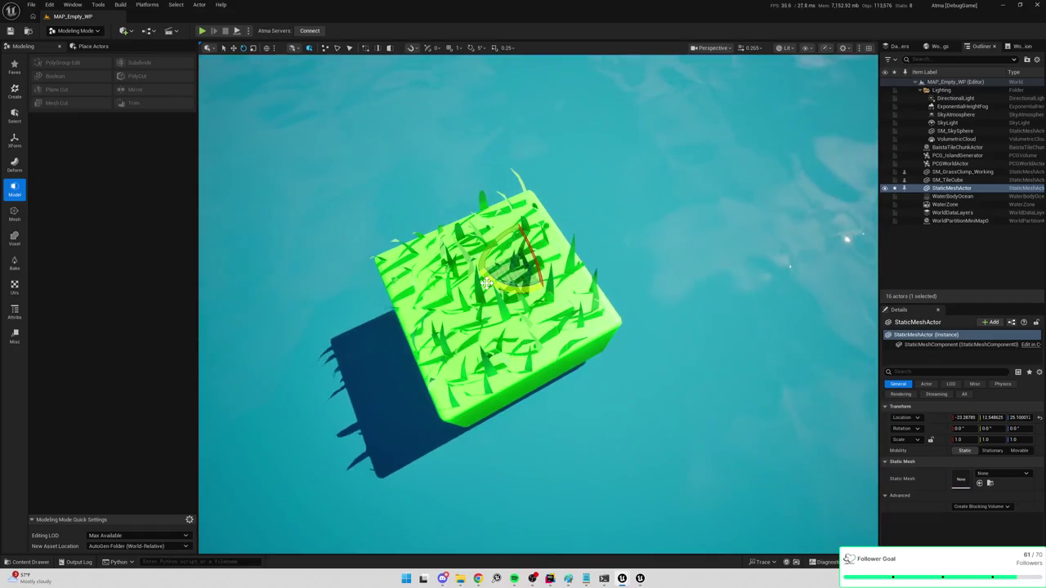
pyautogui.keyDown('alt'); pyautogui.moveTo(485, 283); pyautogui.dragTo(450, 319); pyautogui.keyUp('alt')
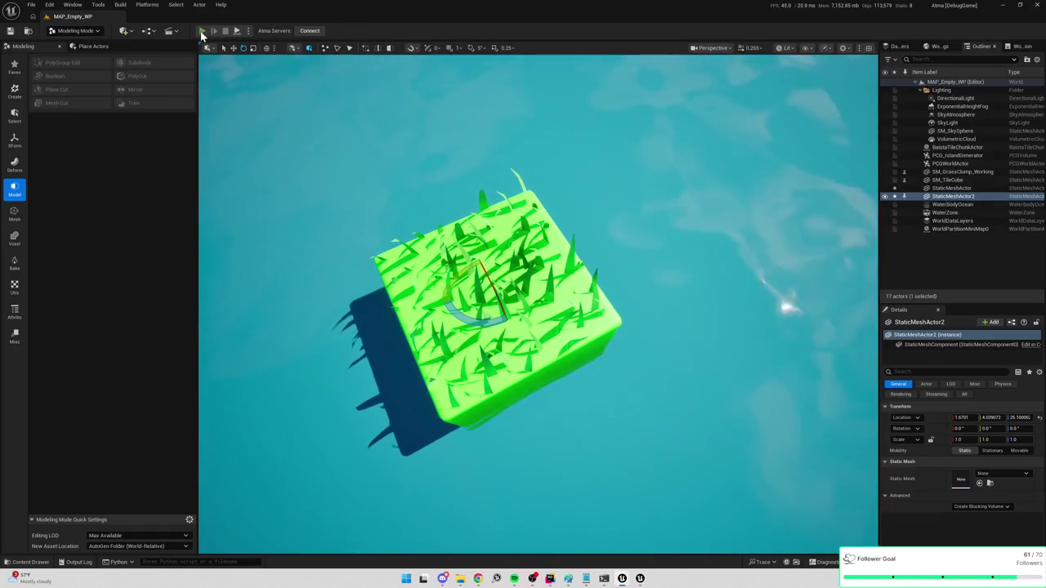
pyautogui.hotkey('alt', 'p')
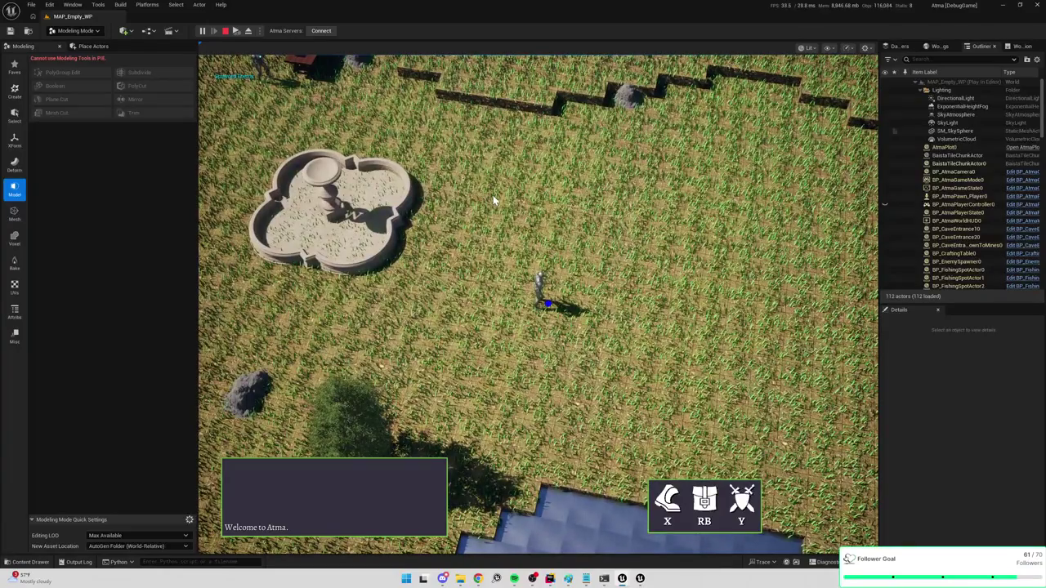
# Walk the character across the grass, then eject with F8 to view the whole island
pyautogui.click(577, 227)
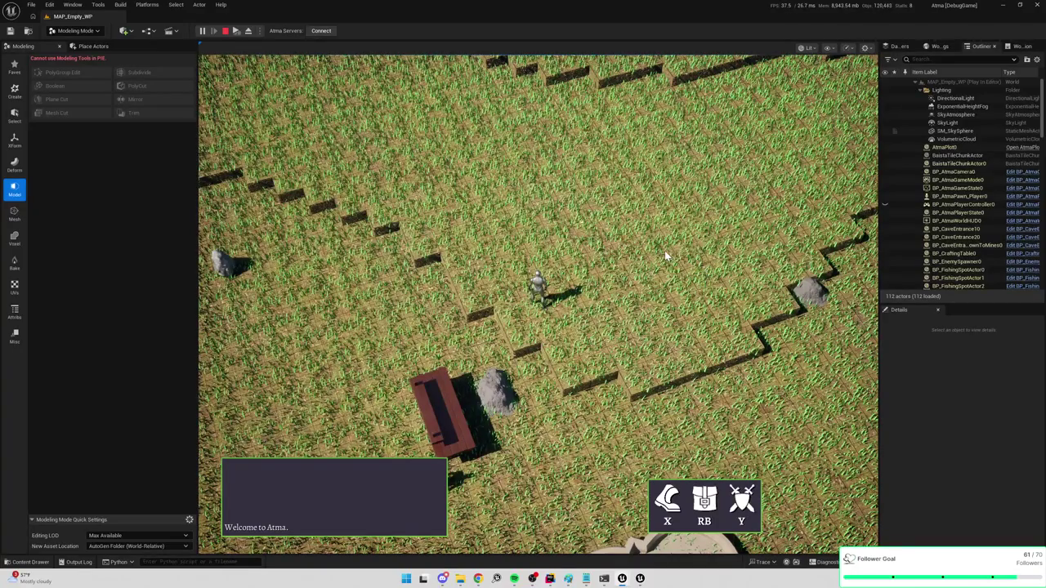
pyautogui.click(665, 251)
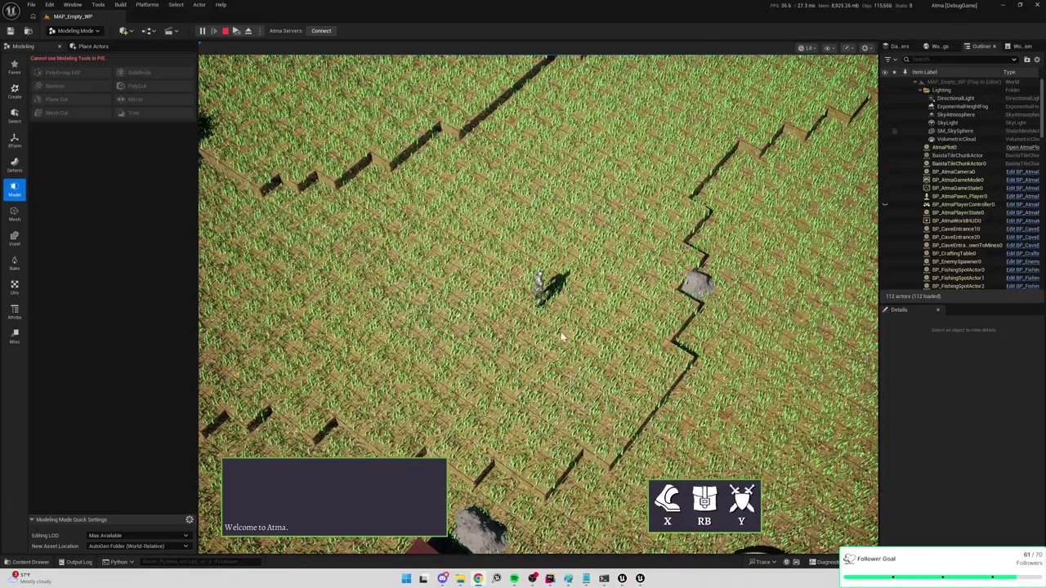
pyautogui.press('F8')
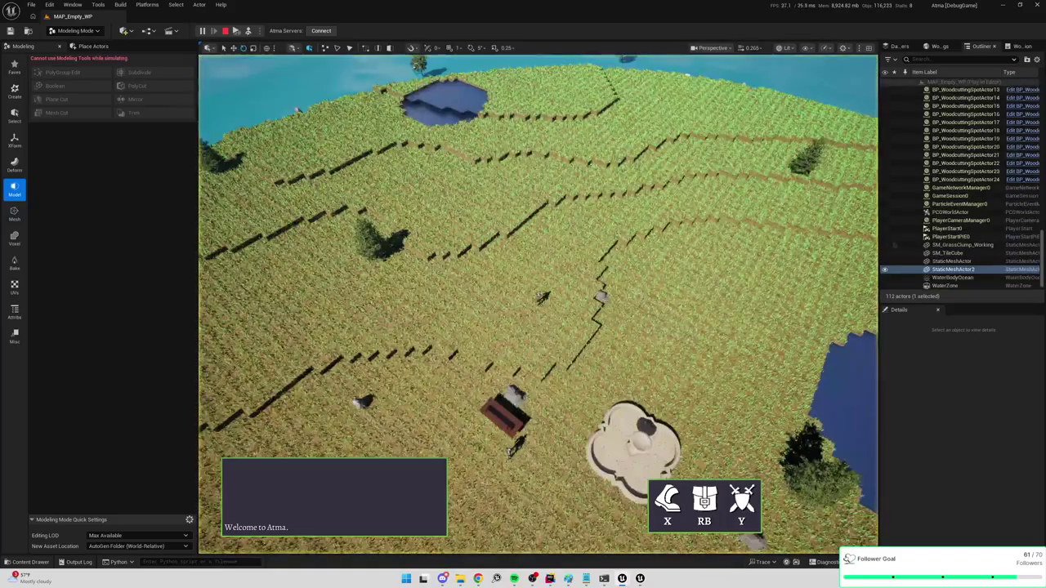
# Zoom in to examine the grass blades, then stop play and open the Content Drawer
pyautogui.scroll(10, 538, 304)
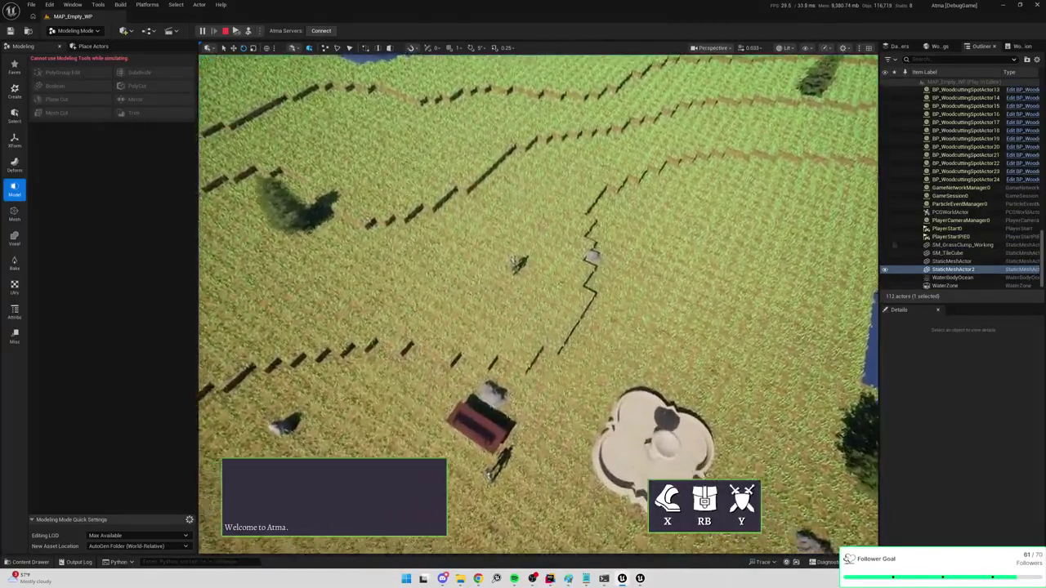
pyautogui.scroll(6, 538, 304)
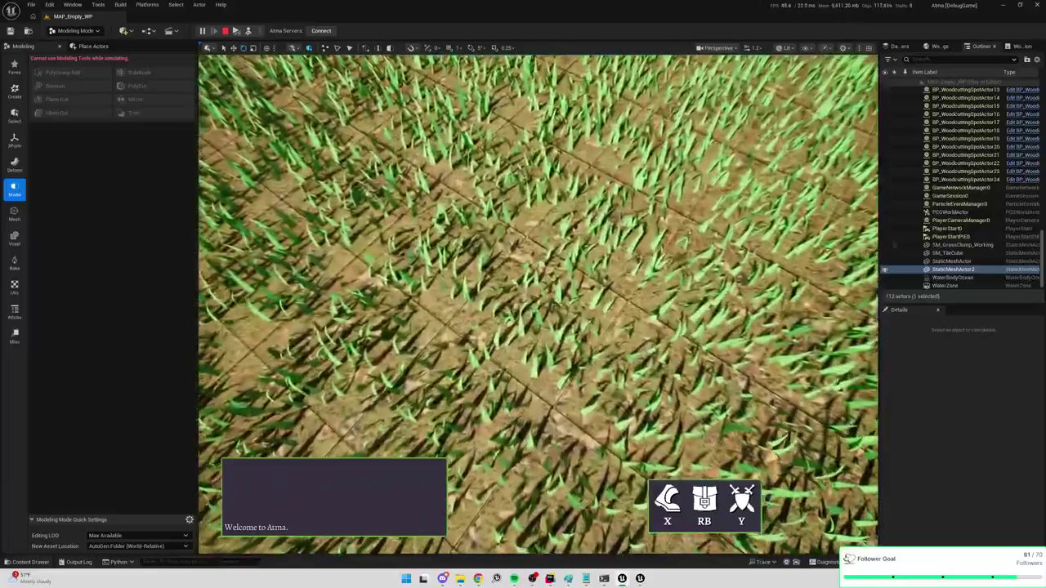
pyautogui.scroll(5, 538, 304)
pyautogui.scroll(4, 538, 304)
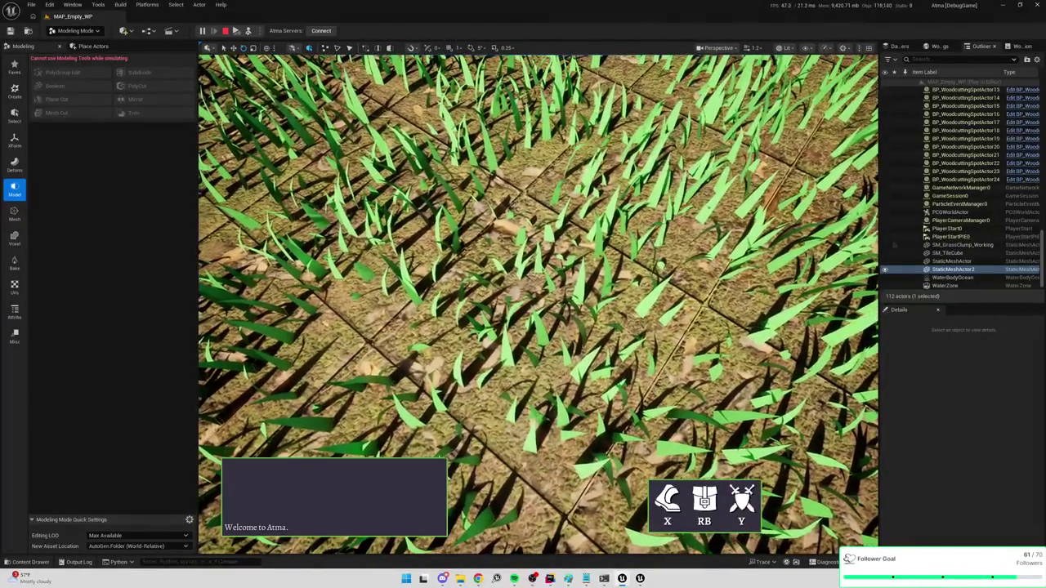
pyautogui.scroll(-5, 537, 304)
pyautogui.scroll(-3, 641, 295)
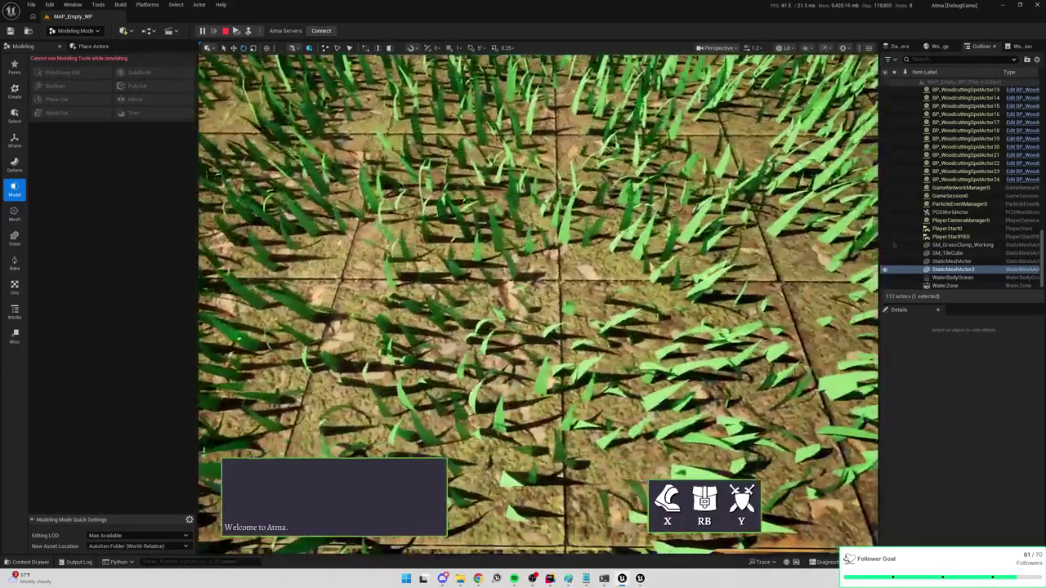
pyautogui.scroll(-5, 641, 295)
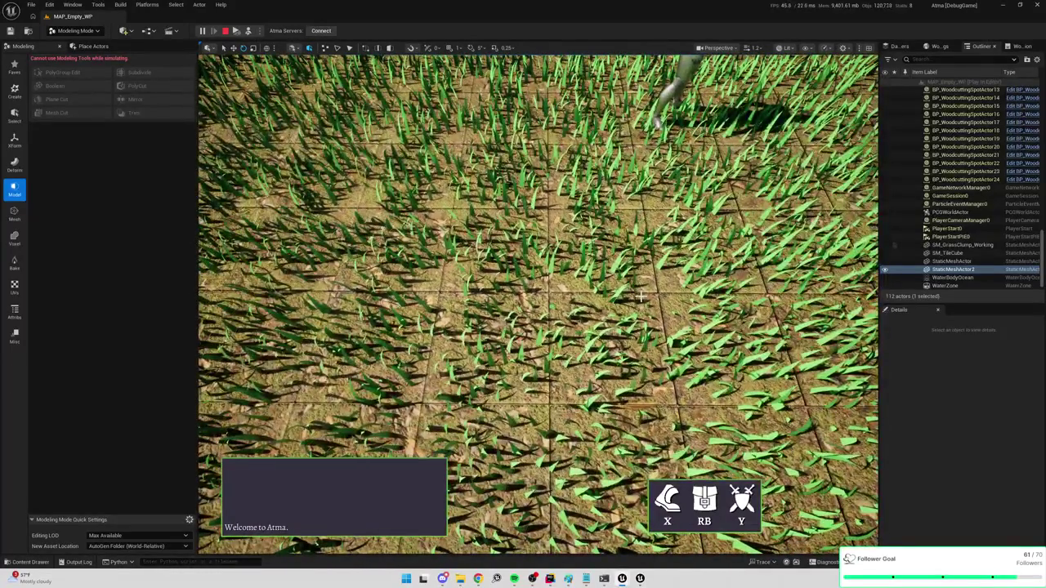
pyautogui.press('Escape')
pyautogui.hotkey('ctrl', 'space')
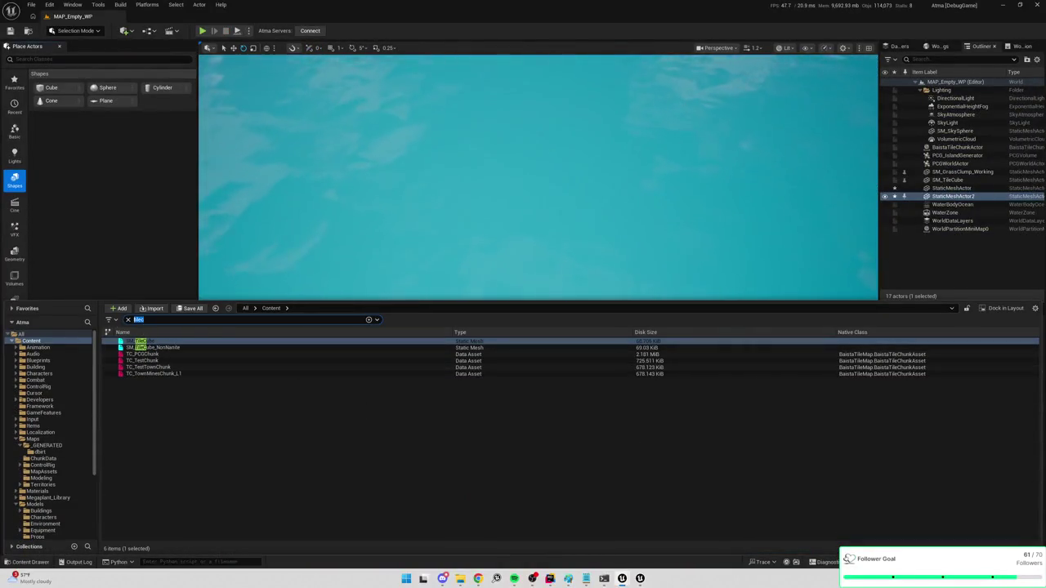
# Search 'gr', select TD_Grass, and drag a second grass clump into the level
pyautogui.click(128, 319)
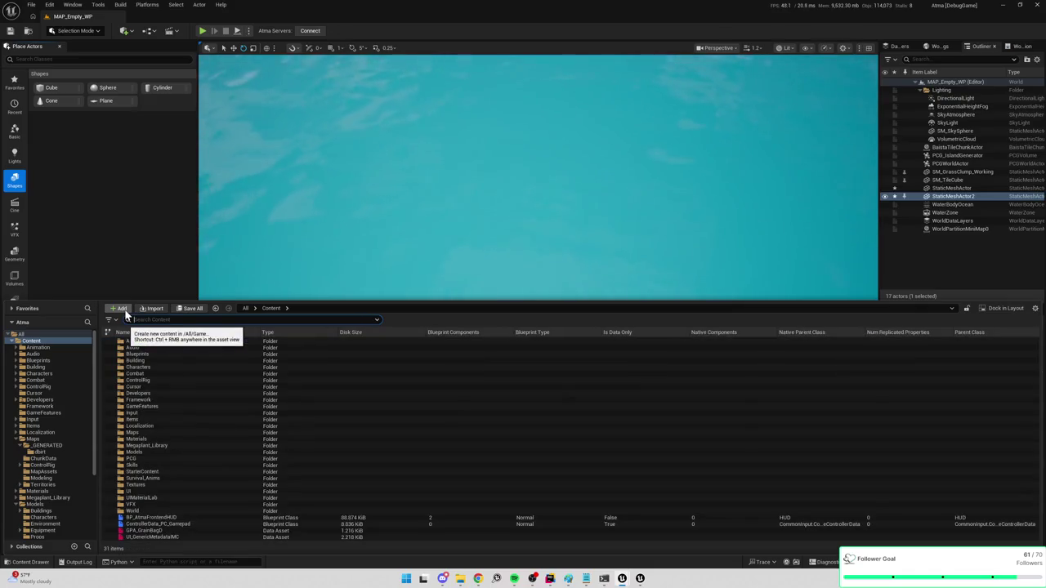
pyautogui.write('tilgr')
pyautogui.click(161, 341)
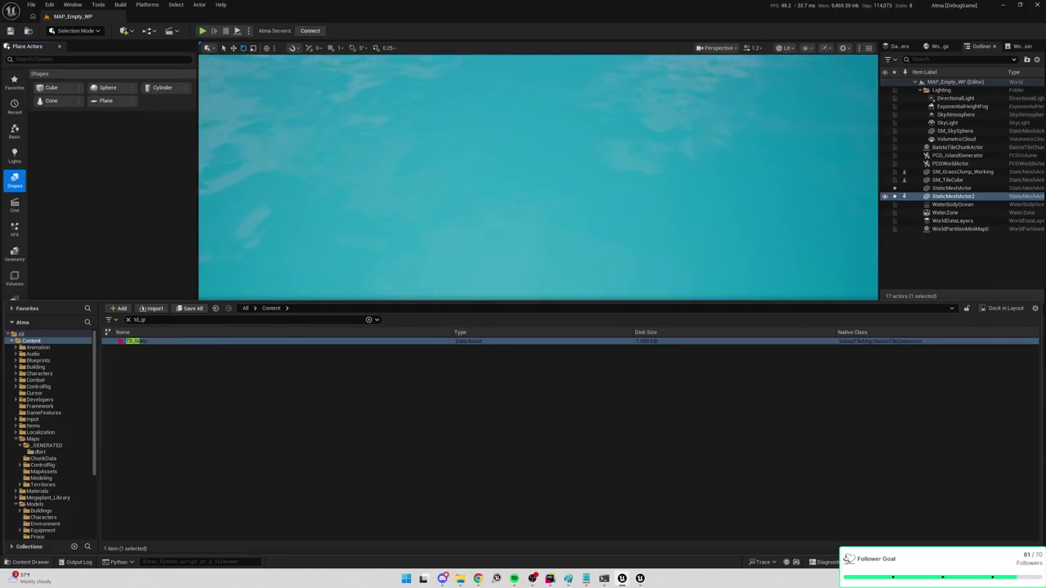
pyautogui.moveTo(135, 340)
pyautogui.mouseDown()
pyautogui.moveTo(268, 439)
pyautogui.moveTo(626, 445)
pyautogui.moveTo(582, 375)
pyautogui.moveTo(661, 114)
pyautogui.moveTo(597, 335)
pyautogui.moveTo(549, 239)
pyautogui.mouseUp()
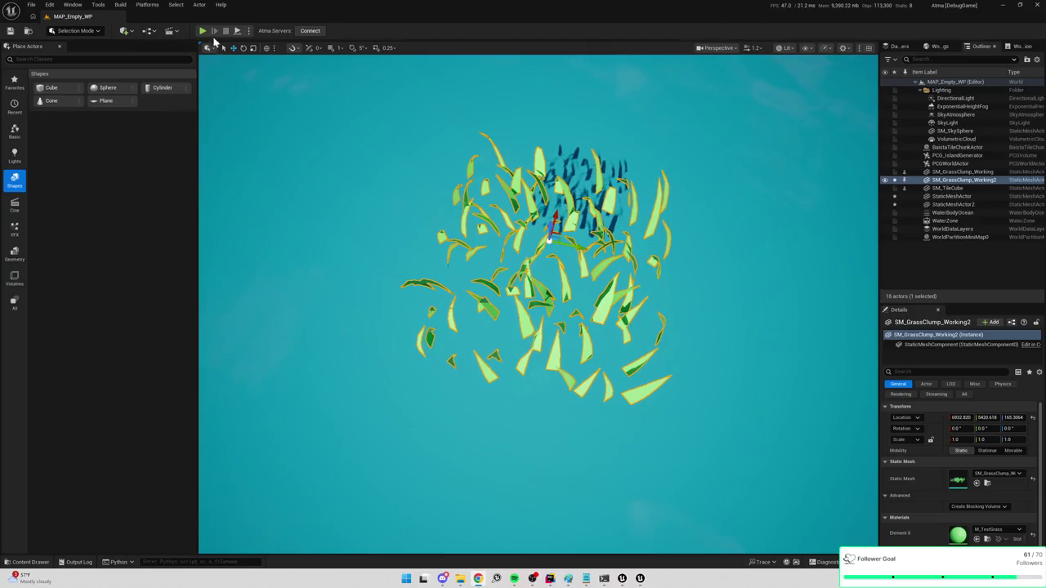
# Play the level, walk the character onto the grass, and pull the camera back to an oblique view
pyautogui.click(206, 31)
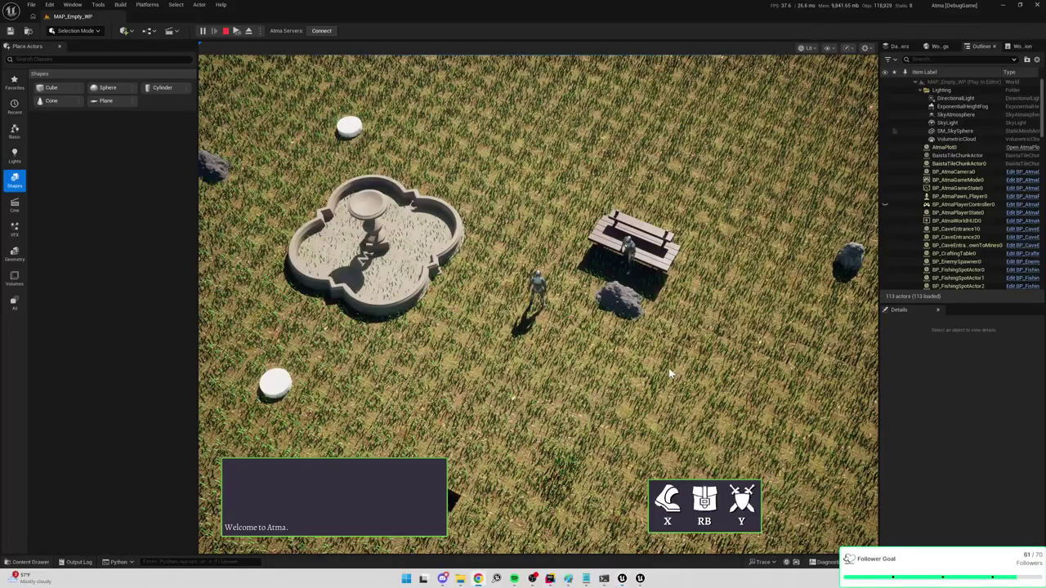
pyautogui.click(509, 177)
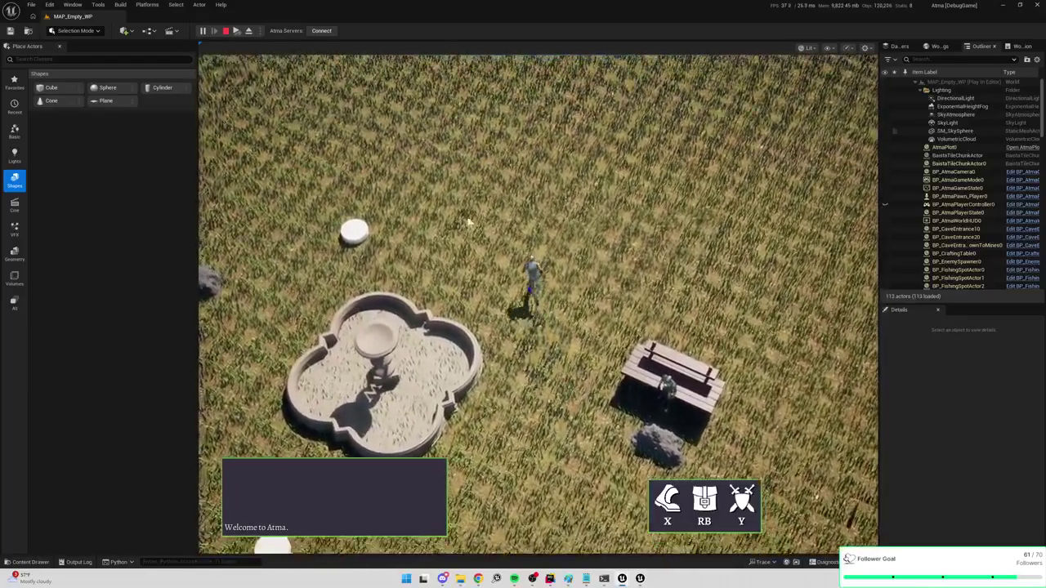
pyautogui.press('w')
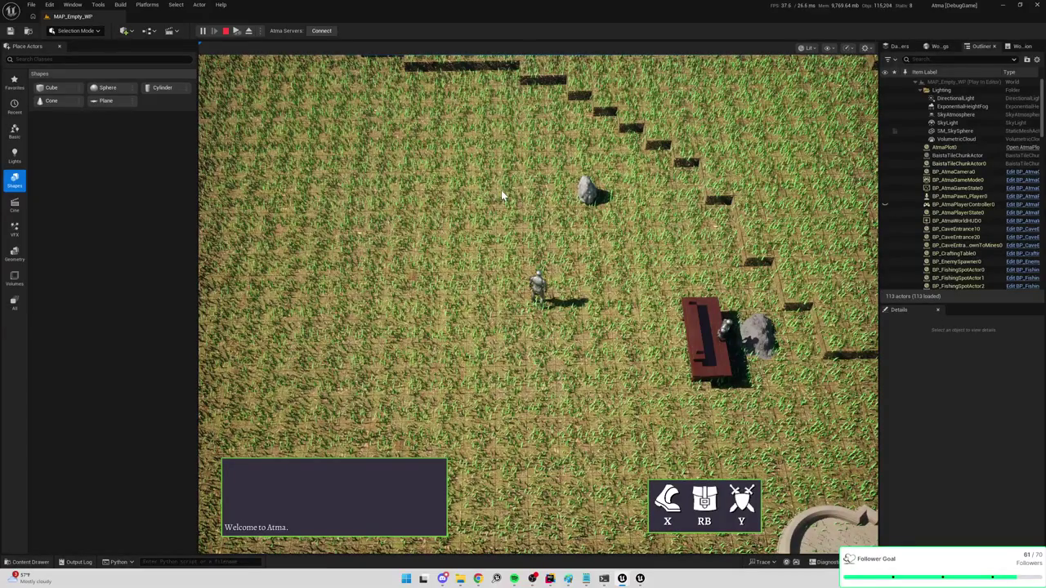
pyautogui.click(550, 578)
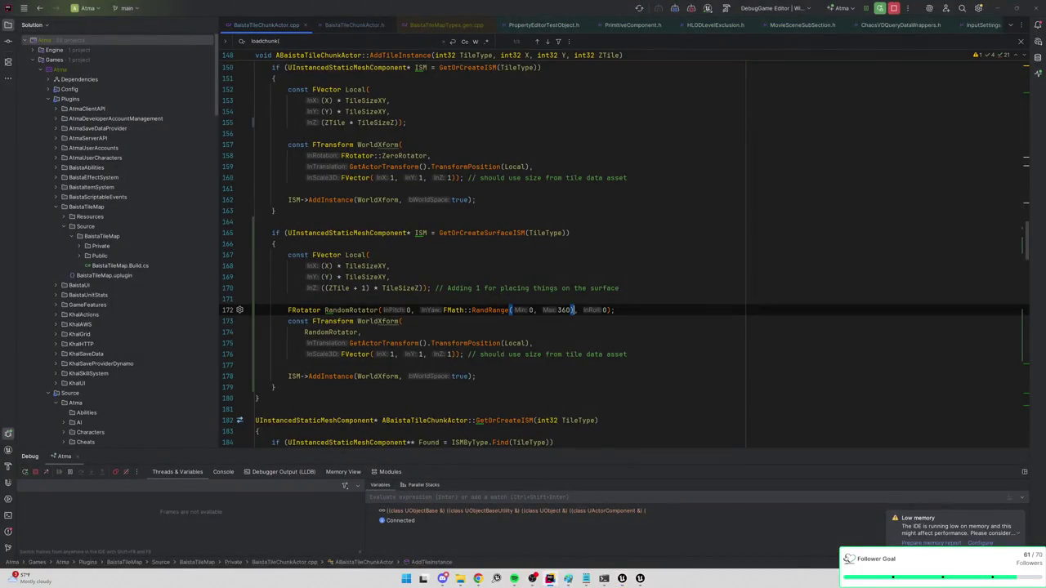
pyautogui.hotkey('alt', 'Tab')
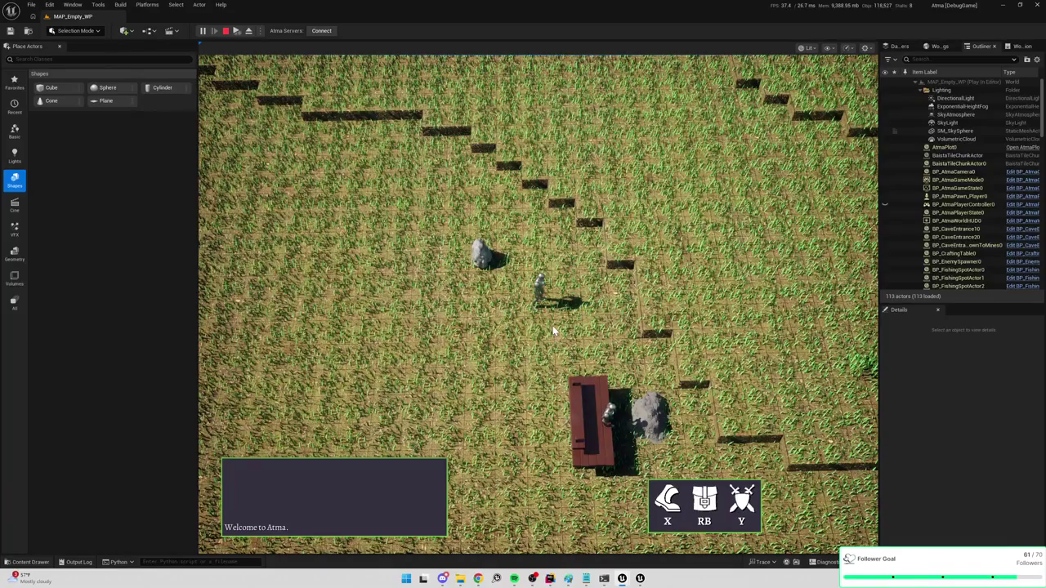
# Stop play, move SM_GrassClump_Working2 to location 0,0,0, then delete it
pyautogui.press('Escape')
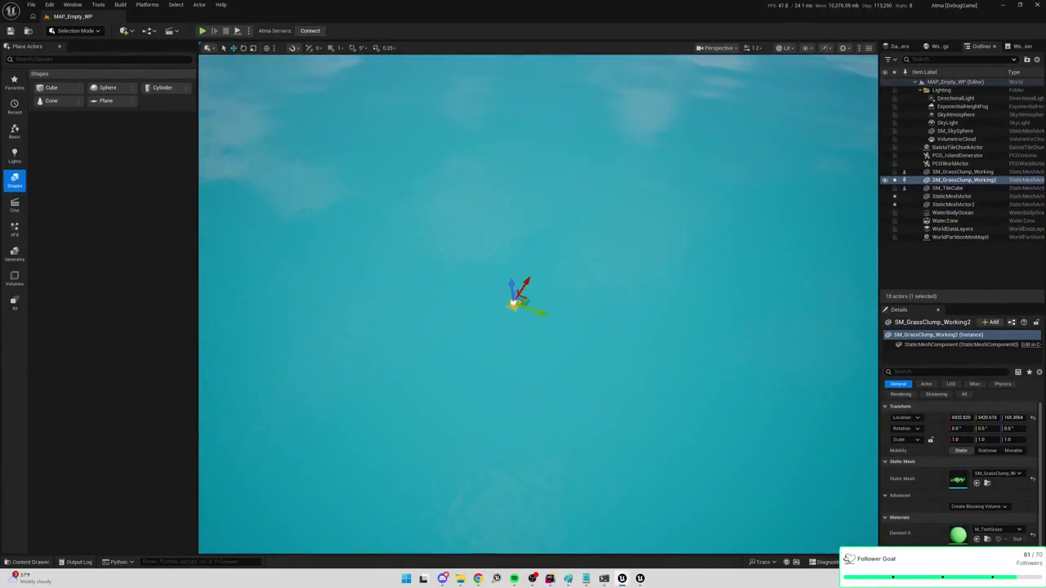
pyautogui.press('f')
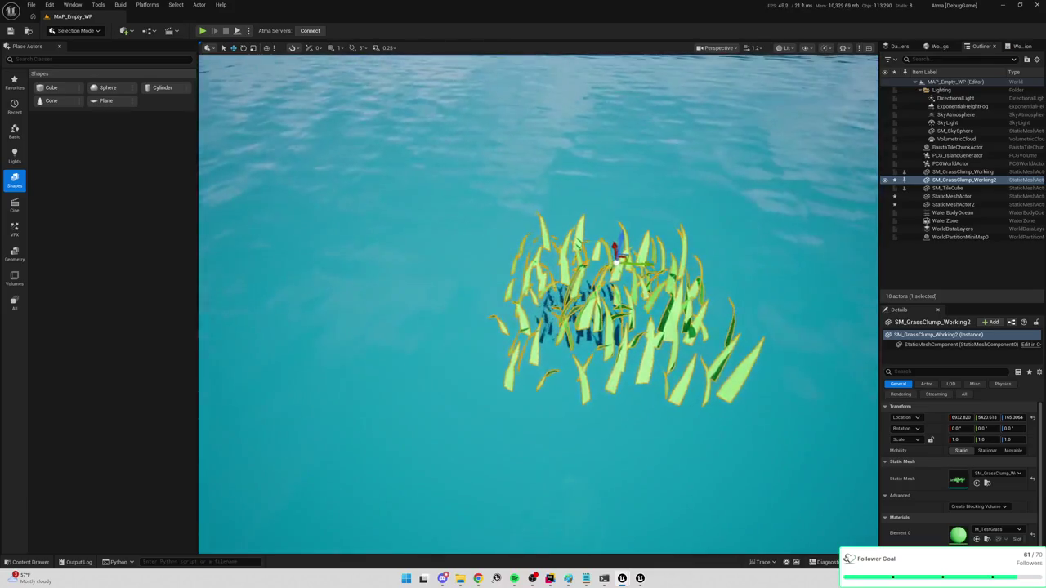
pyautogui.click(961, 418)
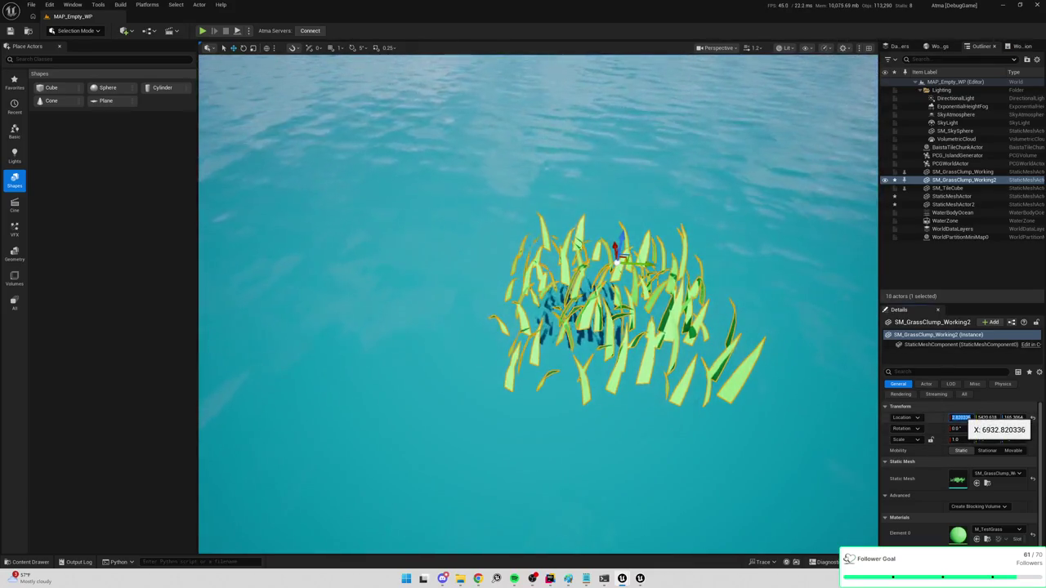
pyautogui.write('0')
pyautogui.press('Tab')
pyautogui.write('0')
pyautogui.press('Tab')
pyautogui.write('0')
pyautogui.press('Return')
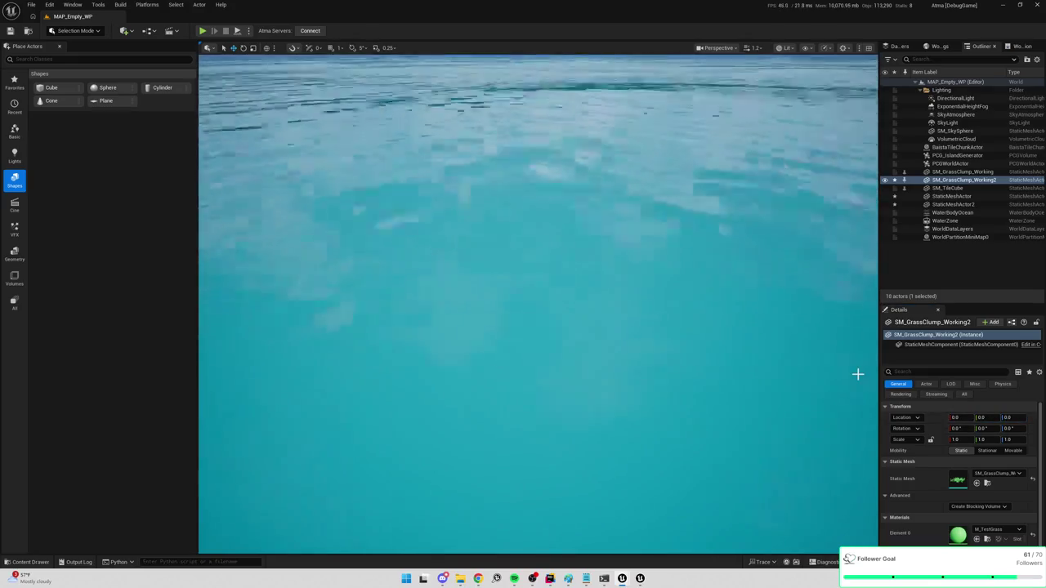
pyautogui.press('f')
pyautogui.press('Delete')
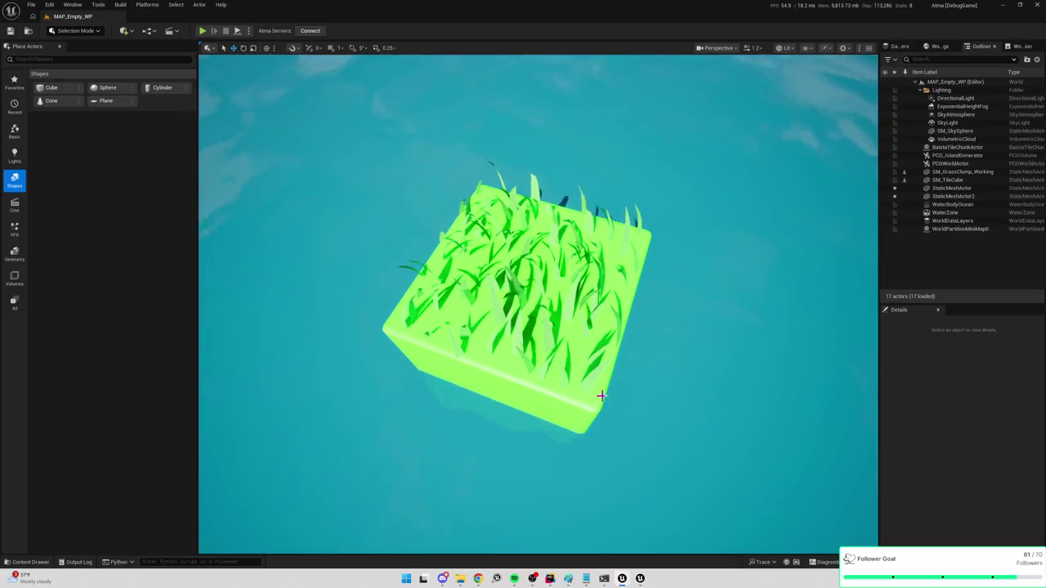
# Select the tile cube, try SM_GrassClump as its static mesh, then undo the swap
pyautogui.click(576, 407)
pyautogui.scroll(-1, 964, 482)
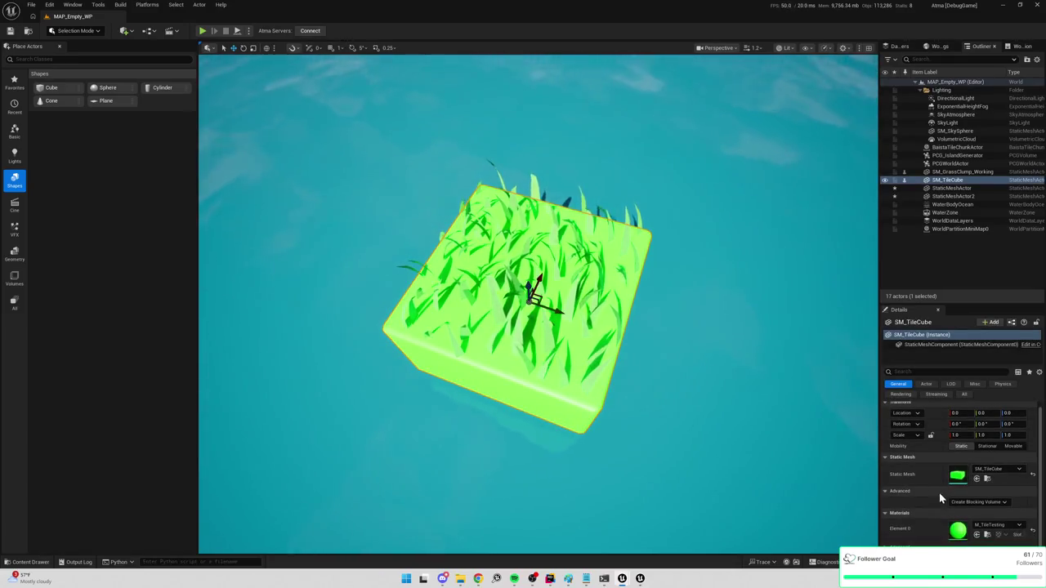
pyautogui.click(1004, 471)
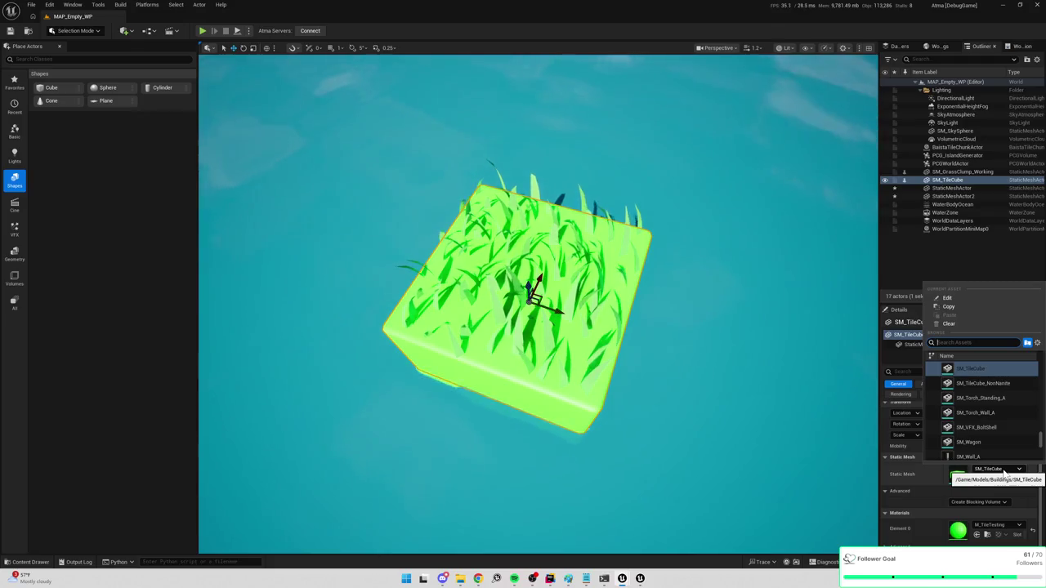
pyautogui.write('grass')
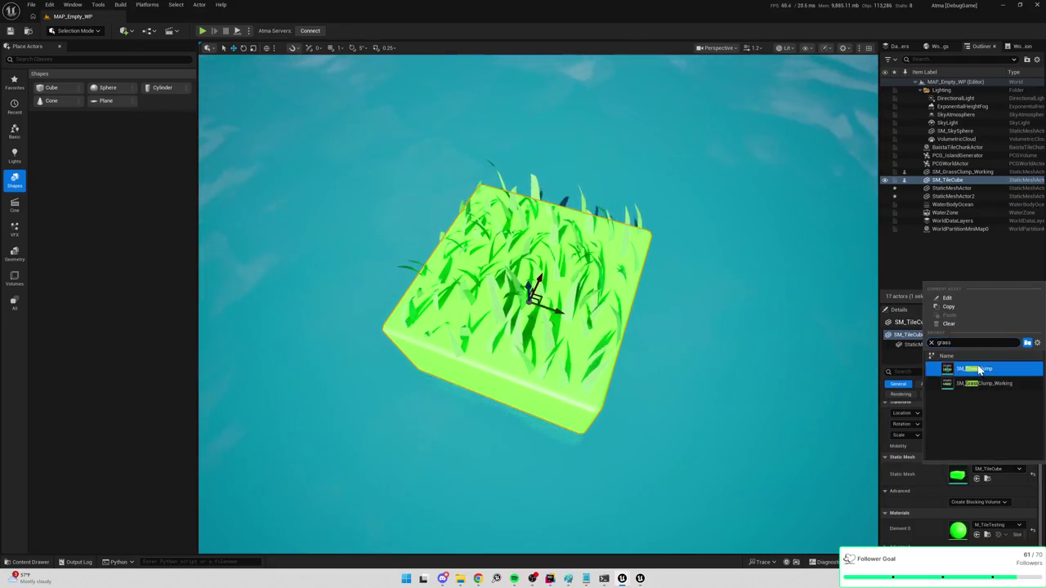
pyautogui.click(980, 371)
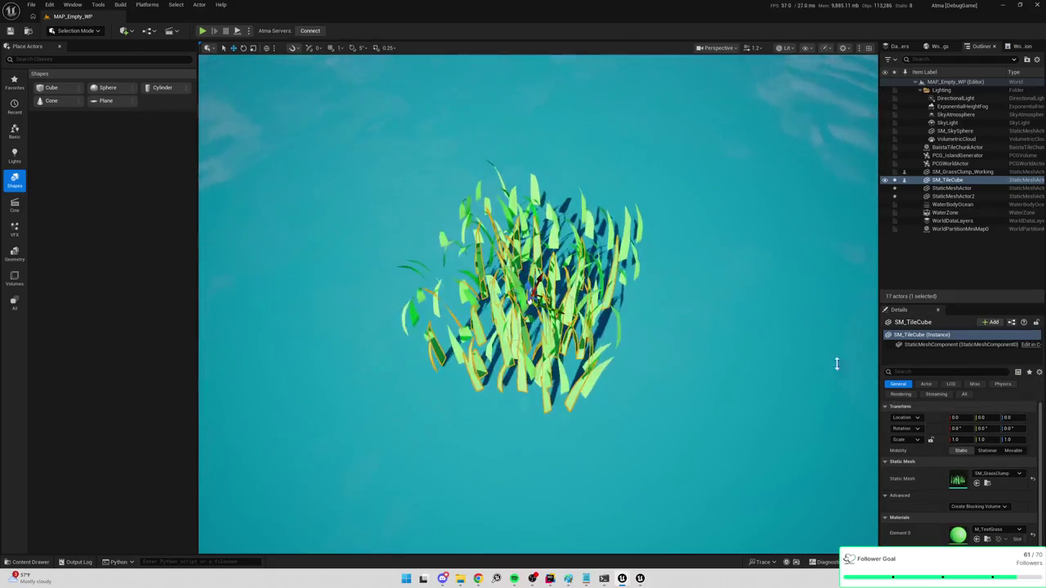
pyautogui.click(1008, 474)
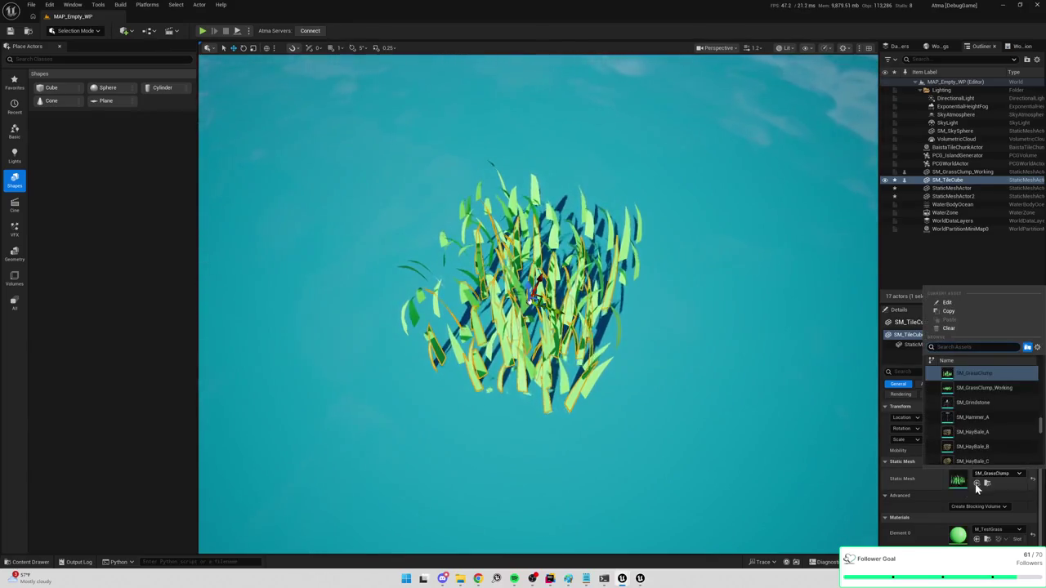
pyautogui.click(916, 485)
pyautogui.hotkey('ctrl', 'z')
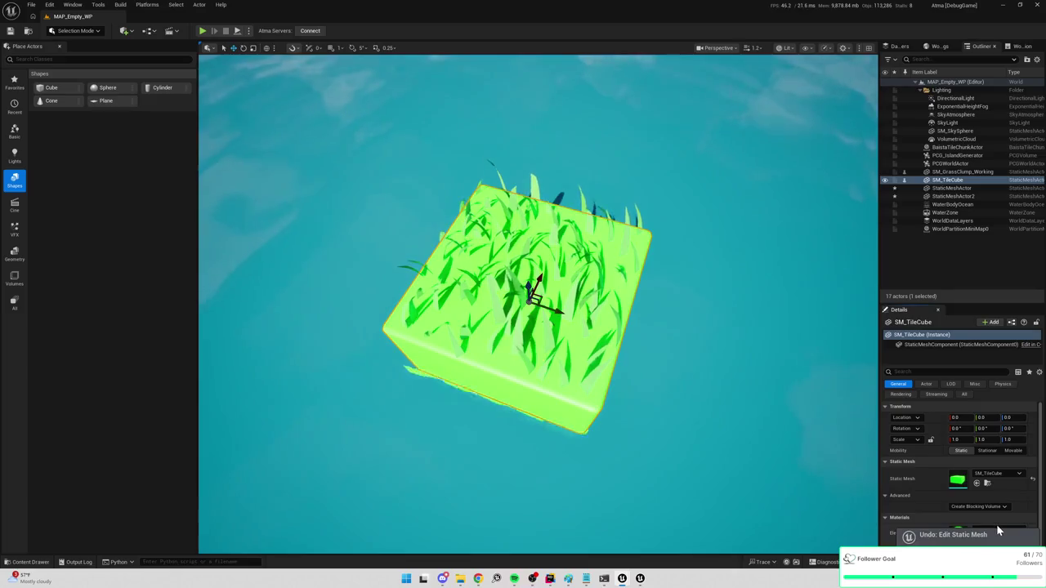
# Assign M_Tile_Cube_Grass as the cube's Element 0 material
pyautogui.click(996, 526)
pyautogui.write('grass')
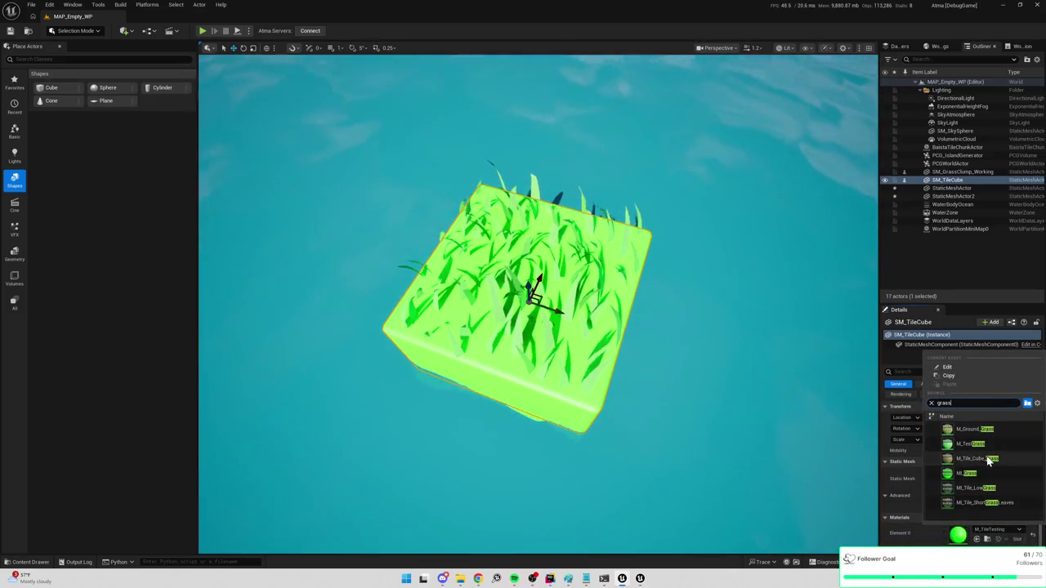
pyautogui.click(979, 458)
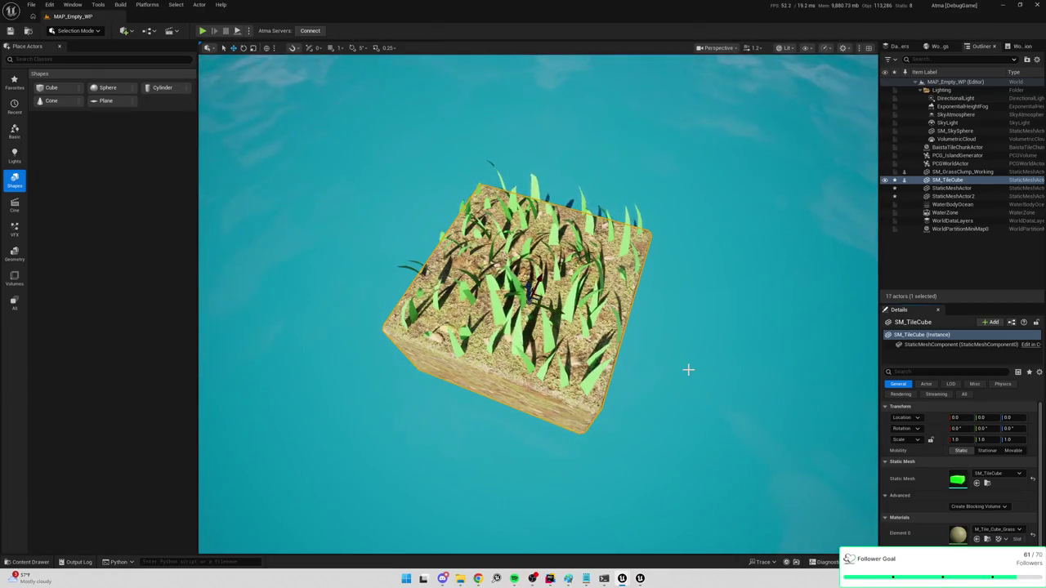
pyautogui.press('f')
pyautogui.scroll(-5, 528, 279)
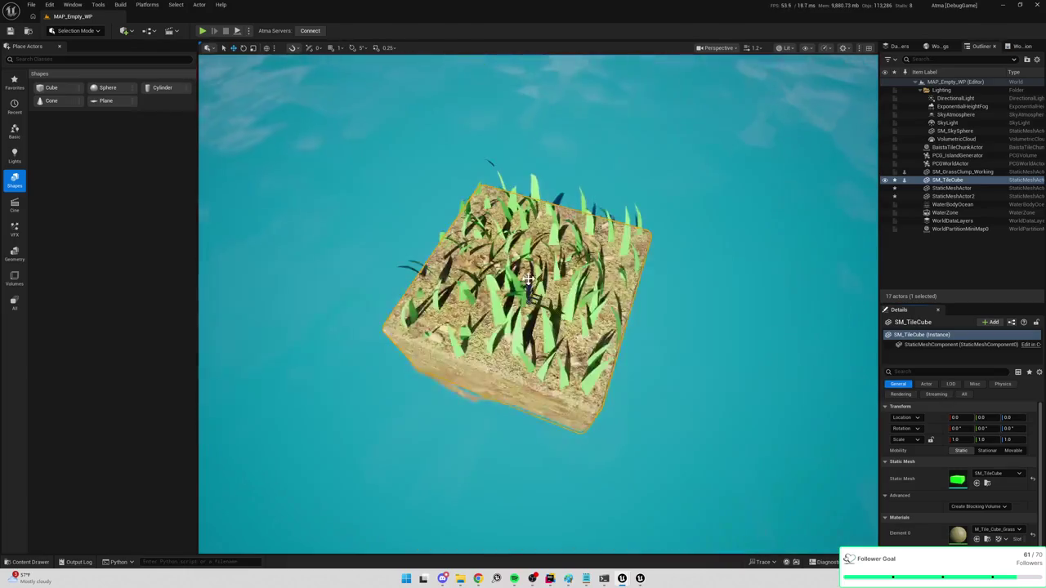
pyautogui.moveTo(531, 282)
pyautogui.mouseDown()
pyautogui.moveTo(550, 249)
pyautogui.moveTo(560, 270)
pyautogui.moveTo(569, 235)
pyautogui.moveTo(568, 288)
pyautogui.mouseUp()
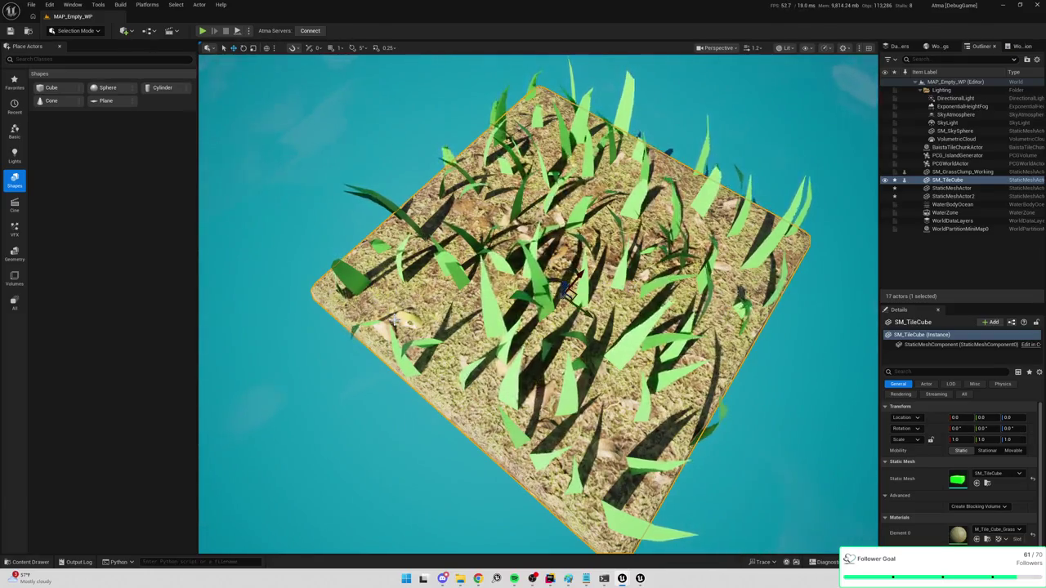
pyautogui.scroll(-5, 566, 287)
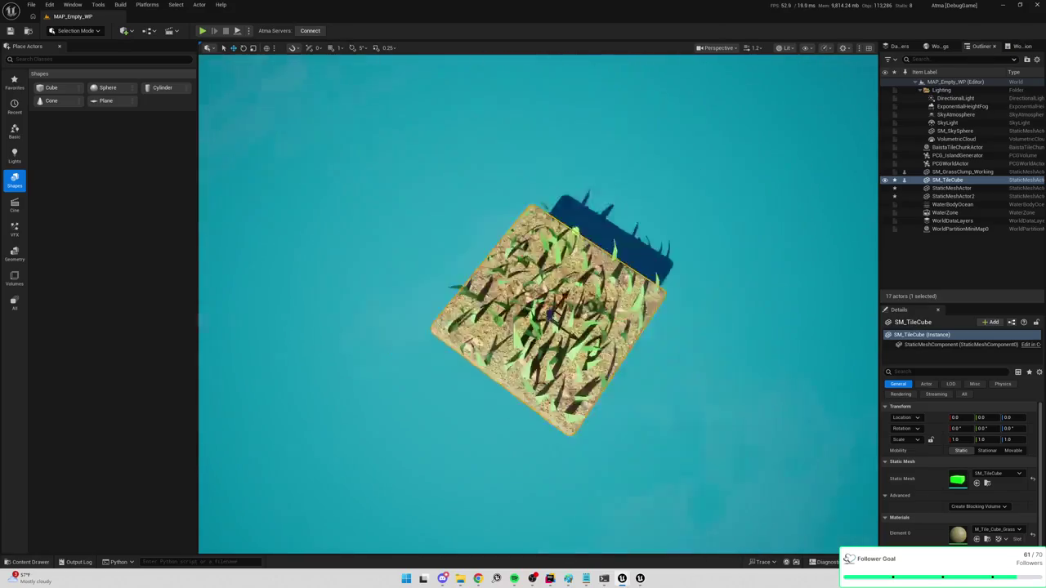
pyautogui.scroll(10, 538, 303)
pyautogui.scroll(-6, 537, 303)
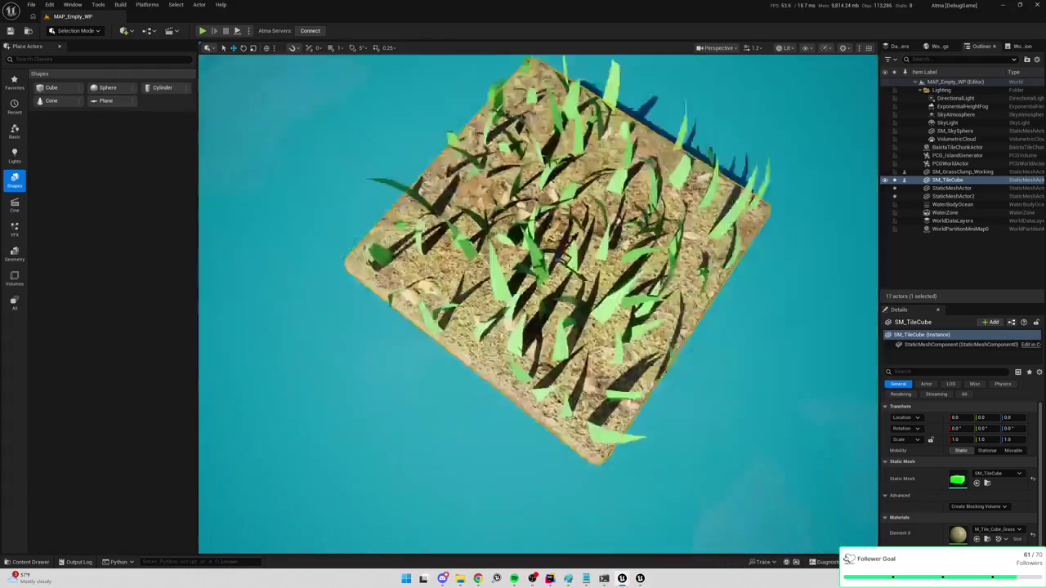
pyautogui.scroll(4, 538, 302)
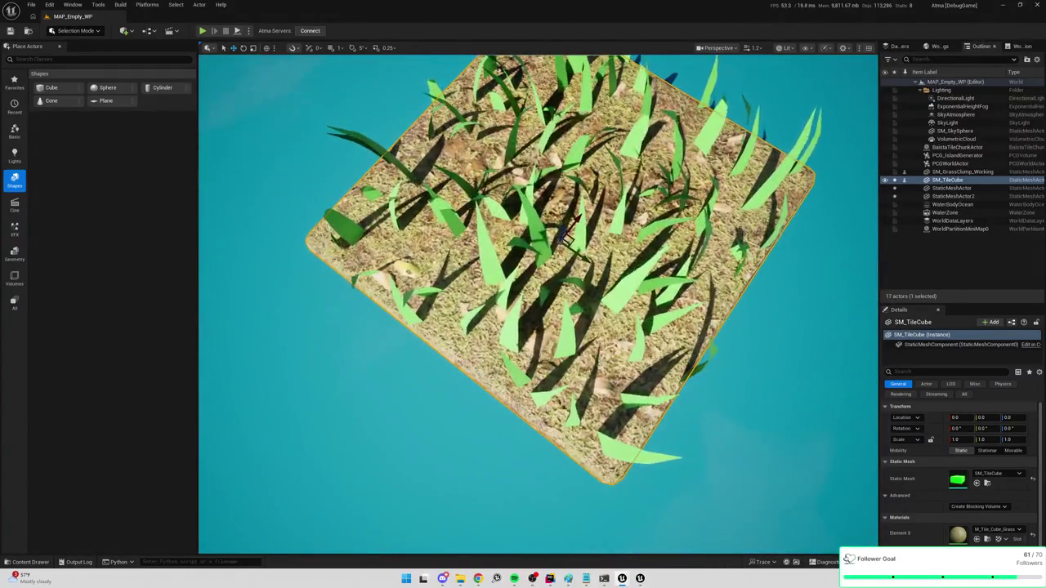
pyautogui.scroll(-8, 537, 302)
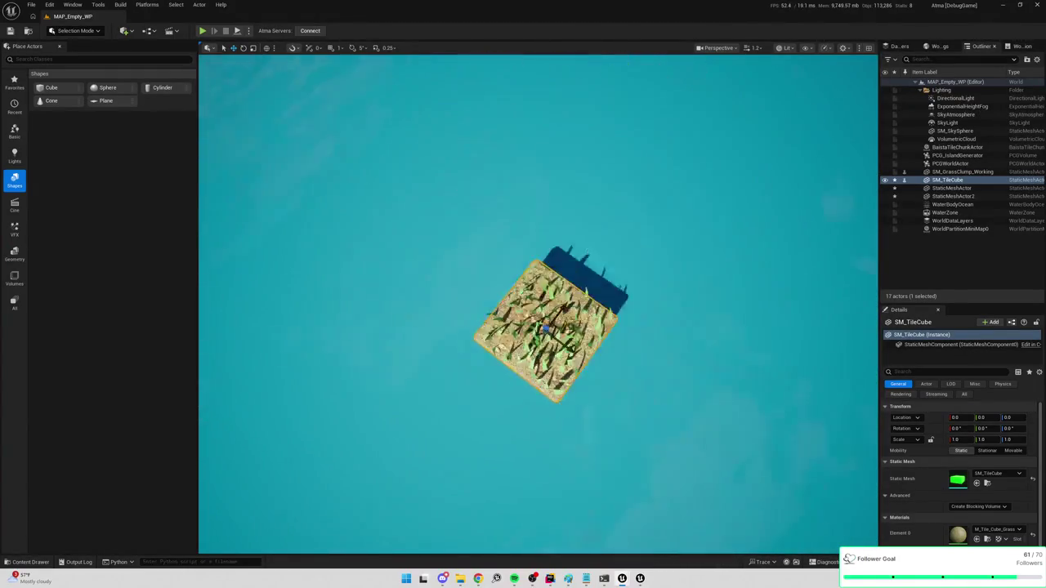
pyautogui.scroll(-2, 538, 302)
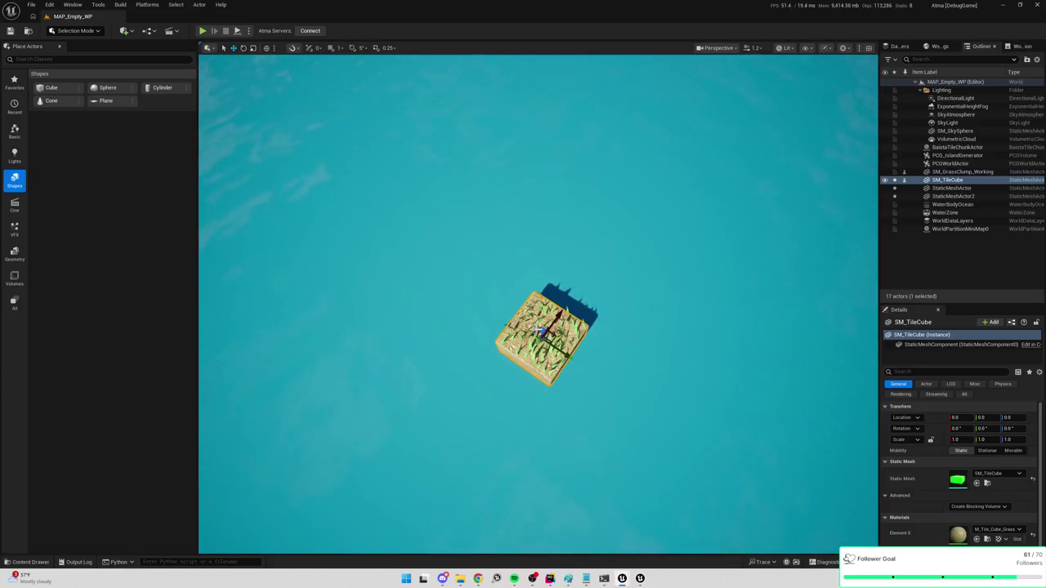
pyautogui.moveTo(628, 278)
pyautogui.mouseDown()
pyautogui.moveTo(597, 294)
pyautogui.moveTo(588, 286)
pyautogui.moveTo(597, 260)
pyautogui.moveTo(617, 282)
pyautogui.moveTo(646, 270)
pyautogui.moveTo(637, 273)
pyautogui.moveTo(648, 288)
pyautogui.mouseUp()
pyautogui.click(641, 271)
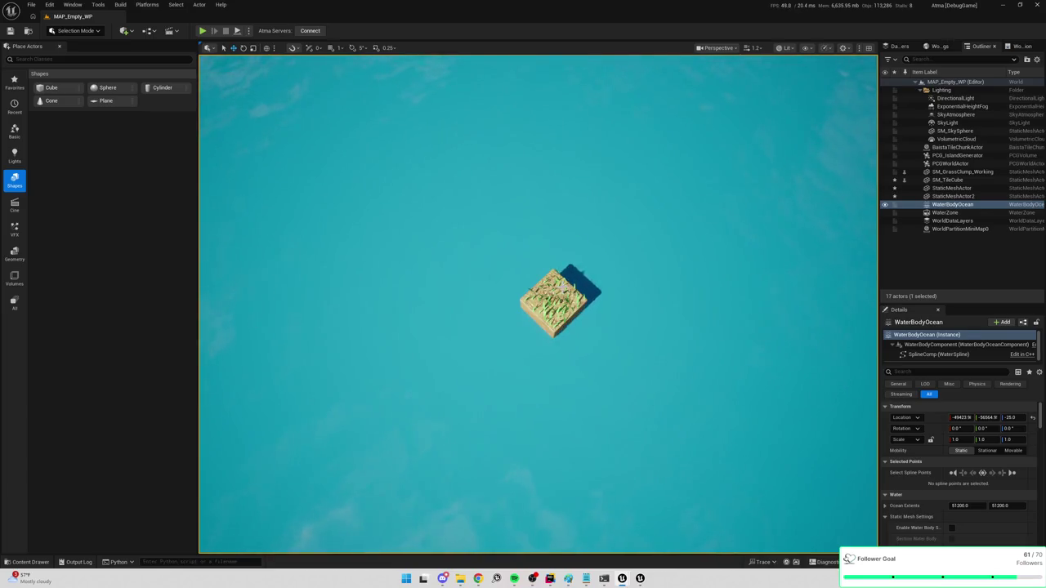
pyautogui.click(556, 293)
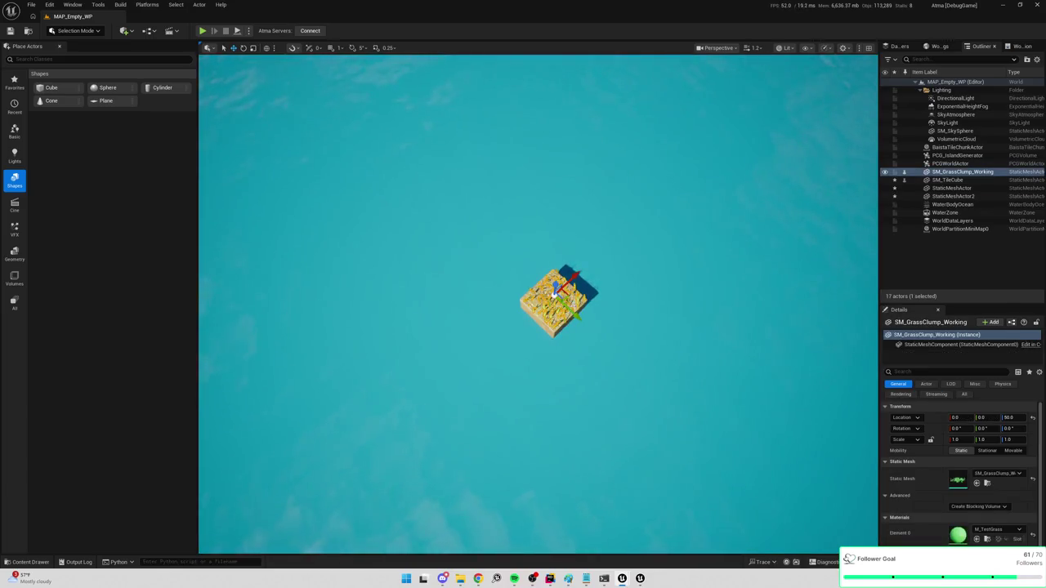
# Duplicate the grass clump and rotate the copy to about -17° yaw
pyautogui.hotkey('ctrl', 'd')
pyautogui.press('e')
pyautogui.moveTo(560, 339)
pyautogui.mouseDown()
pyautogui.moveTo(596, 259)
pyautogui.moveTo(579, 262)
pyautogui.mouseUp()
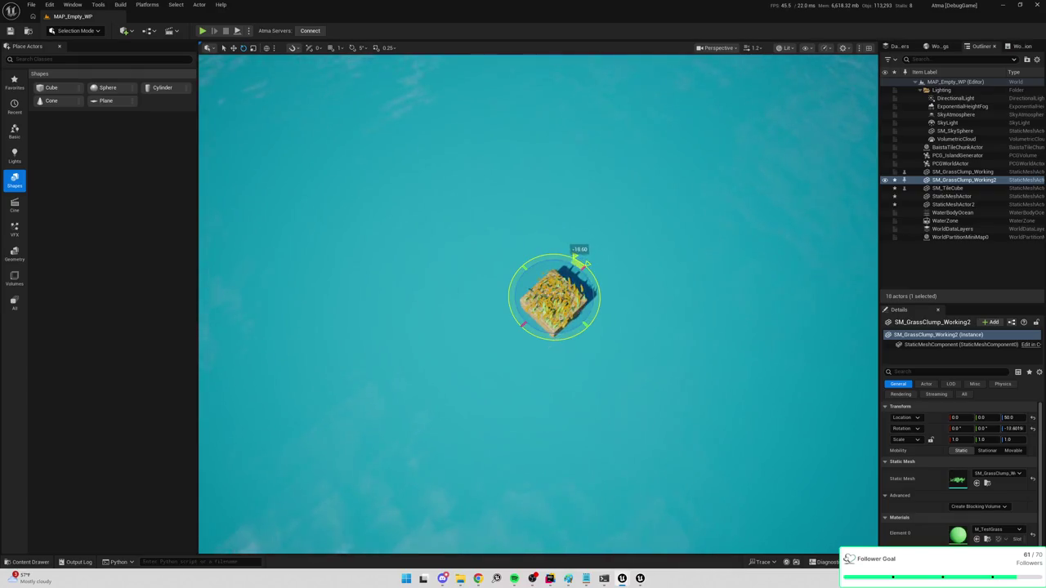
pyautogui.click(665, 303)
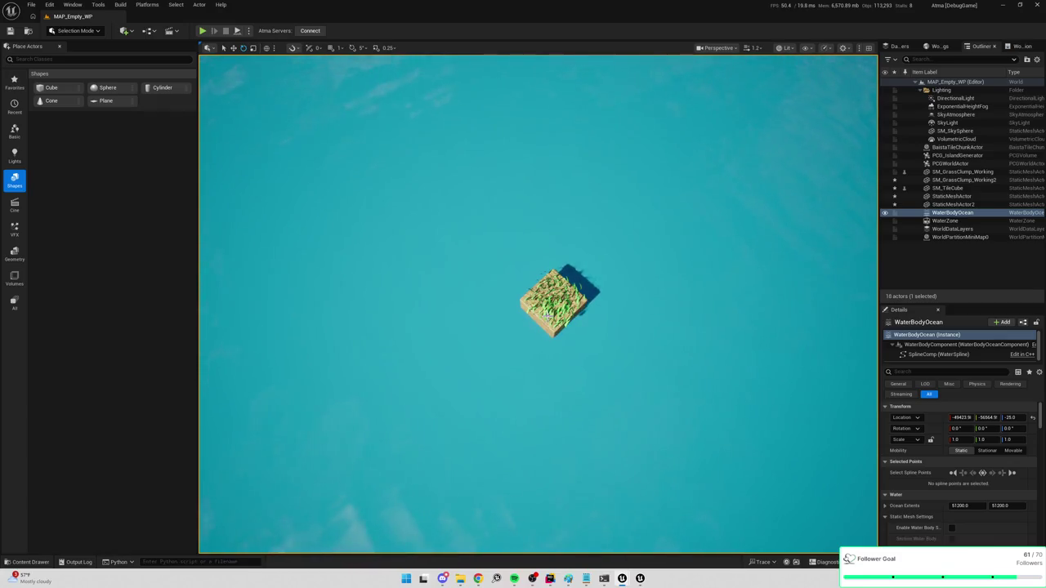
# Add a third grass clump copy rotated to about -52° yaw
pyautogui.click(556, 303)
pyautogui.hotkey('ctrl', 'd')
pyautogui.moveTo(567, 255); pyautogui.dragTo(586, 264)
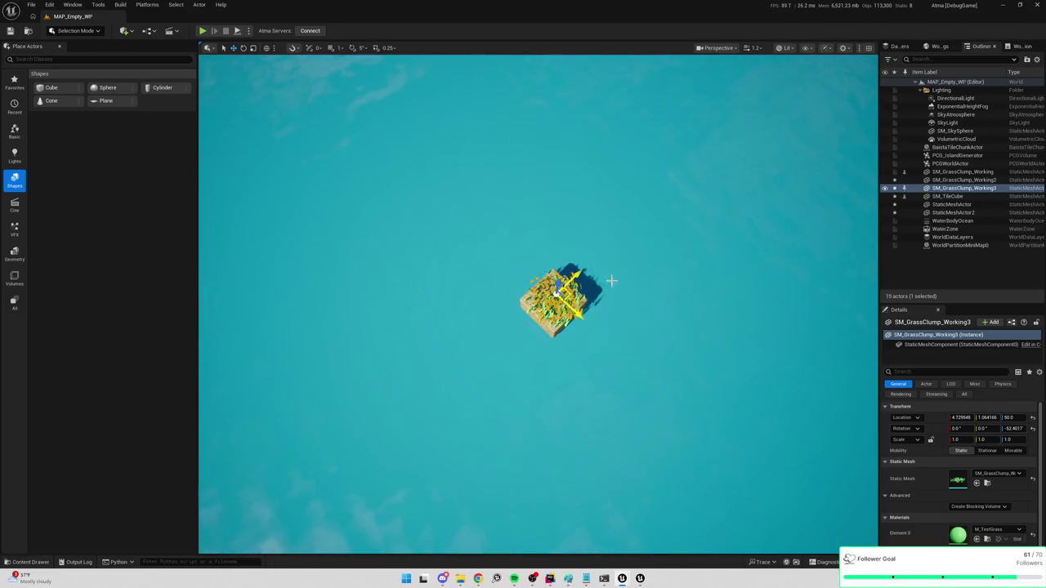
pyautogui.click(650, 265)
pyautogui.moveTo(642, 273)
pyautogui.mouseDown()
pyautogui.moveTo(641, 245)
pyautogui.moveTo(642, 270)
pyautogui.moveTo(642, 258)
pyautogui.mouseUp()
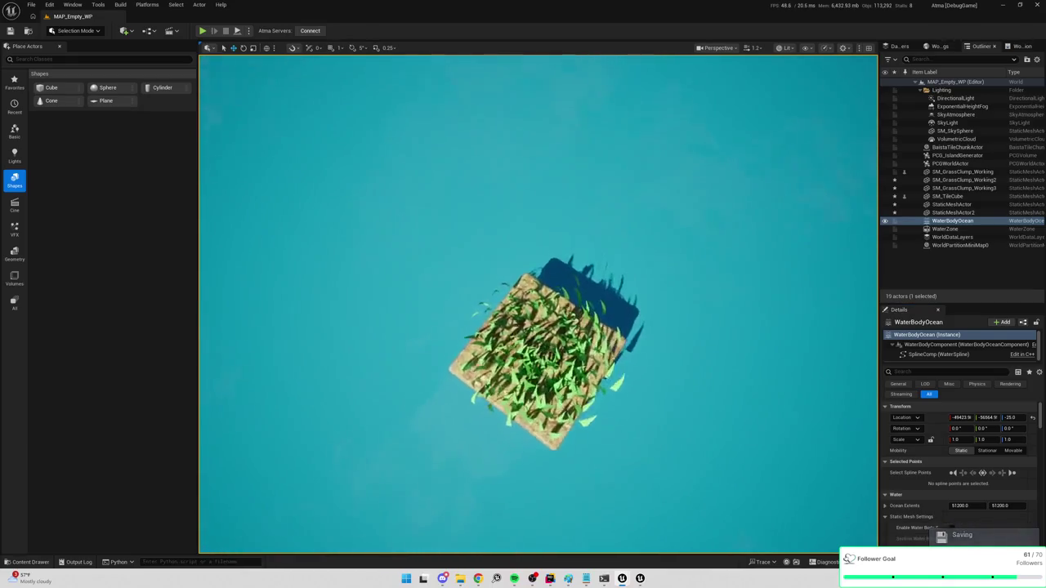
# Orbit around the island, then show SkyAtmosphere's Planet and Atmosphere properties in Details
pyautogui.scroll(5, 538, 304)
pyautogui.moveTo(538, 327)
pyautogui.mouseDown()
pyautogui.moveTo(538, 262)
pyautogui.moveTo(538, 315)
pyautogui.moveTo(527, 269)
pyautogui.moveTo(530, 315)
pyautogui.moveTo(608, 263)
pyautogui.mouseUp()
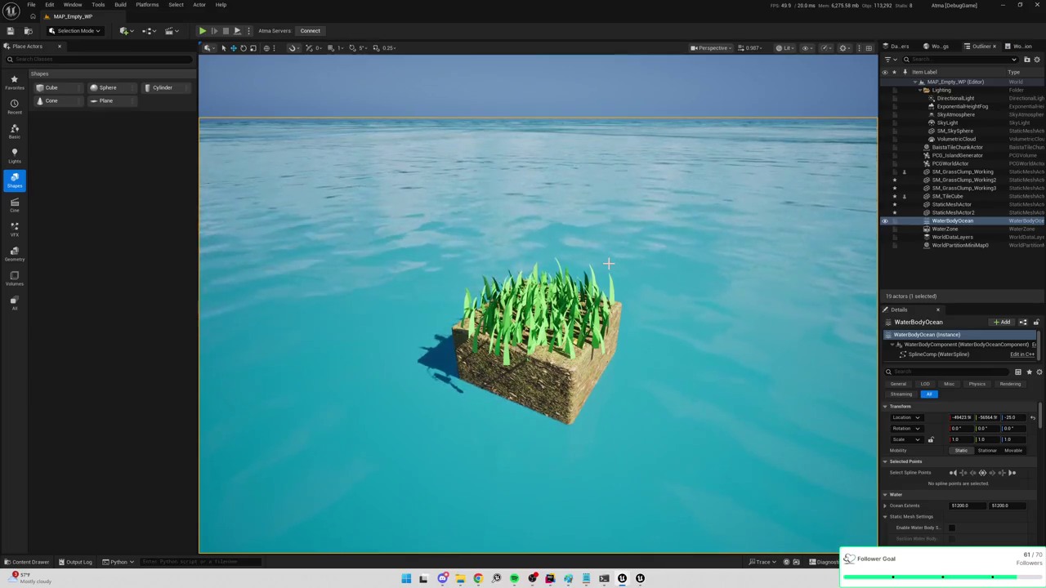
pyautogui.moveTo(608, 263)
pyautogui.mouseDown()
pyautogui.moveTo(608, 319)
pyautogui.moveTo(615, 236)
pyautogui.mouseUp()
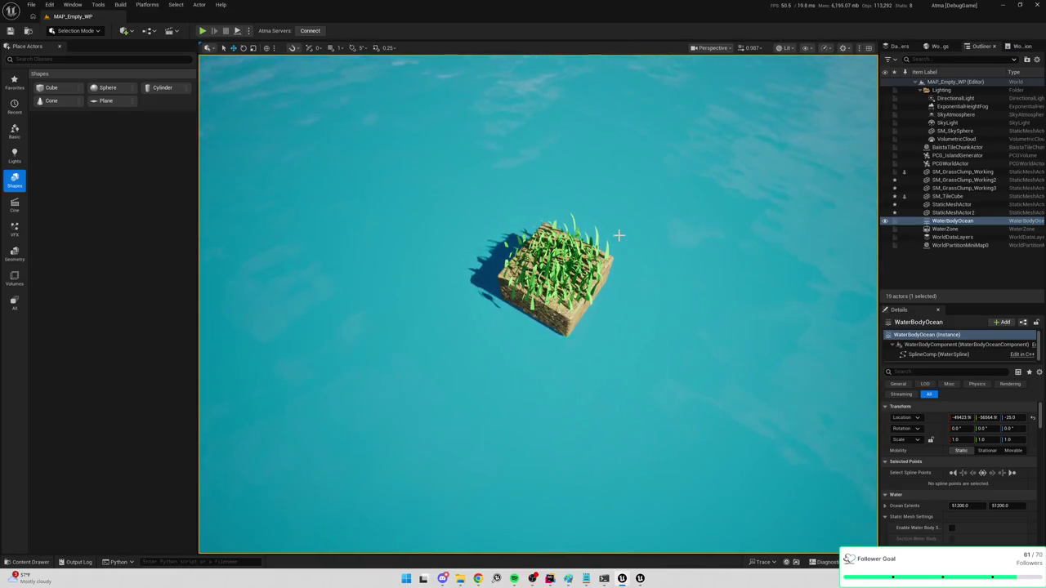
pyautogui.click(958, 115)
pyautogui.scroll(-2, 907, 473)
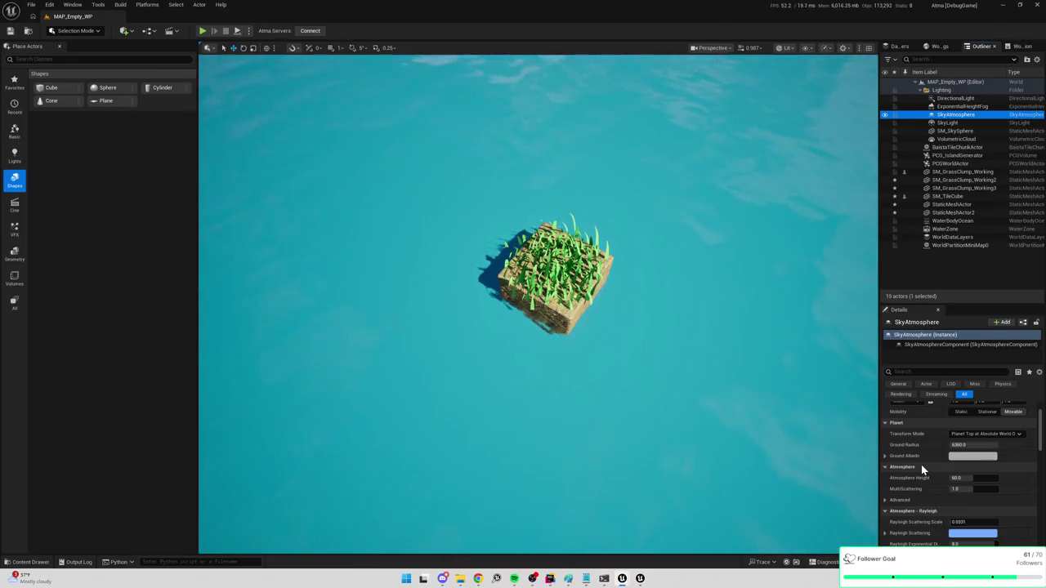
# Select the SkyLight in the Outliner and bring up its light settings in Details
pyautogui.scroll(-1, 931, 465)
pyautogui.scroll(-5, 931, 465)
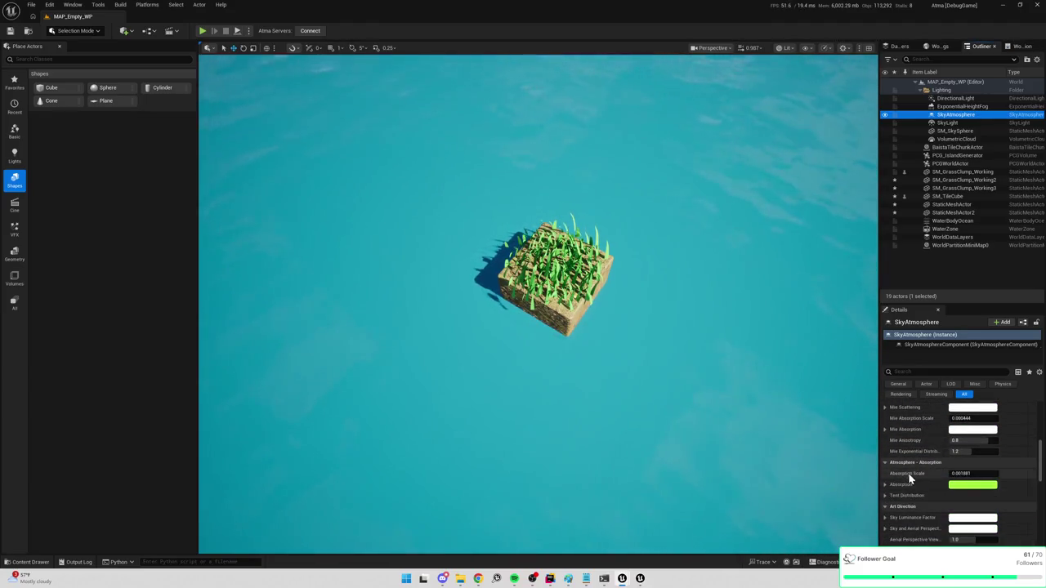
pyautogui.scroll(2, 908, 477)
pyautogui.scroll(-10, 904, 460)
pyautogui.scroll(-3, 914, 455)
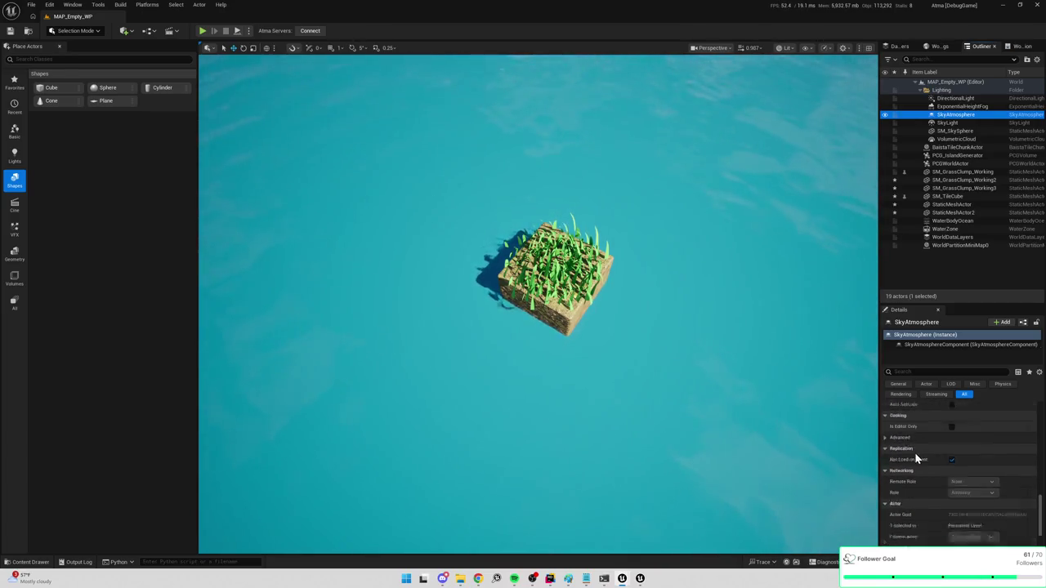
pyautogui.click(948, 123)
pyautogui.scroll(8, 933, 465)
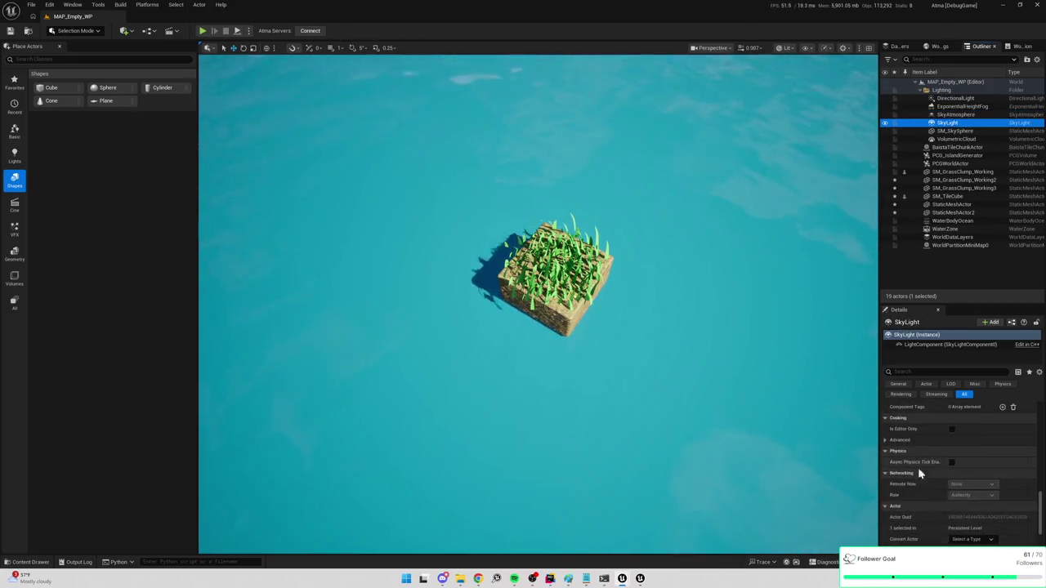
pyautogui.scroll(3, 933, 496)
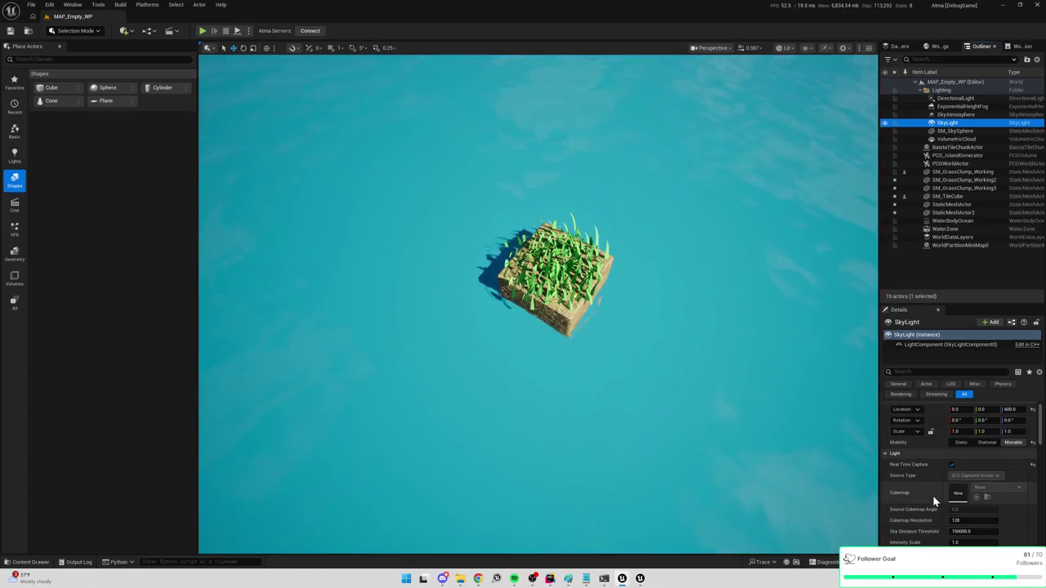
pyautogui.scroll(-2, 932, 495)
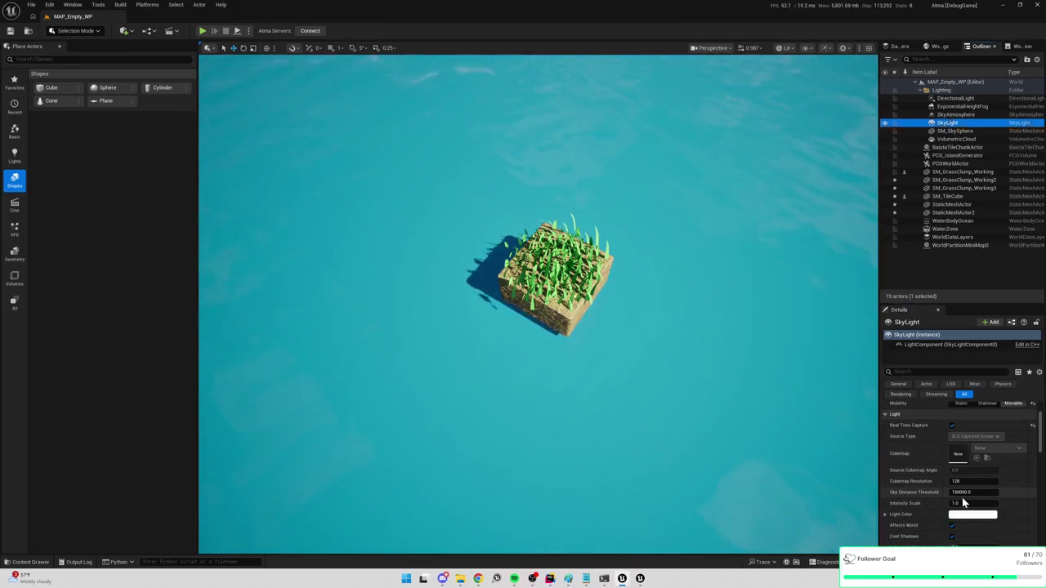
# Set the SkyLight Intensity Scale to 2.0 and start play-testing with Alt+P
pyautogui.click(969, 503)
pyautogui.press('Return')
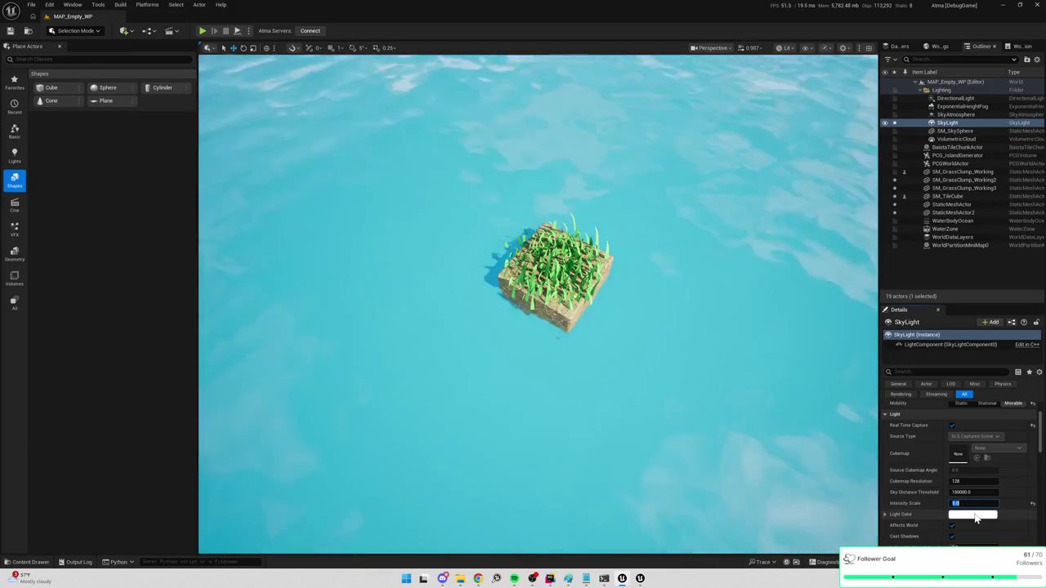
pyautogui.write('2')
pyautogui.press('Return')
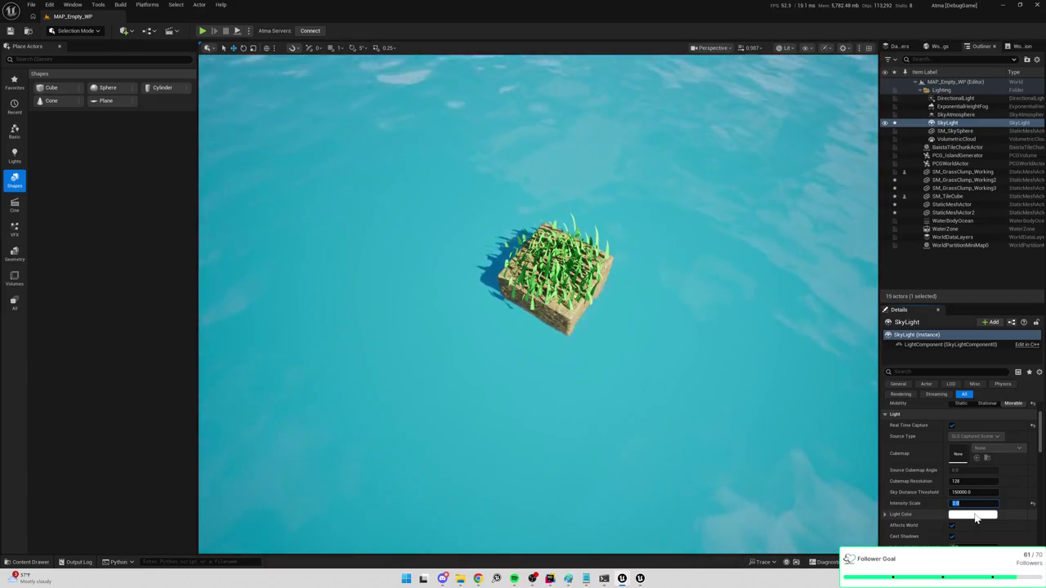
pyautogui.write('2')
pyautogui.press('Return')
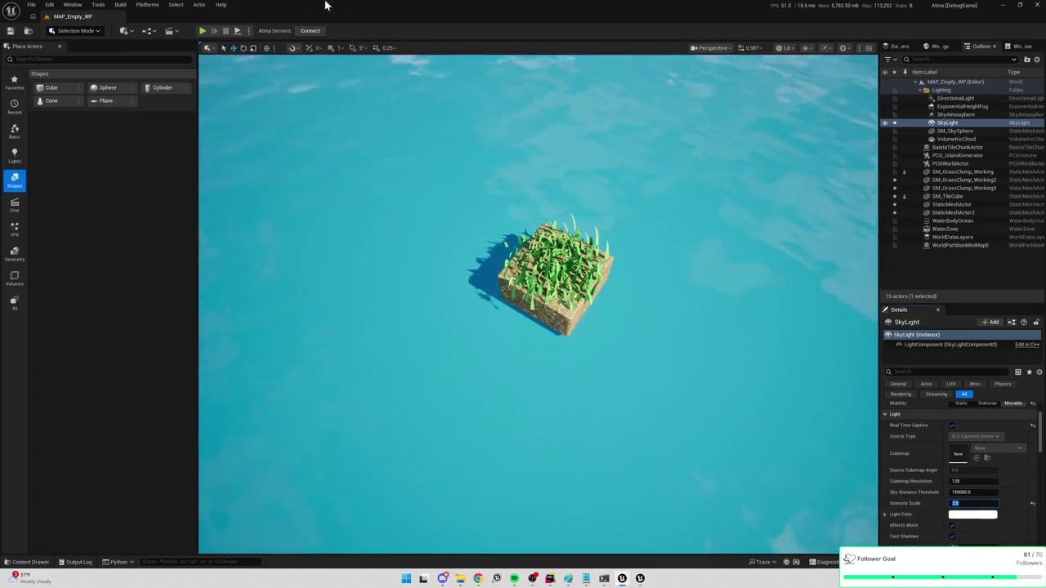
pyautogui.hotkey('alt', 'p')
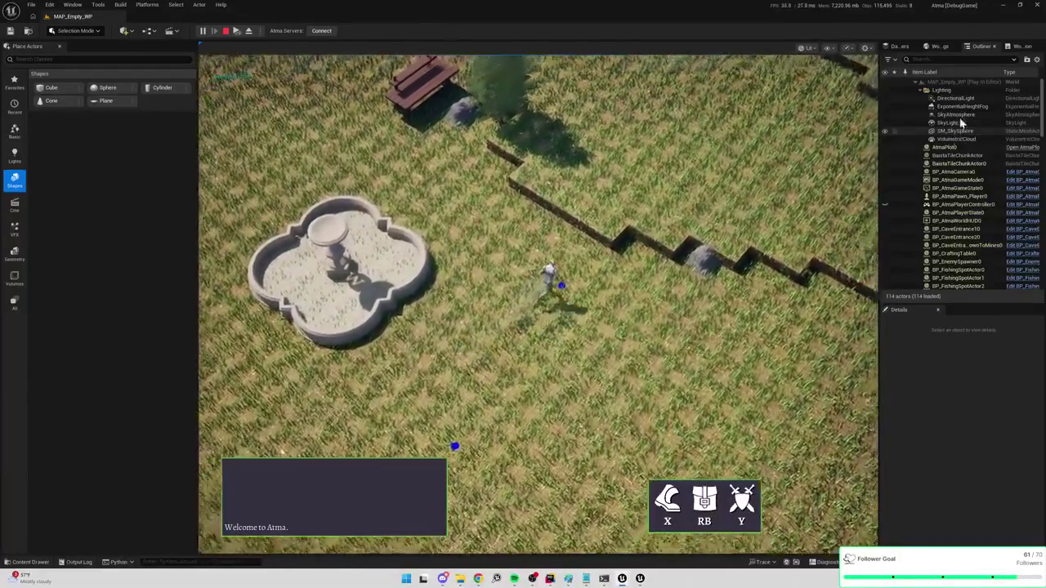
# While playing, select SkyAtmosphere then SkyLight to check Intensity Scale, then stop the session
pyautogui.click(957, 115)
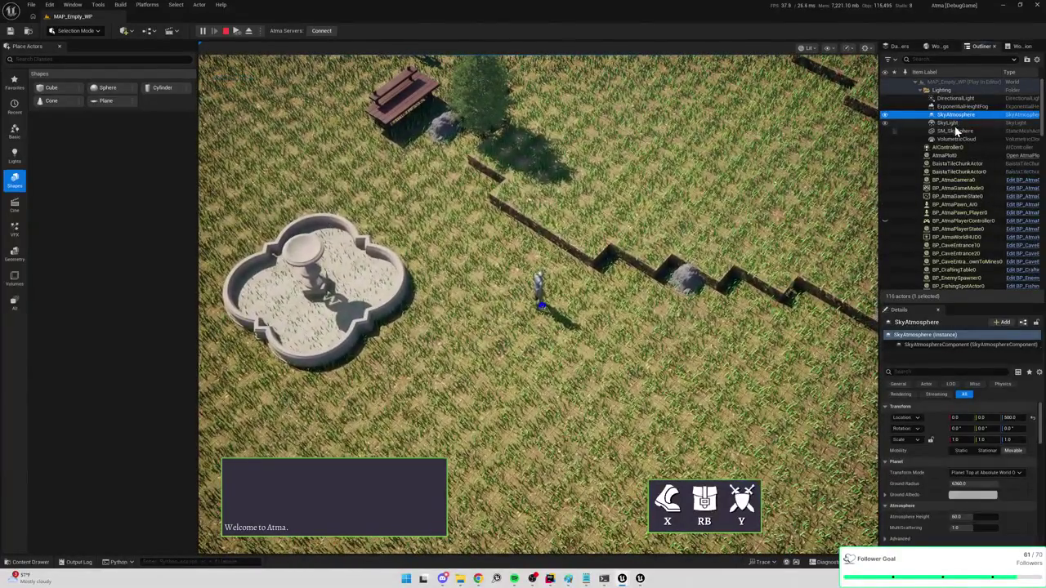
pyautogui.click(955, 125)
pyautogui.scroll(-4, 935, 447)
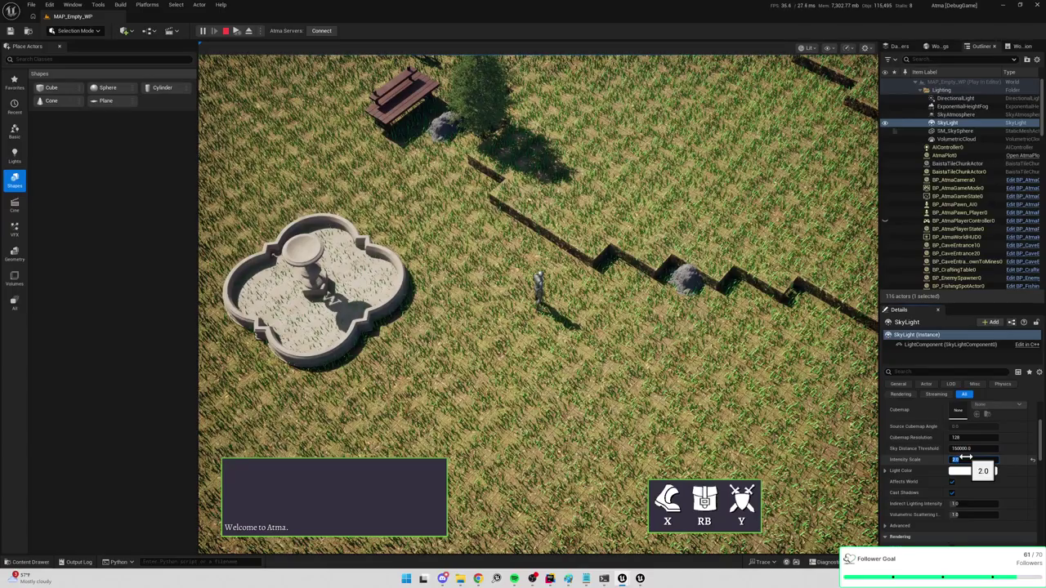
pyautogui.click(966, 459)
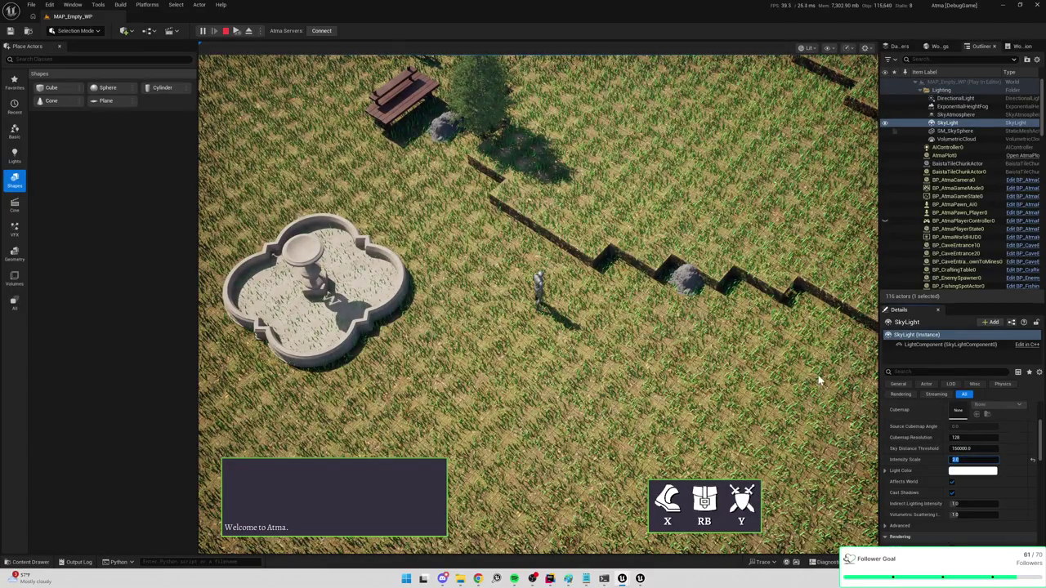
pyautogui.click(225, 31)
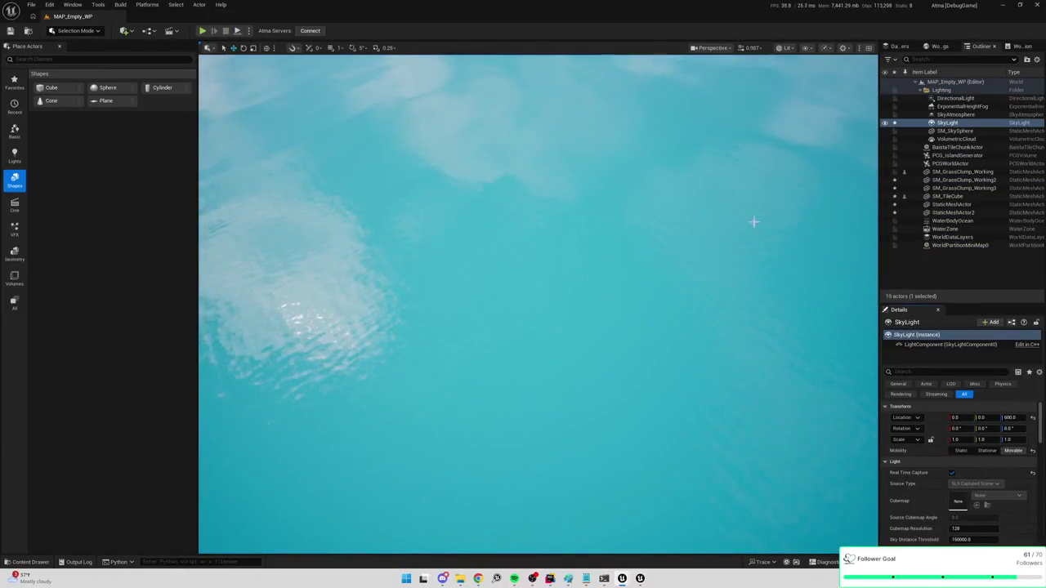
# Set the SkyLight Intensity Scale back to 1.0
pyautogui.scroll(-3, 952, 437)
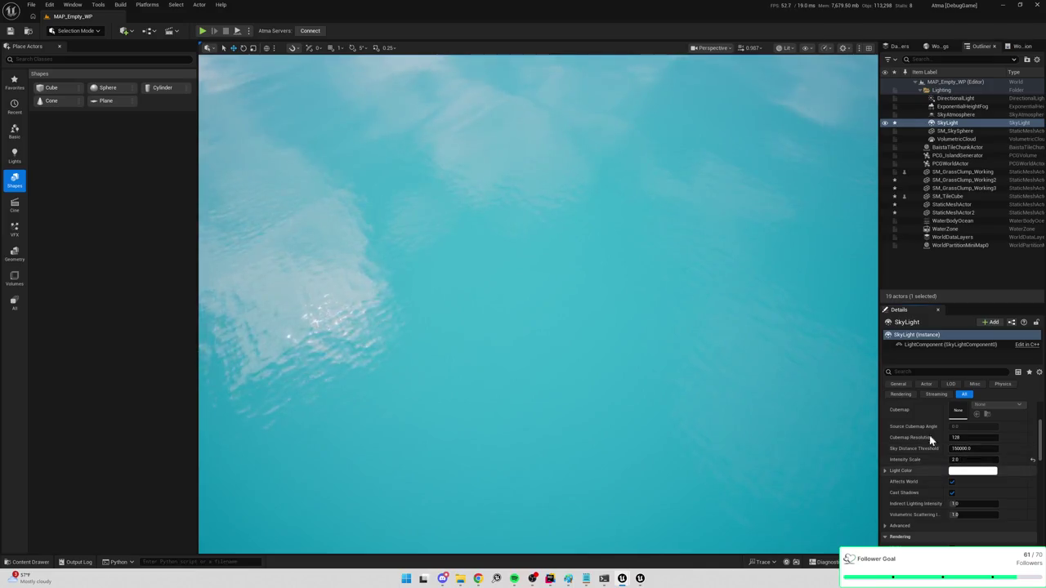
pyautogui.scroll(-5, 538, 304)
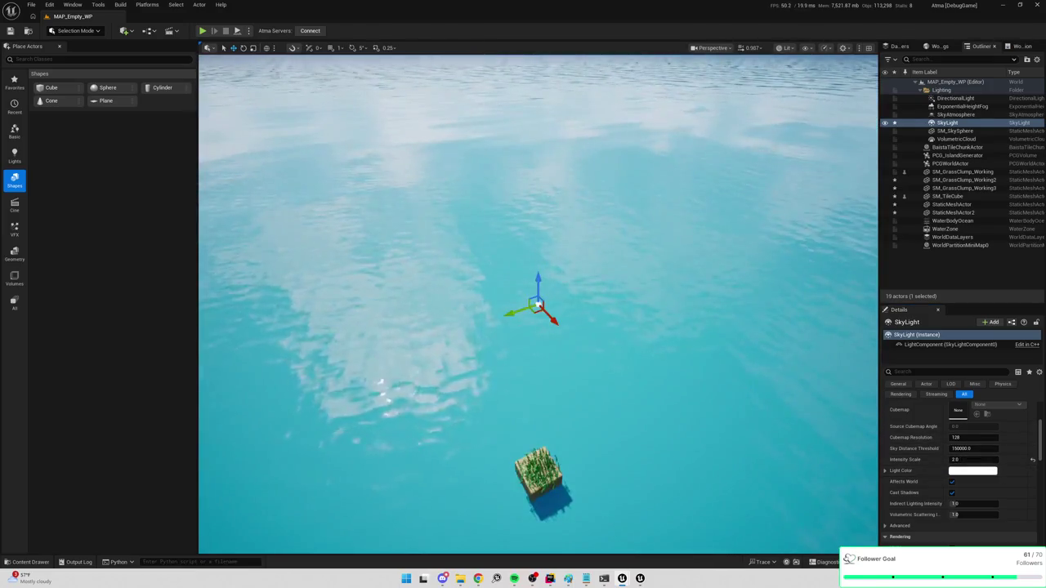
pyautogui.scroll(5, 537, 304)
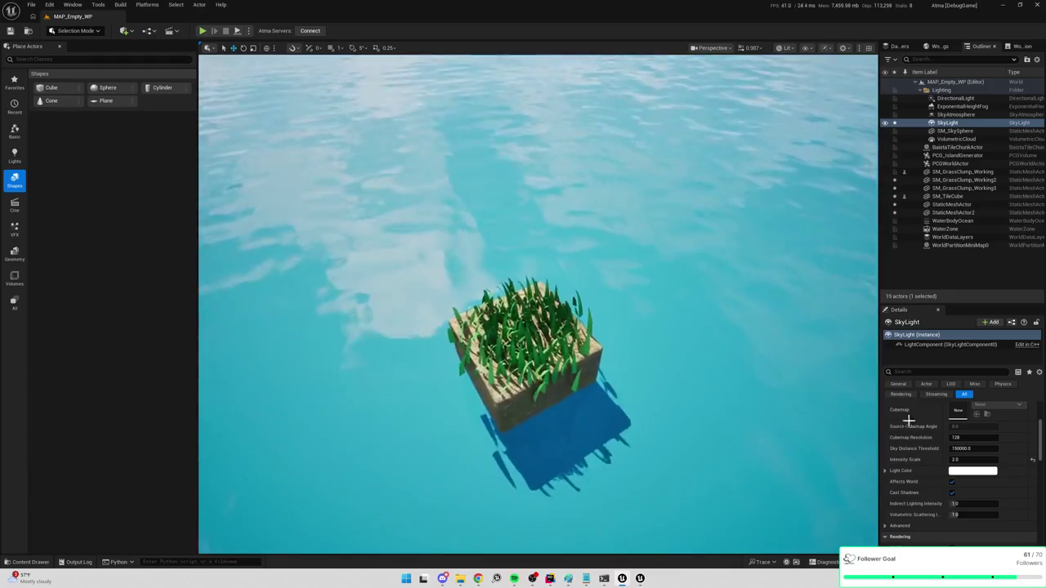
pyautogui.click(973, 460)
pyautogui.write('1')
pyautogui.press('Return')
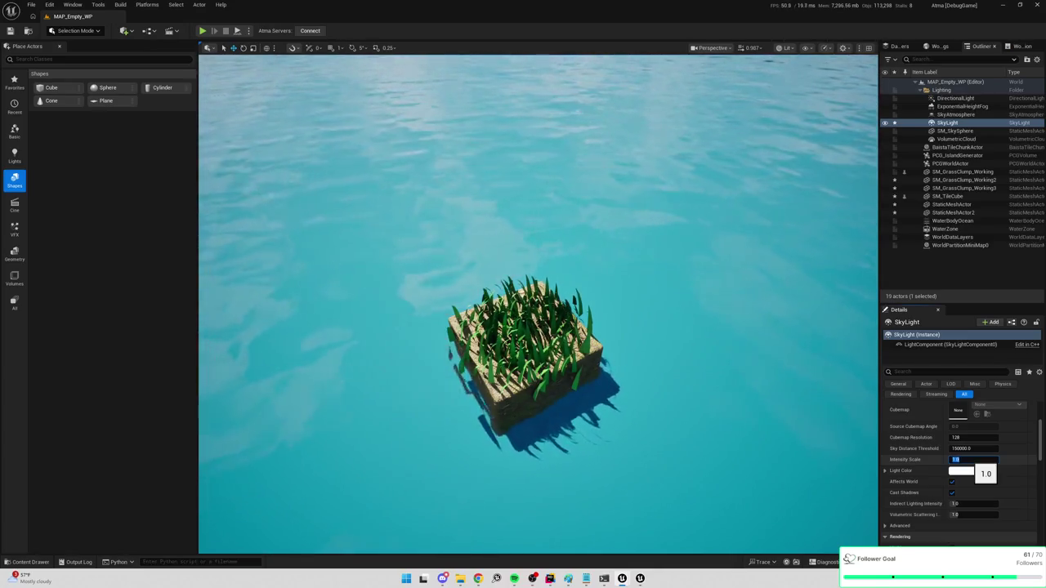
pyautogui.press('Return')
# Zoom in on the grass cube and rotate the sun direction with Ctrl+L
pyautogui.scroll(5, 701, 295)
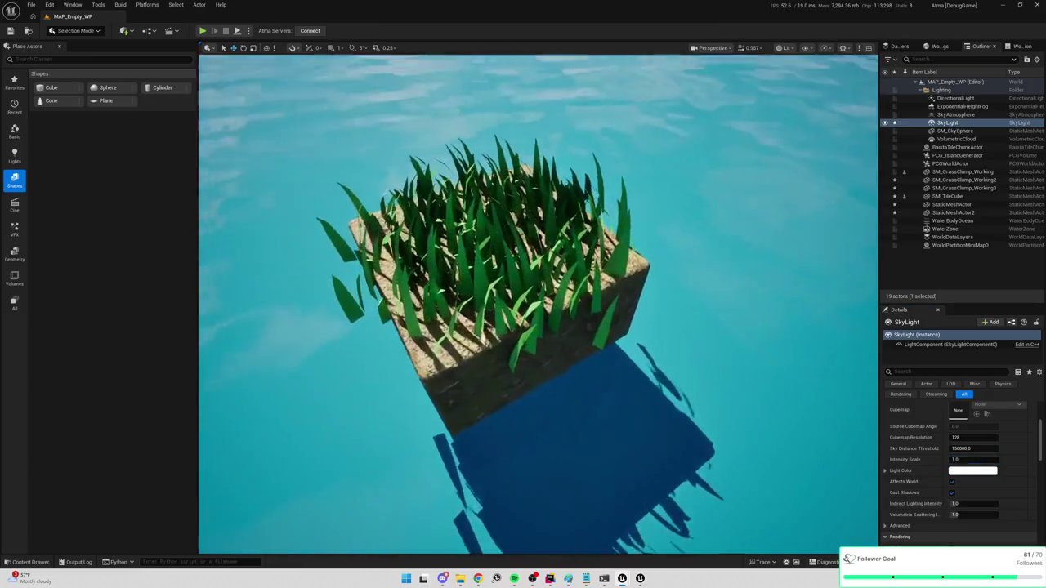
pyautogui.hotkey('ctrl', 'l')
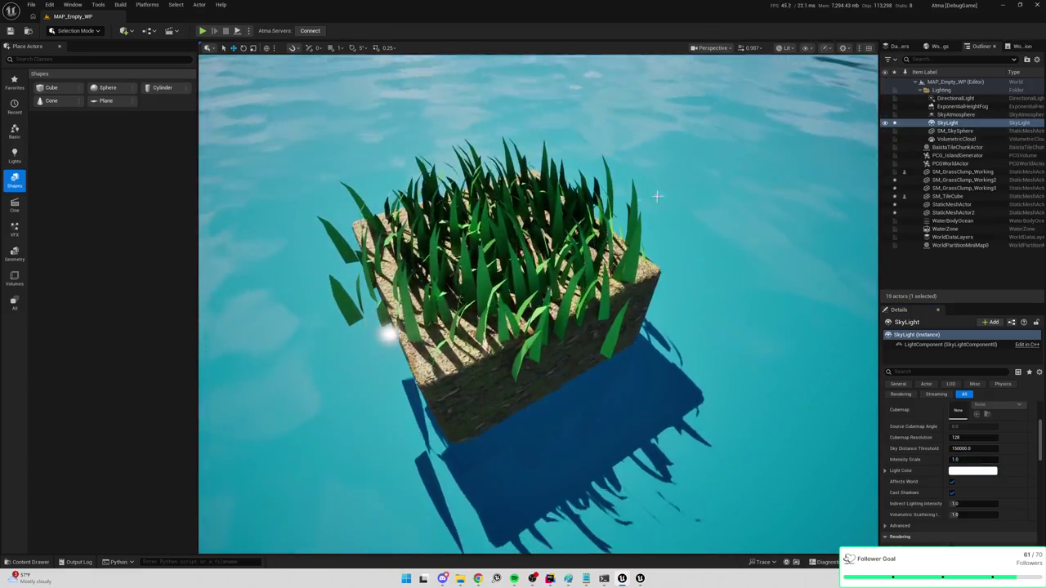
pyautogui.click(556, 230)
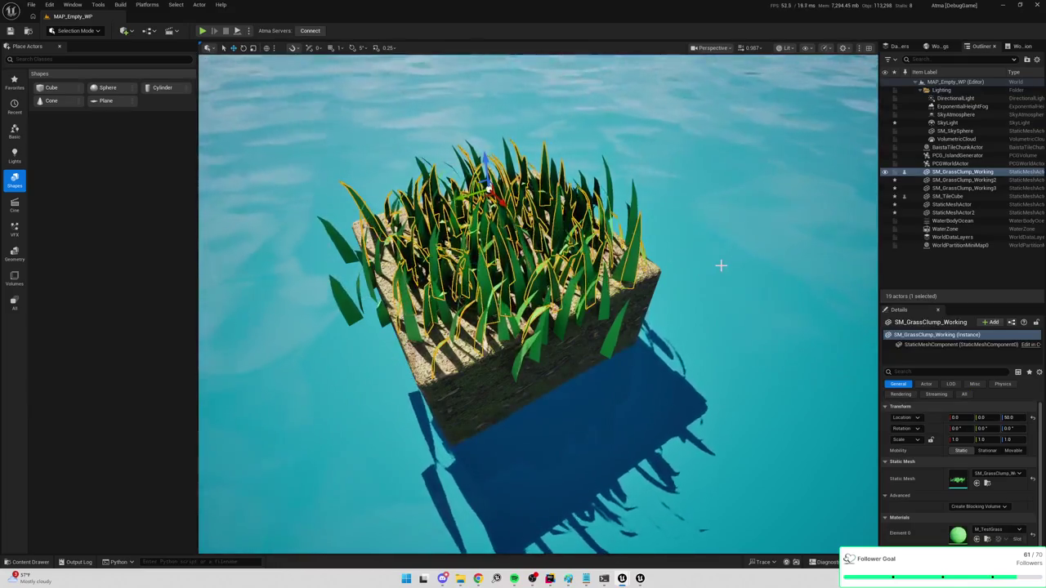
# Delete SM_GrassClump_Working, then check Working2, SM_SkySphere and the sky light
pyautogui.press('Delete')
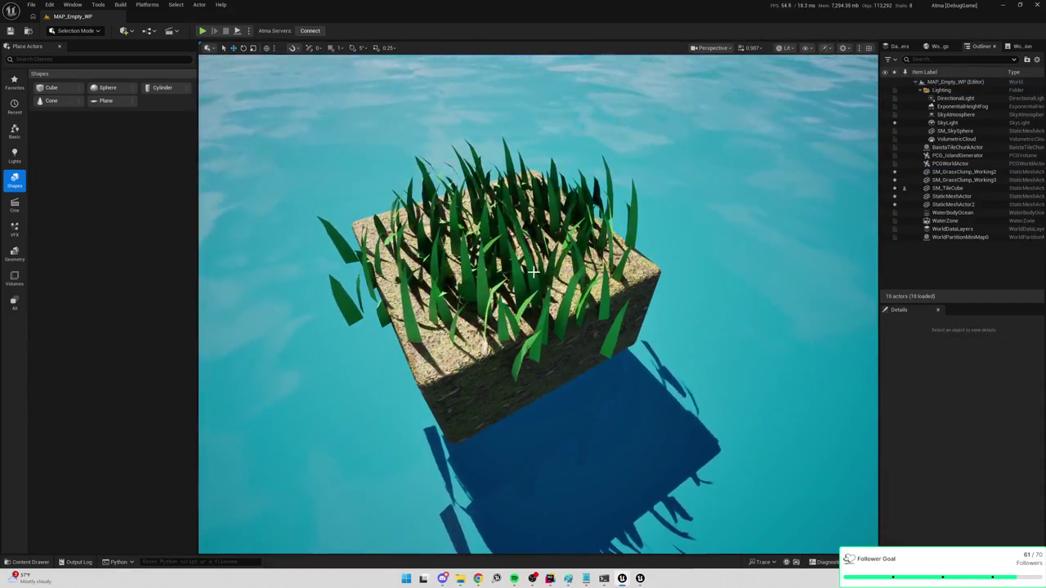
pyautogui.click(532, 272)
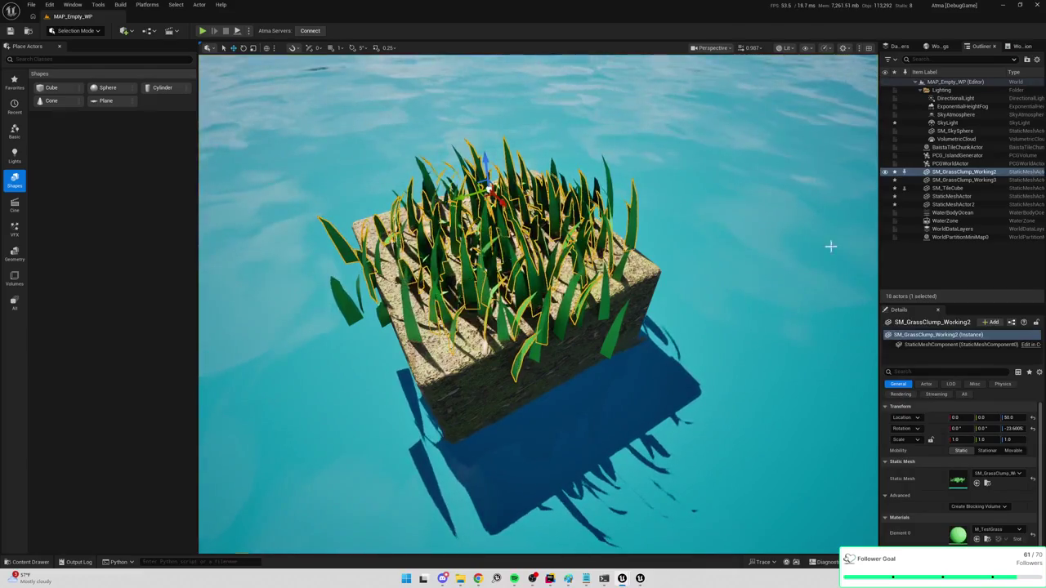
pyautogui.click(814, 254)
pyautogui.click(954, 131)
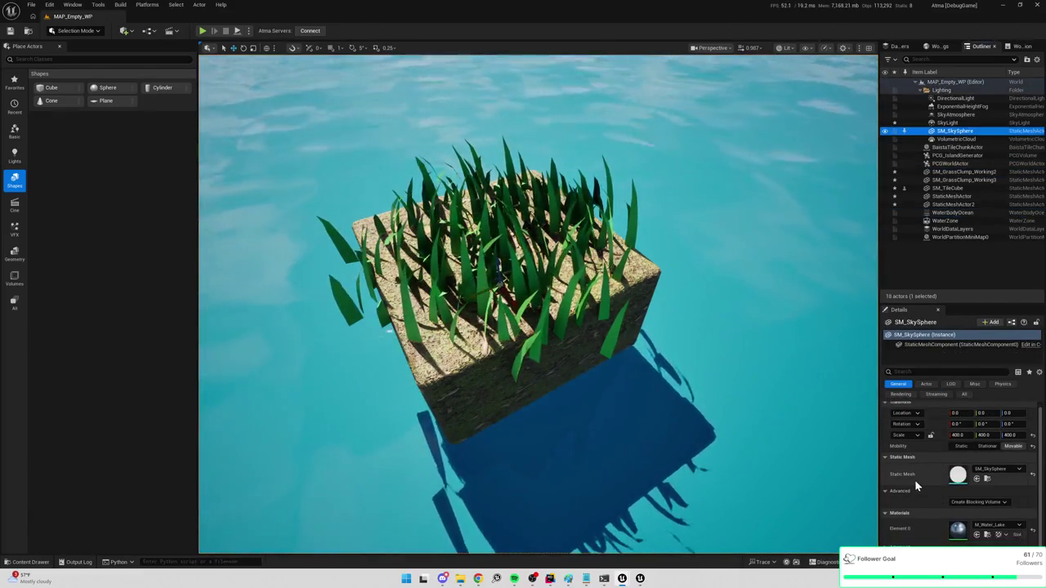
pyautogui.scroll(1, 915, 478)
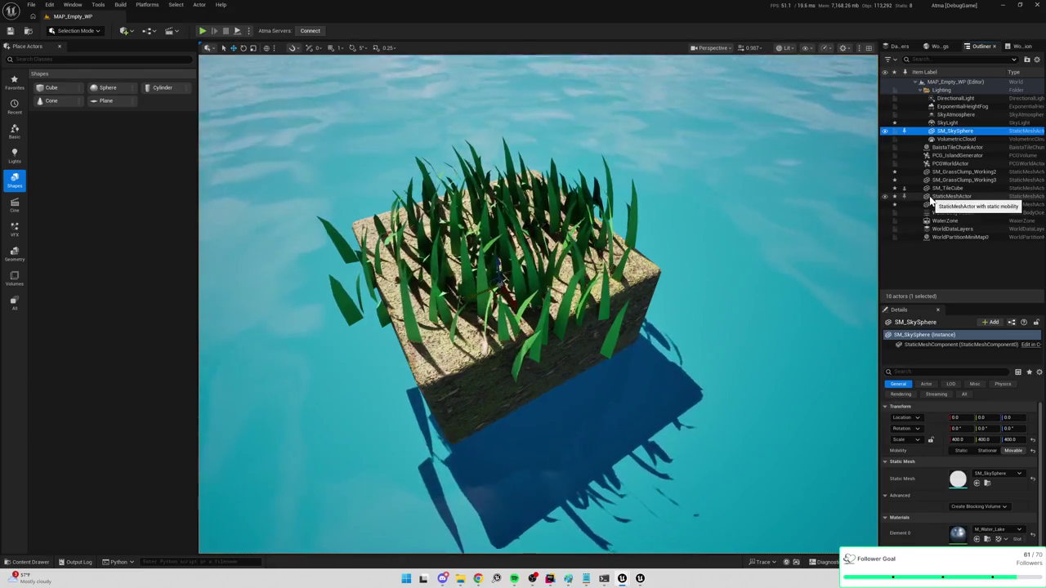
pyautogui.click(948, 123)
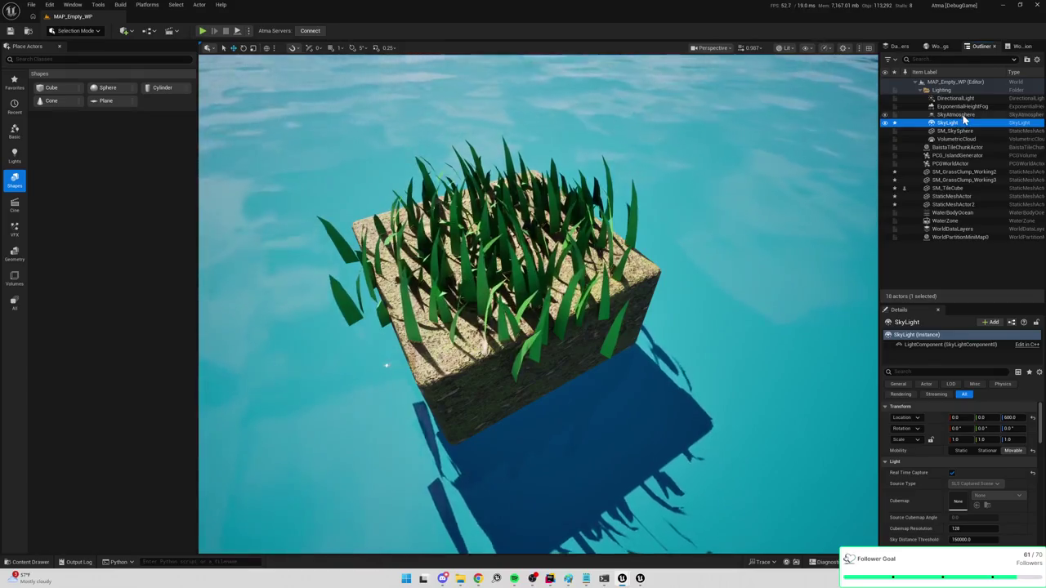
# Set the DirectionalLight intensity to 7 lux, then drag it back to 6.0 lux
pyautogui.click(963, 116)
pyautogui.click(960, 100)
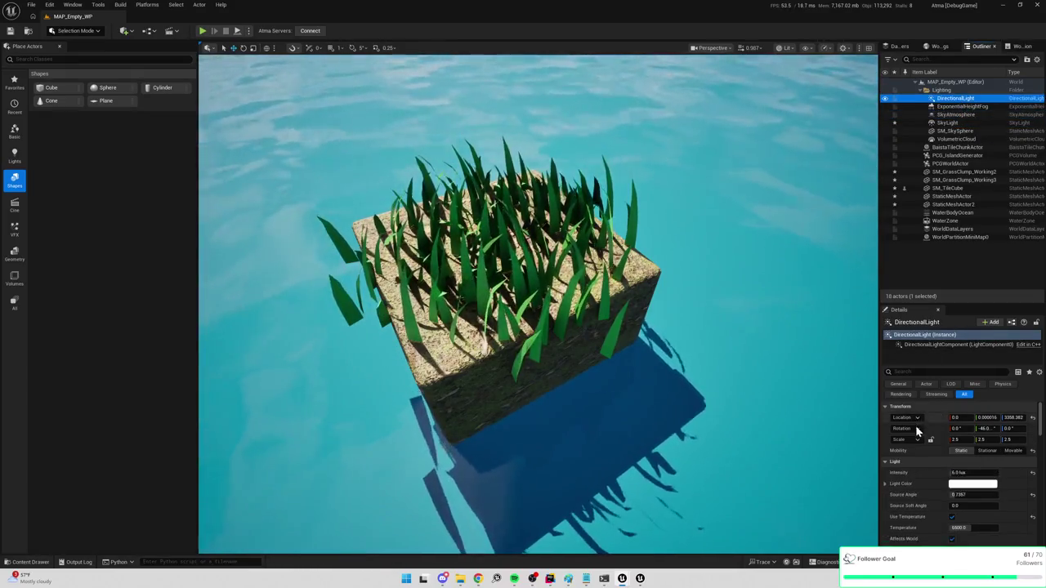
pyautogui.click(967, 474)
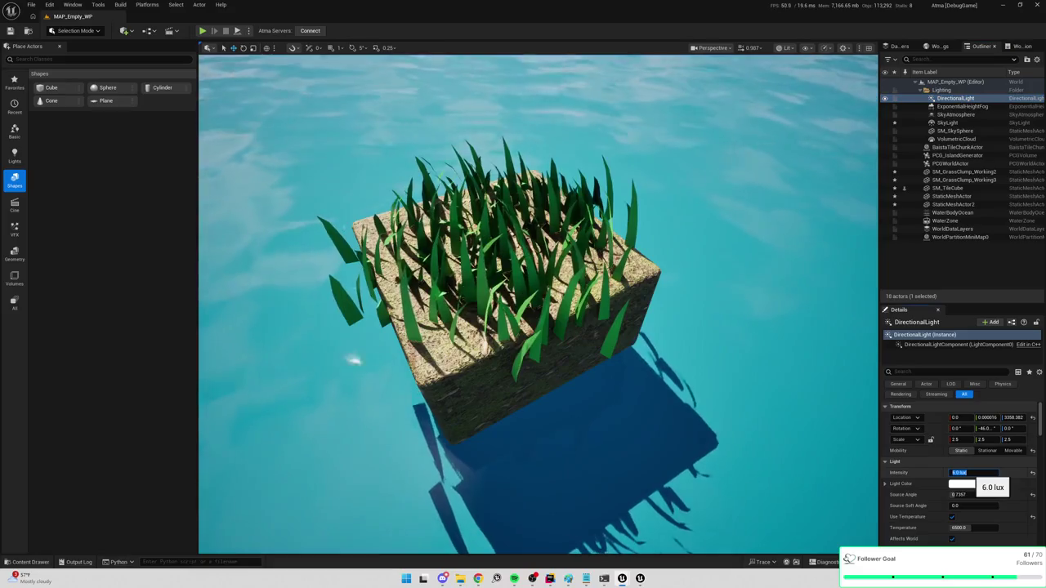
pyautogui.write('7')
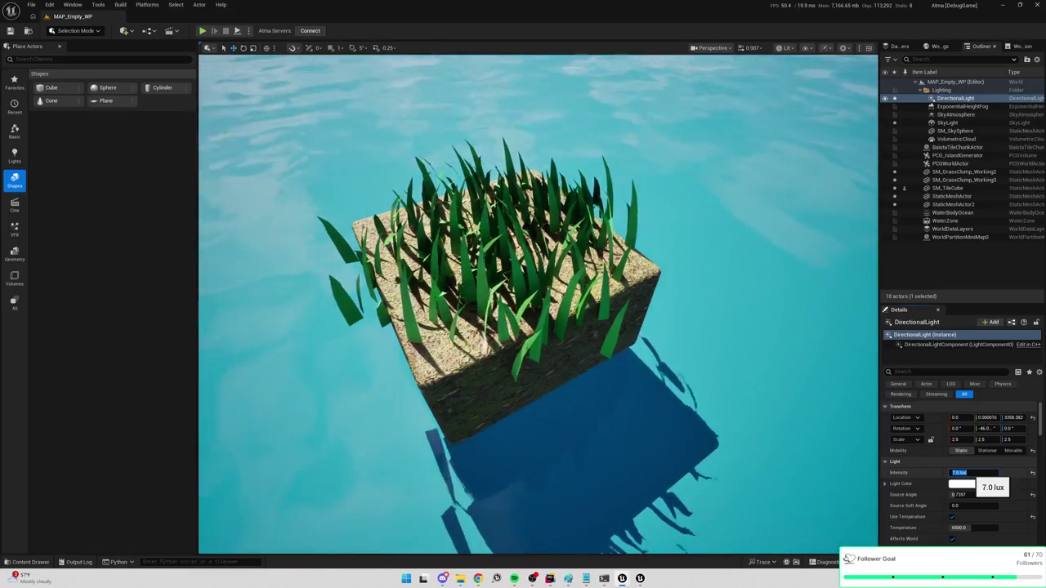
pyautogui.moveTo(973, 474); pyautogui.dragTo(960, 474)
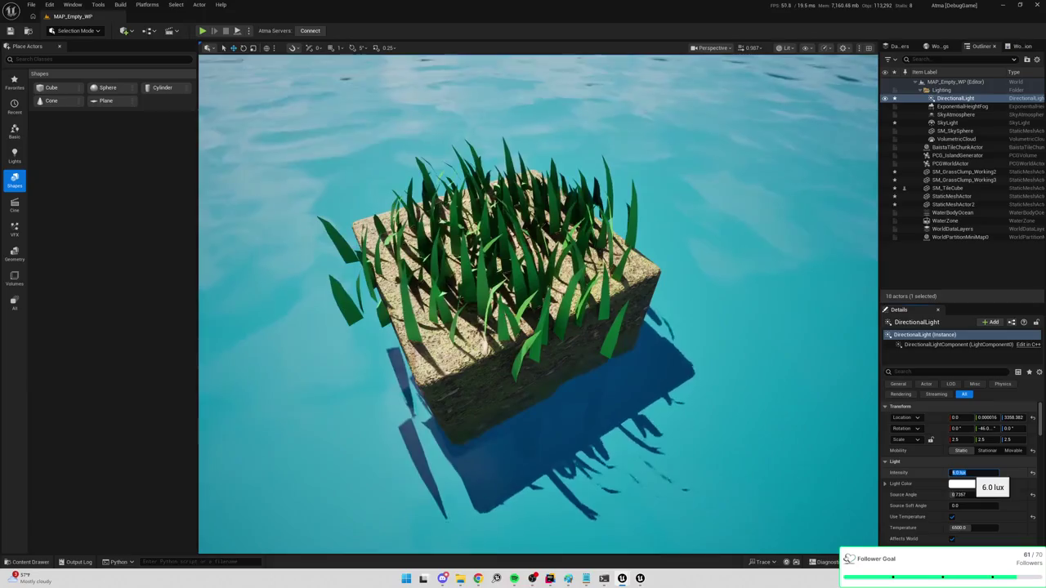
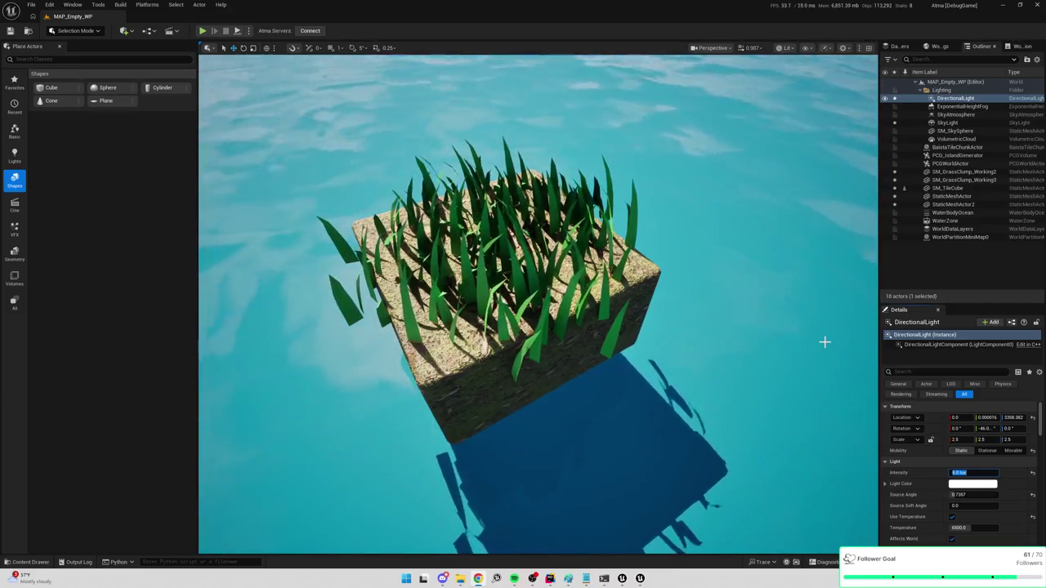
# Try the green M_TileTesting material on SM_TileCube twice, undoing back to the sand material
pyautogui.scroll(-8, 819, 340)
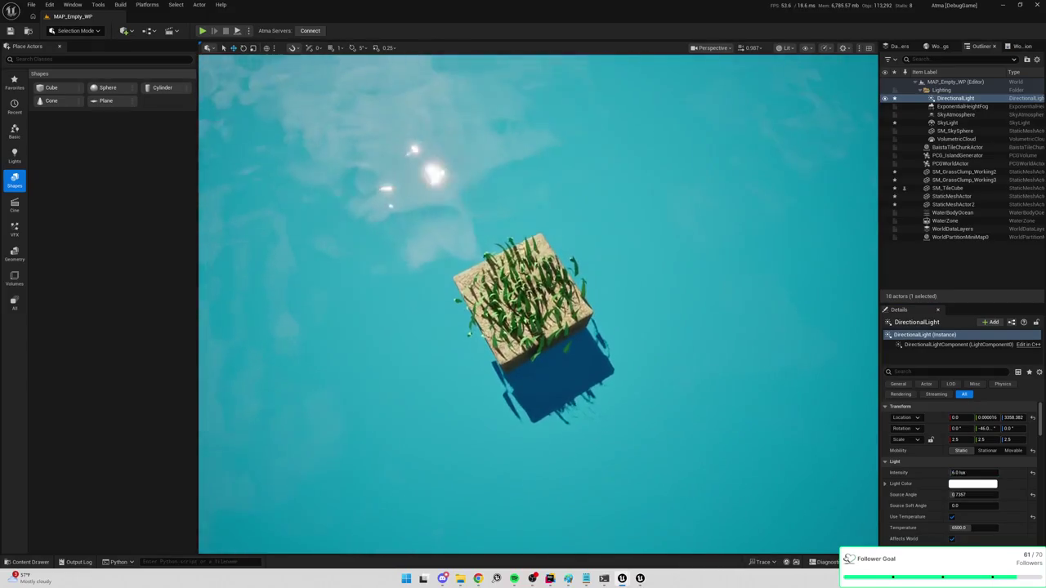
pyautogui.scroll(3, 538, 327)
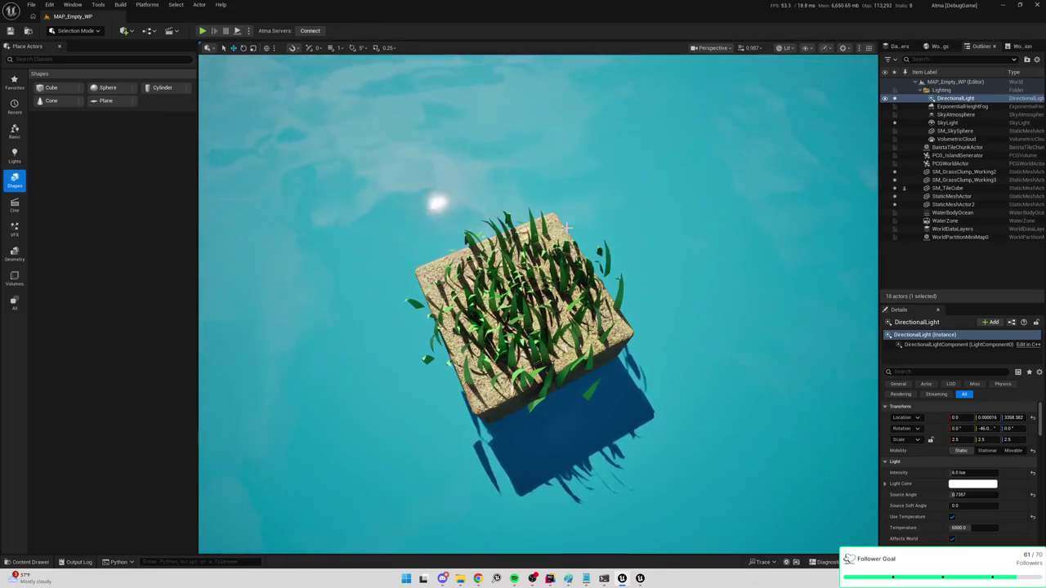
pyautogui.click(628, 335)
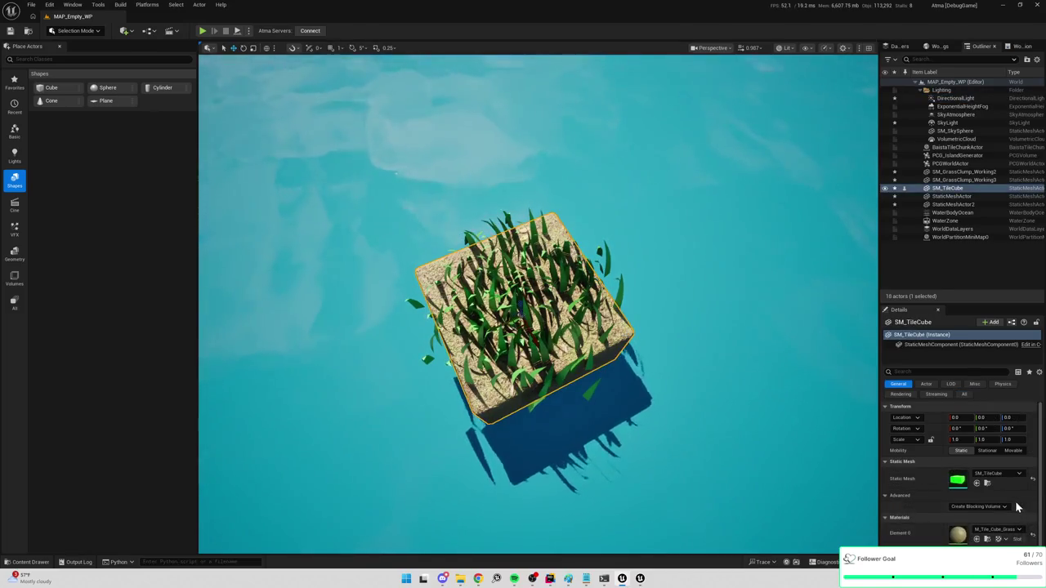
pyautogui.click(1032, 536)
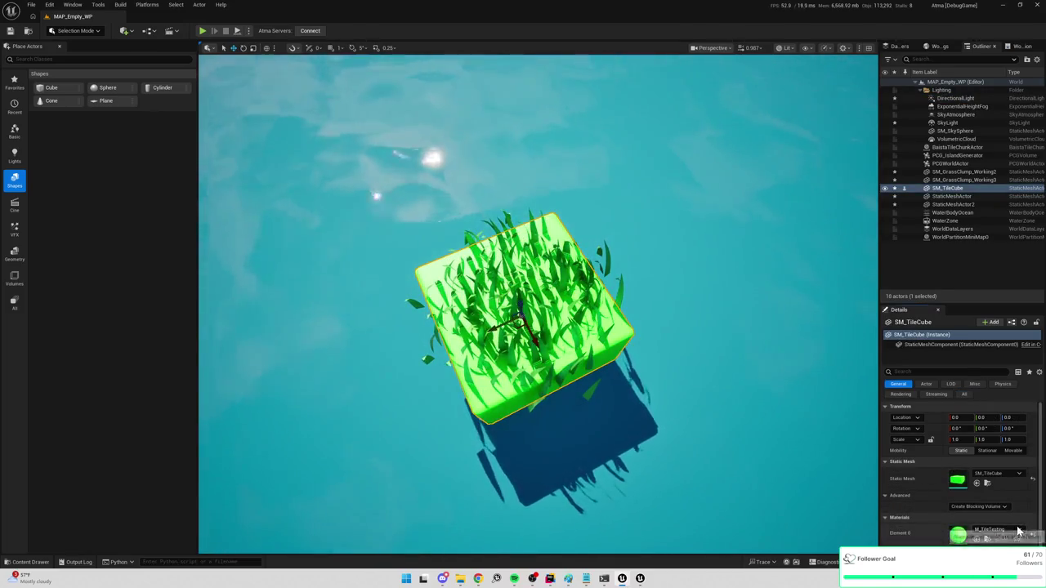
pyautogui.hotkey('ctrl', 'z')
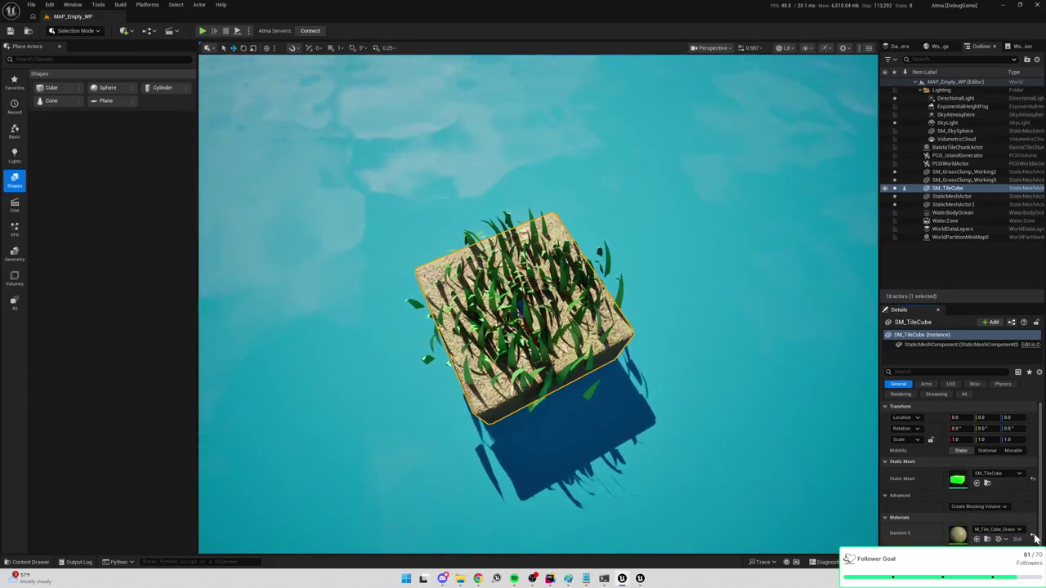
pyautogui.click(1032, 536)
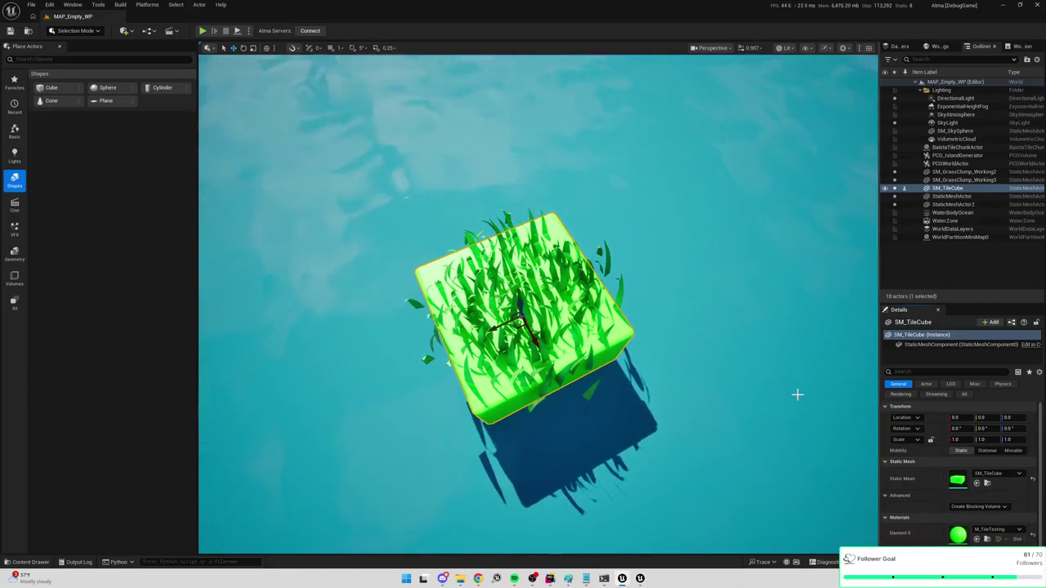
pyautogui.hotkey('ctrl', 'z')
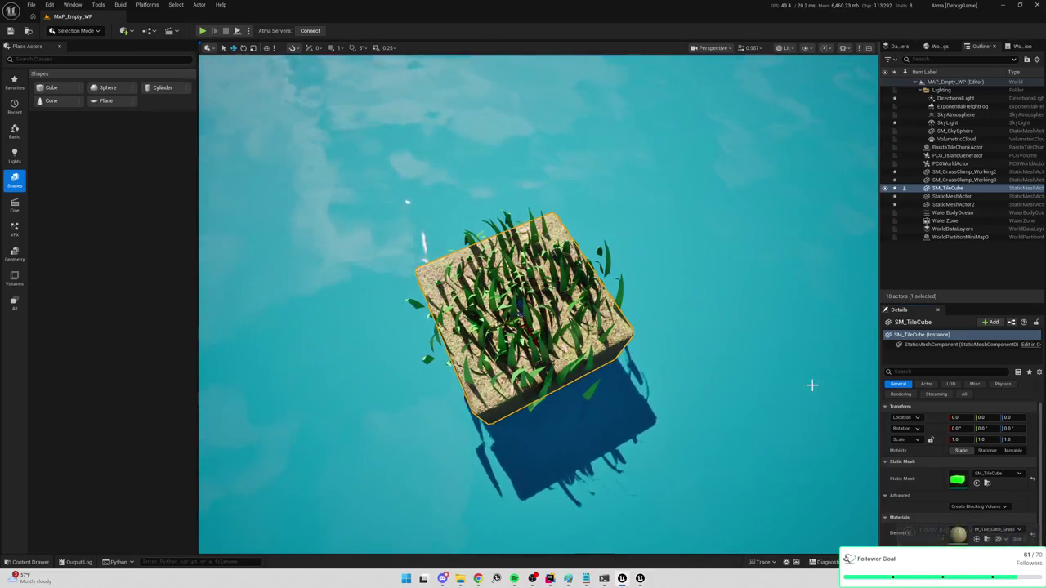
# Delete the SM_GrassClump_Working3 grass clump and select SM_GrassClump_Working2
pyautogui.moveTo(687, 269)
pyautogui.mouseDown()
pyautogui.moveTo(683, 250)
pyautogui.moveTo(684, 278)
pyautogui.moveTo(687, 241)
pyautogui.moveTo(712, 269)
pyautogui.moveTo(592, 294)
pyautogui.mouseUp()
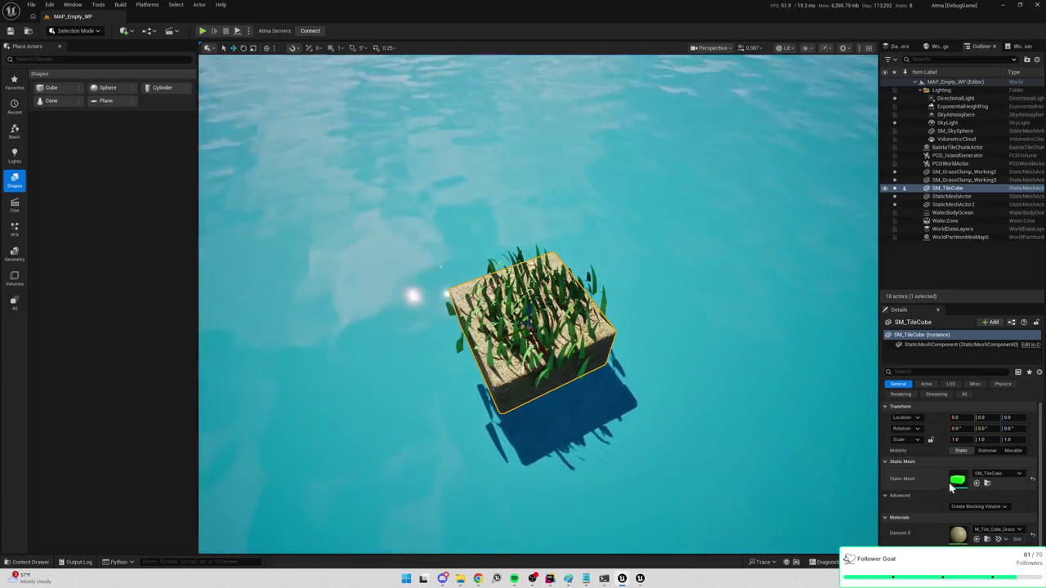
pyautogui.click(572, 335)
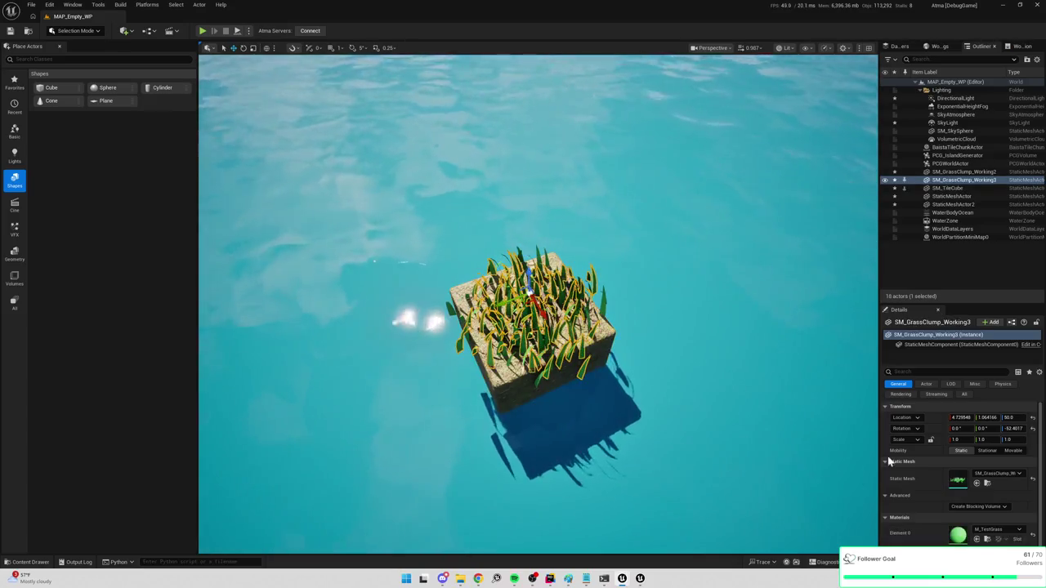
pyautogui.press('Delete')
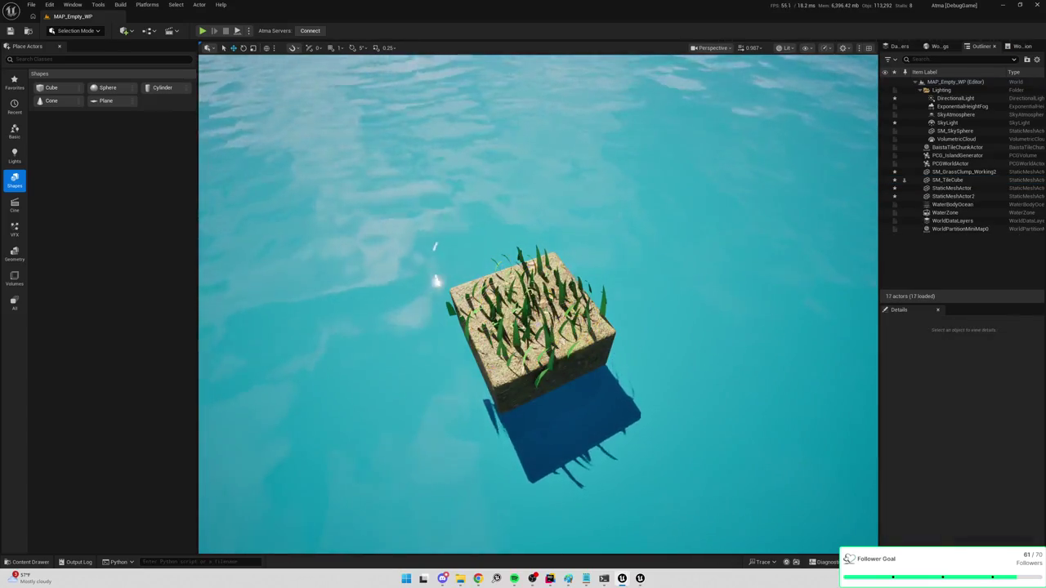
pyautogui.click(531, 327)
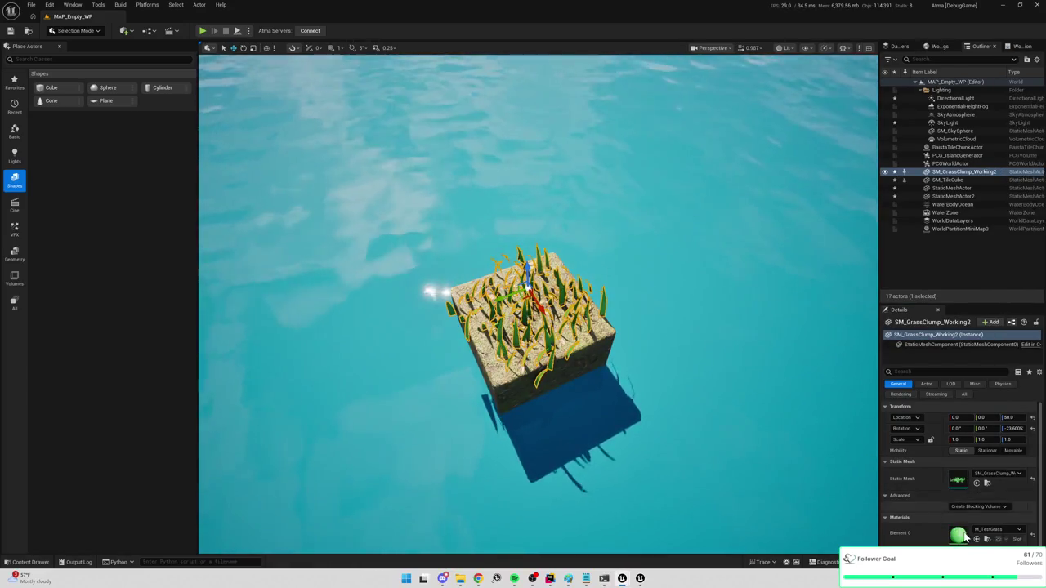
# Edit M_TestGrass's Base Color in the Color Picker, entering 0 for V, and apply it
pyautogui.moveTo(1045, 147); pyautogui.dragTo(627, 149)
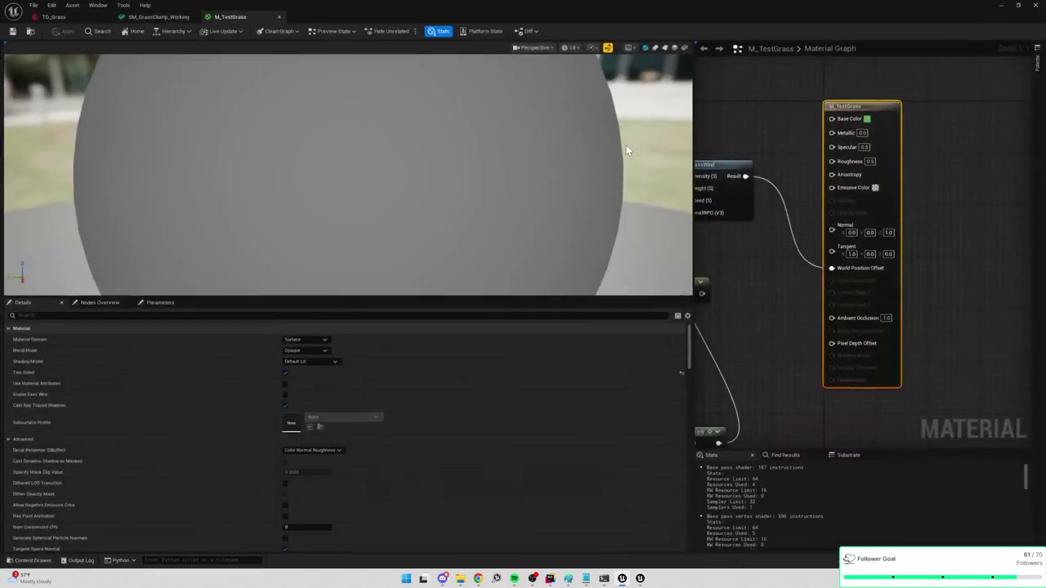
pyautogui.scroll(-3, 1003, 163)
pyautogui.scroll(3, 898, 166)
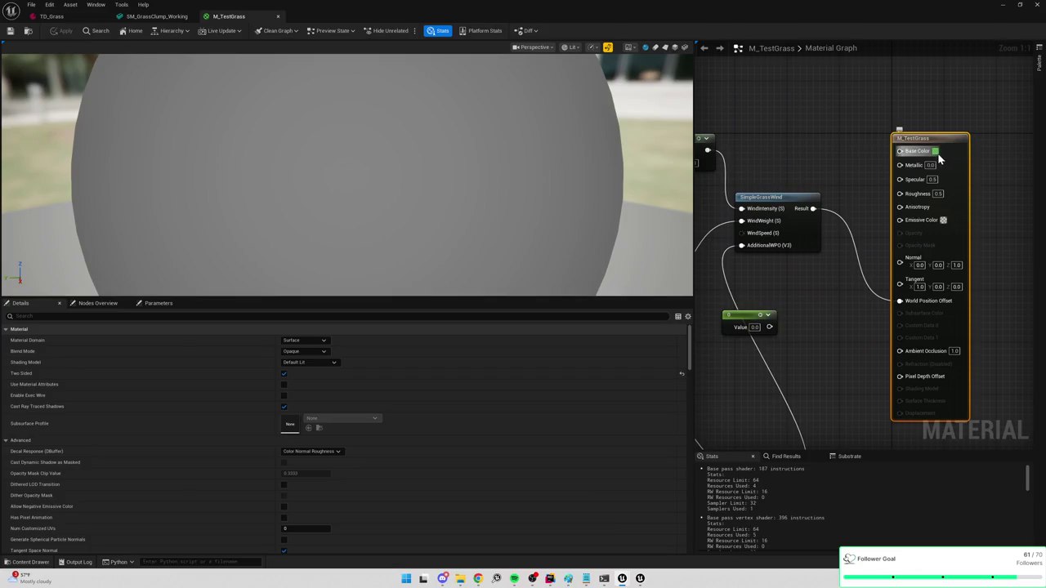
pyautogui.click(935, 152)
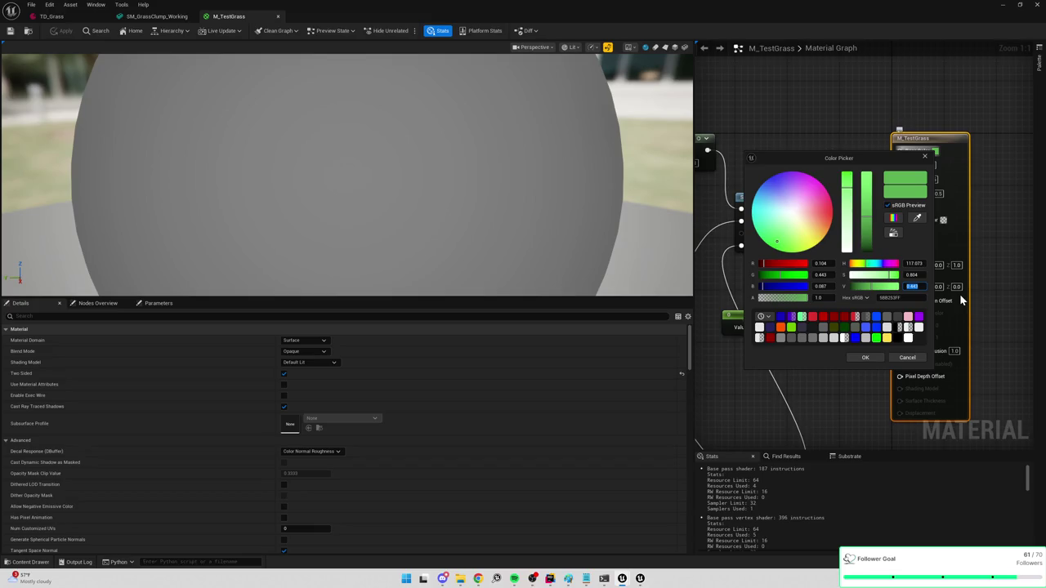
pyautogui.write('0')
pyautogui.press('Return')
pyautogui.click(865, 357)
# Recheck the Base Color swatch, keep the green, and return to the level editor
pyautogui.moveTo(858, 356)
pyautogui.mouseDown()
pyautogui.moveTo(977, 365)
pyautogui.moveTo(871, 334)
pyautogui.moveTo(776, 375)
pyautogui.mouseUp()
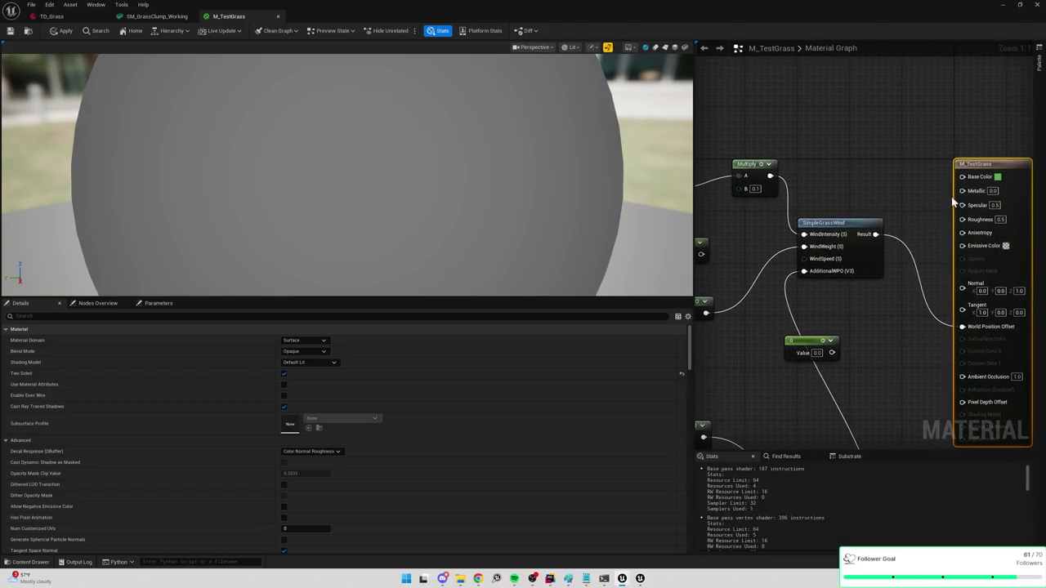
pyautogui.click(998, 177)
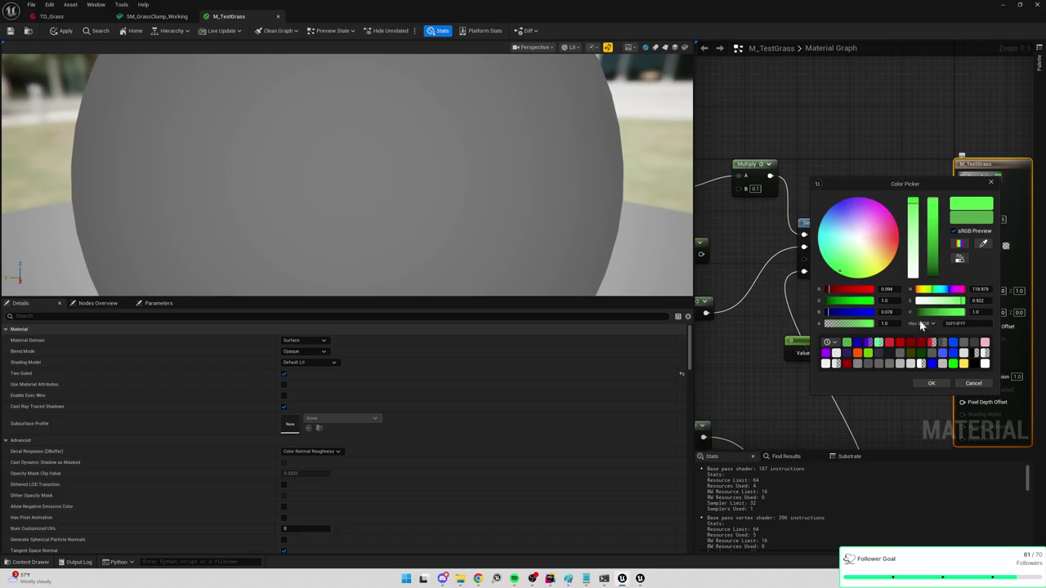
pyautogui.click(941, 383)
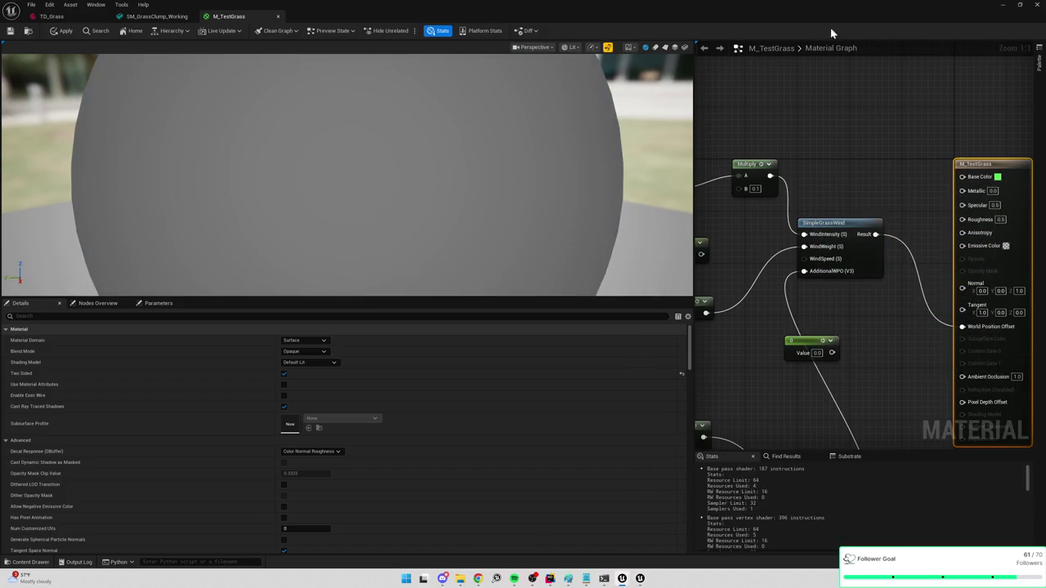
pyautogui.hotkey('alt', 'Tab')
pyautogui.scroll(3, 416, 265)
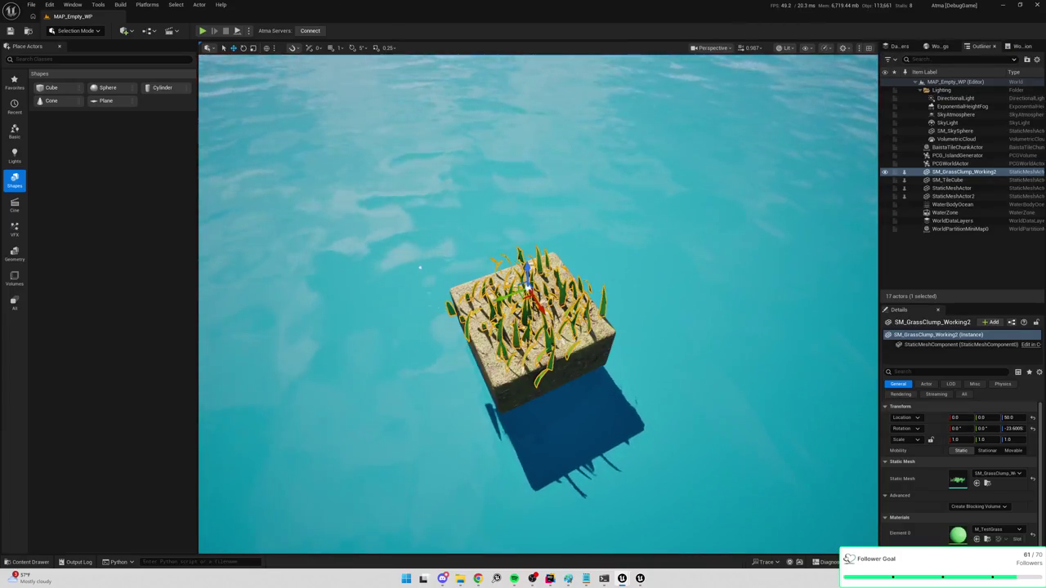
# Rotate the sun with Ctrl+L, switch to Game View, and orbit closer over the grass cube
pyautogui.hotkey('ctrl', 'l')
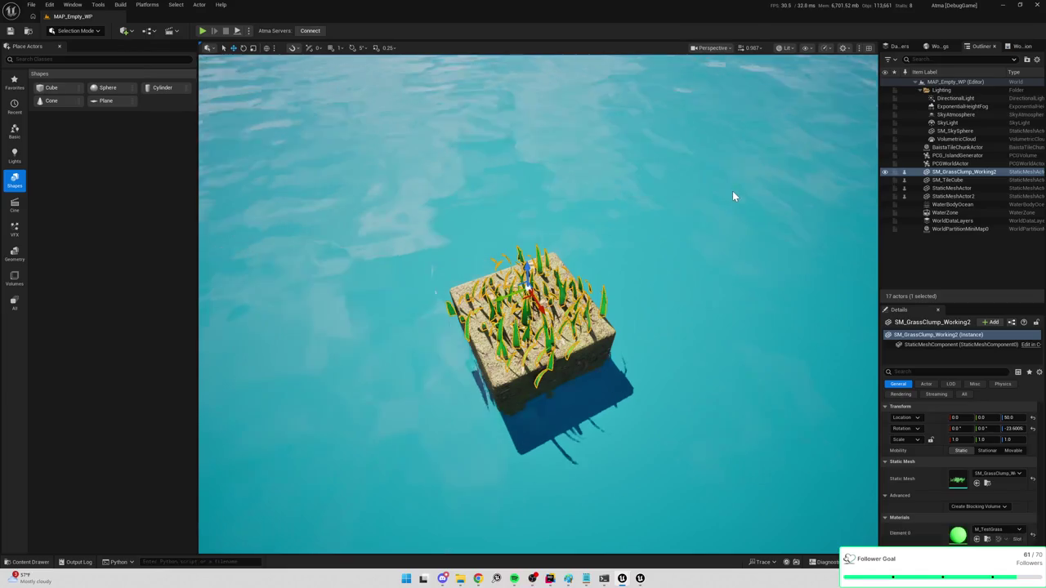
pyautogui.scroll(3, 732, 191)
pyautogui.press('g')
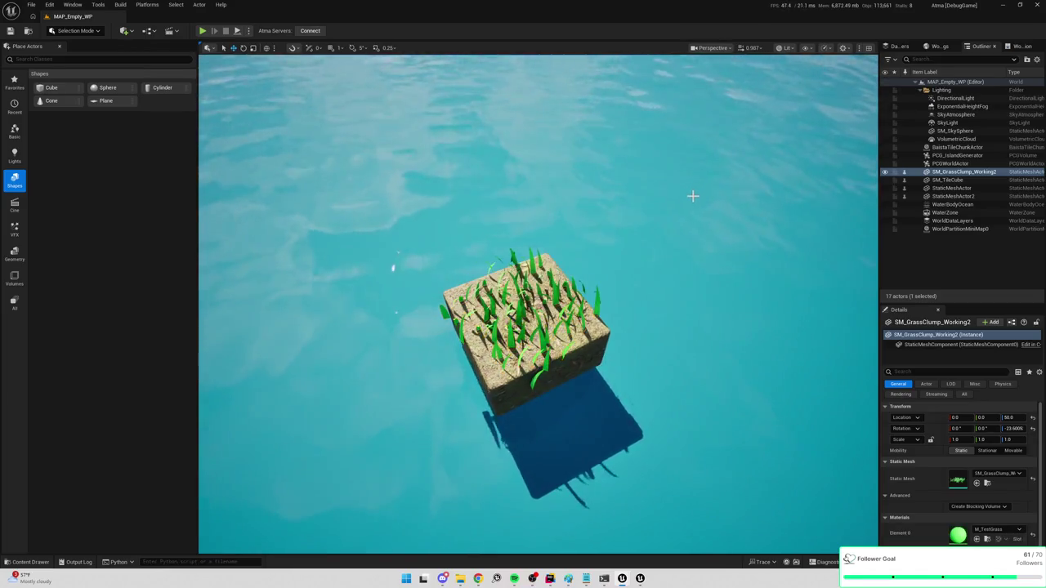
pyautogui.moveTo(691, 191)
pyautogui.mouseDown()
pyautogui.moveTo(691, 282)
pyautogui.moveTo(692, 241)
pyautogui.mouseUp()
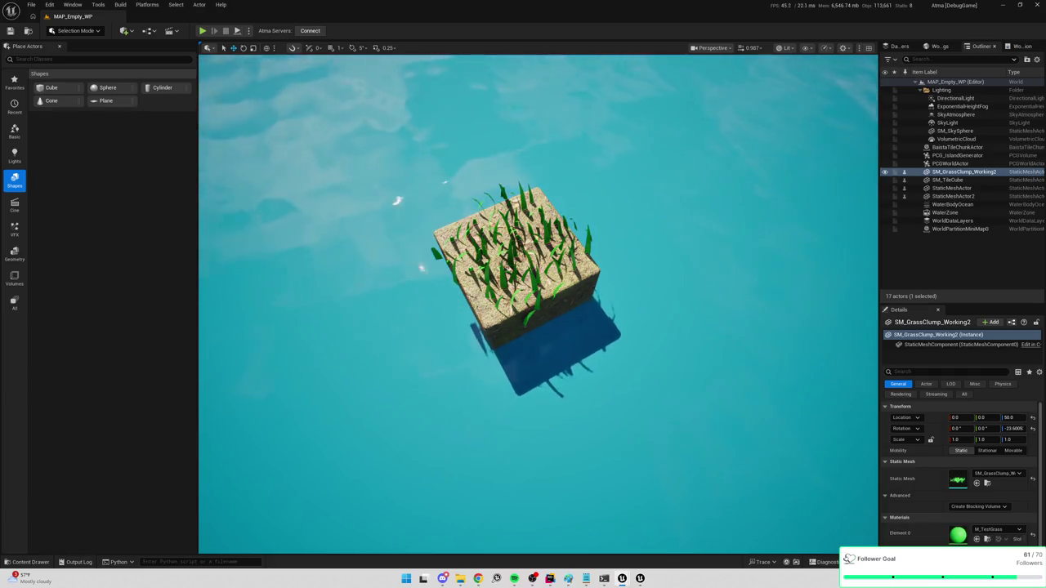
pyautogui.scroll(-5, 523, 294)
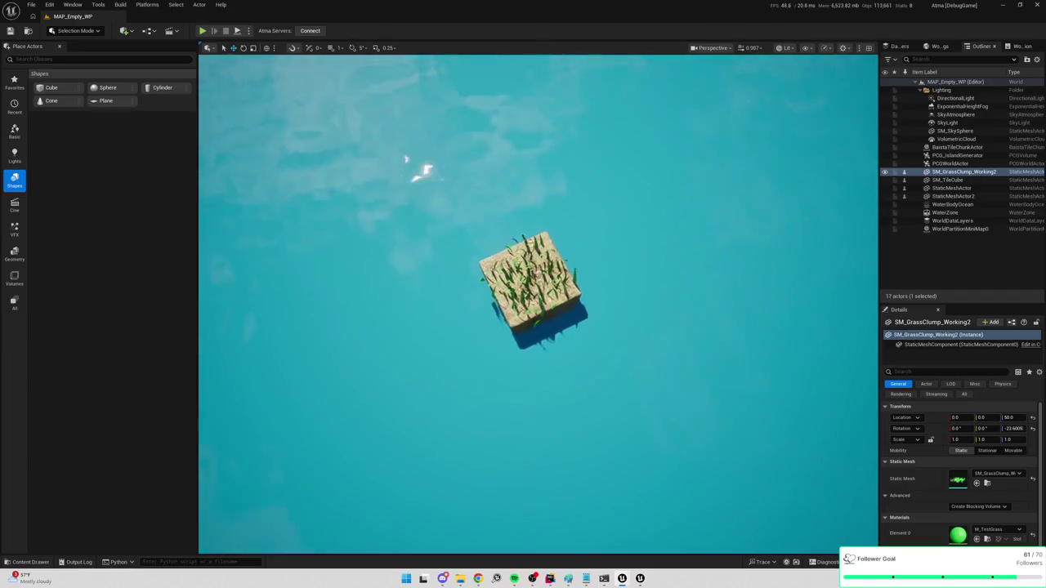
pyautogui.scroll(3, 724, 93)
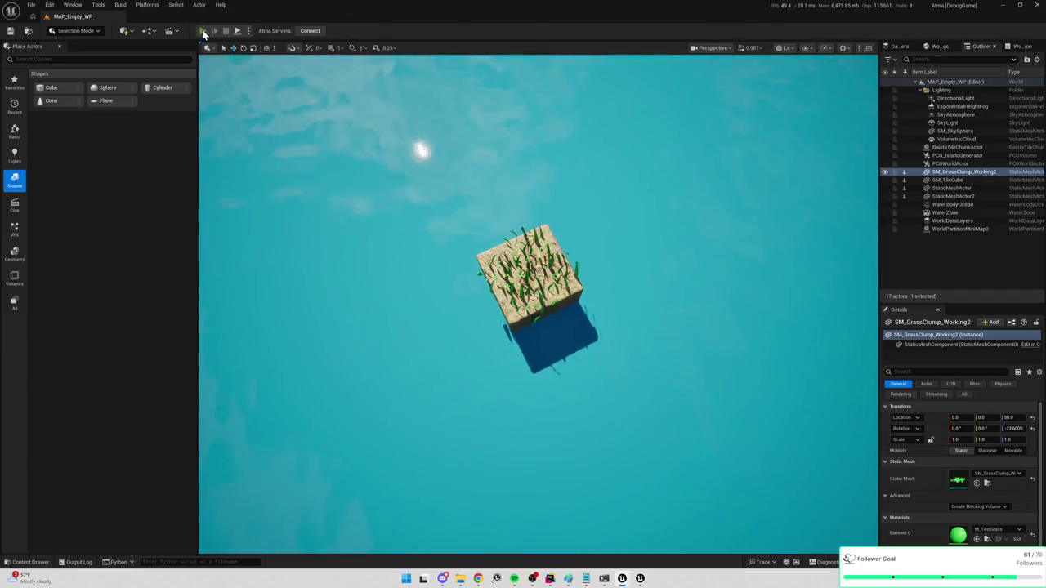
# Start Play-in-Editor and walk the character out across the grass-covered tiles
pyautogui.hotkey('alt', 'p')
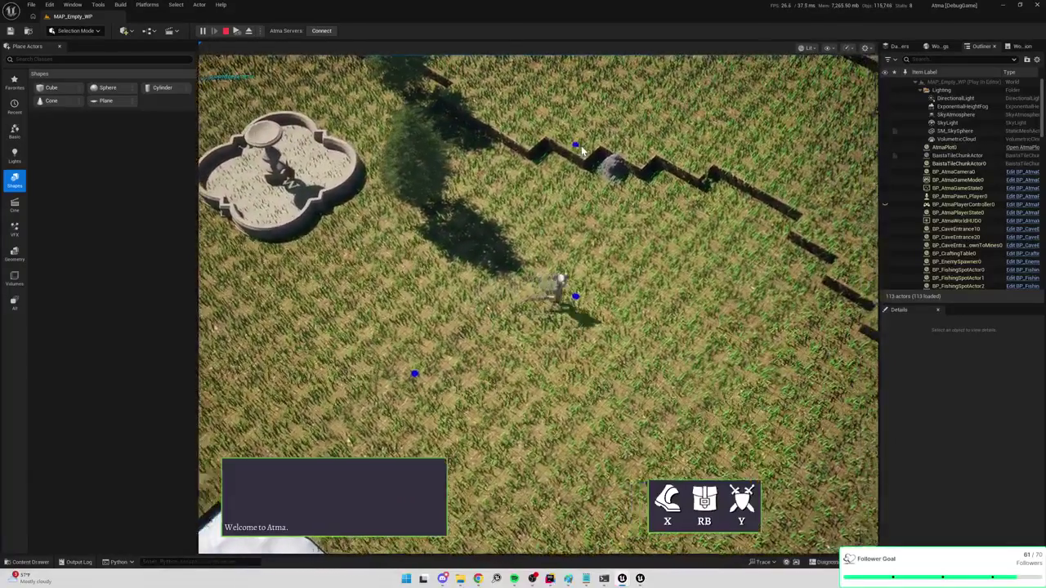
pyautogui.click(701, 152)
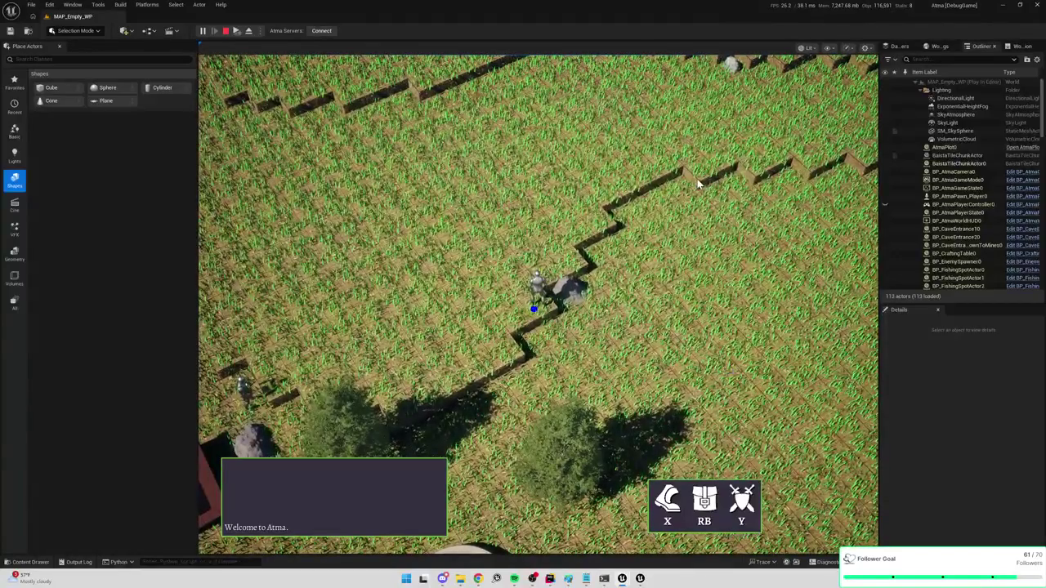
pyautogui.click(694, 182)
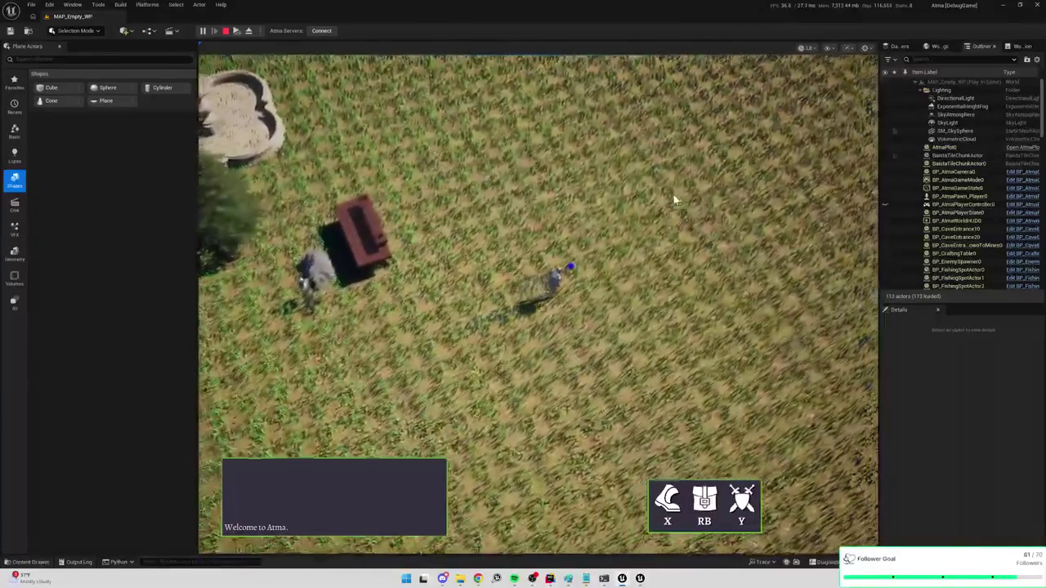
pyautogui.click(673, 199)
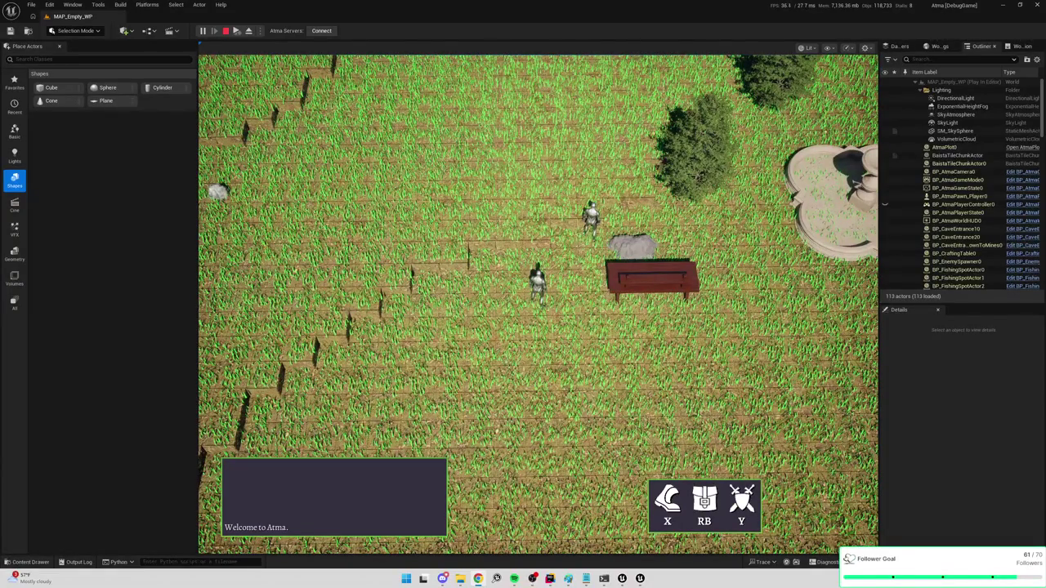
pyautogui.click(356, 159)
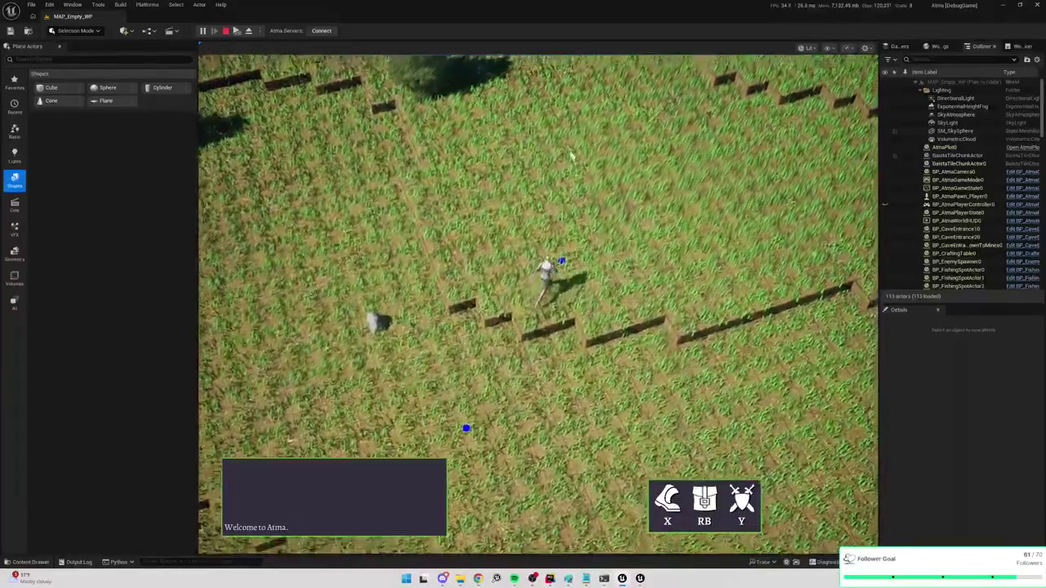
pyautogui.click(562, 147)
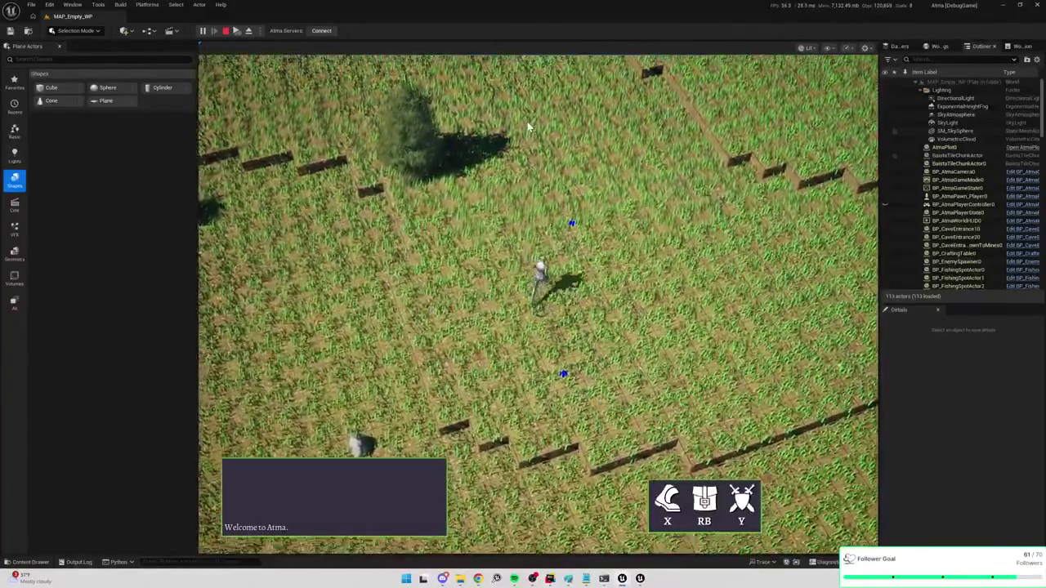
# Walk the character toward the water, end the playtest, and frame the selected grass clump
pyautogui.click(529, 129)
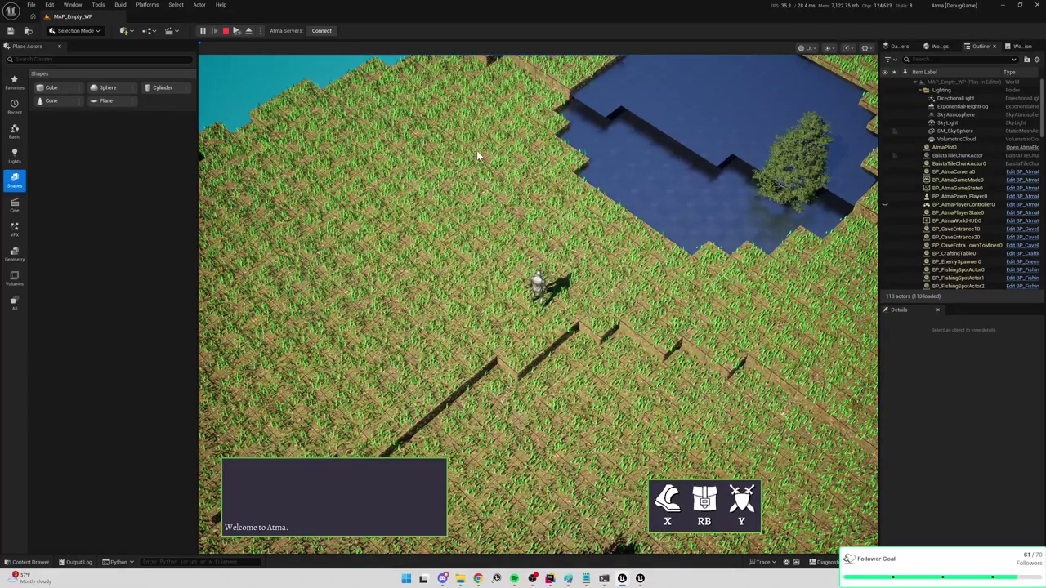
pyautogui.click(434, 212)
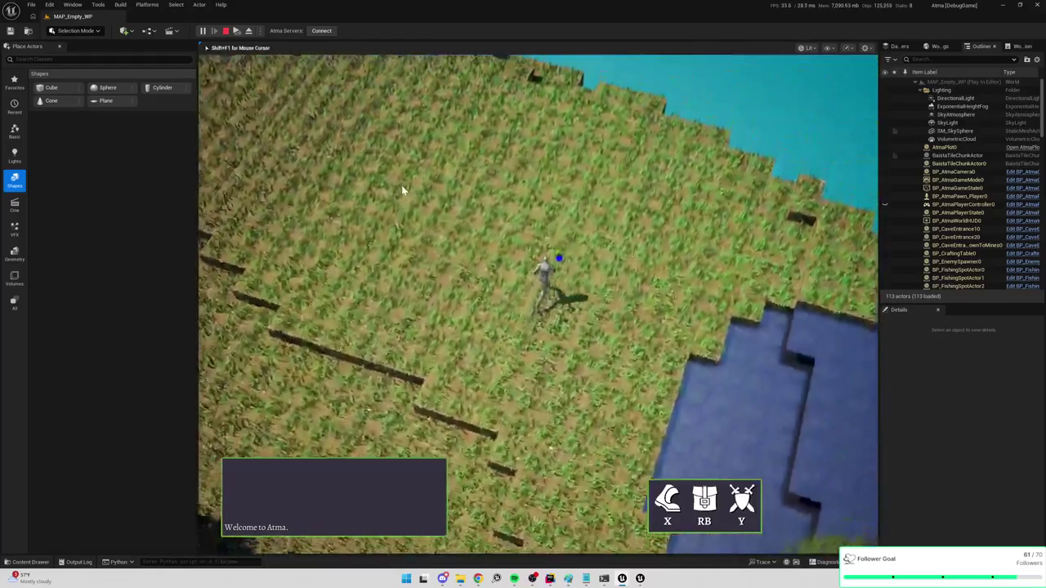
pyautogui.click(721, 270)
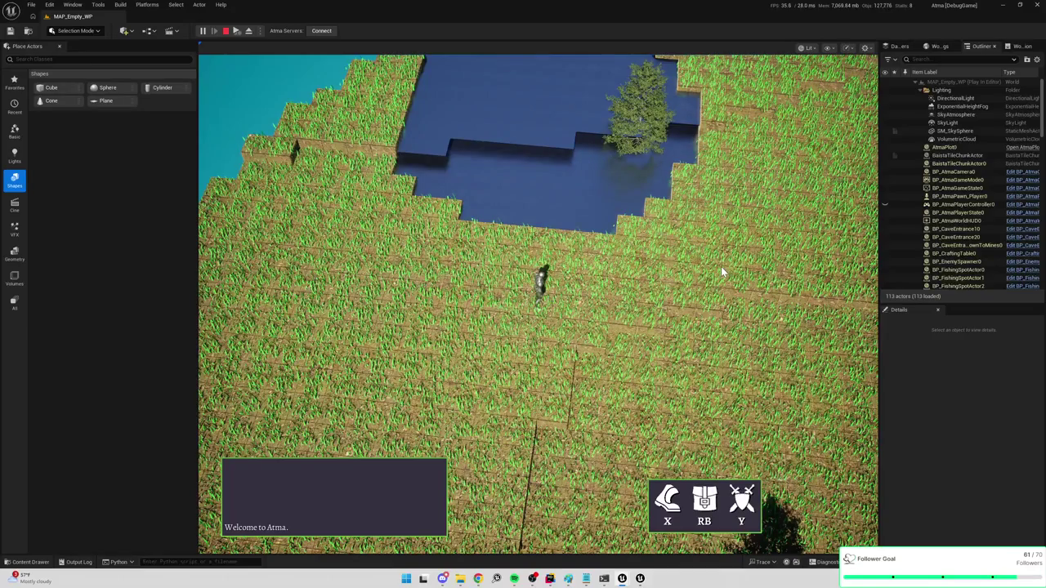
pyautogui.press('Escape')
pyautogui.press('f')
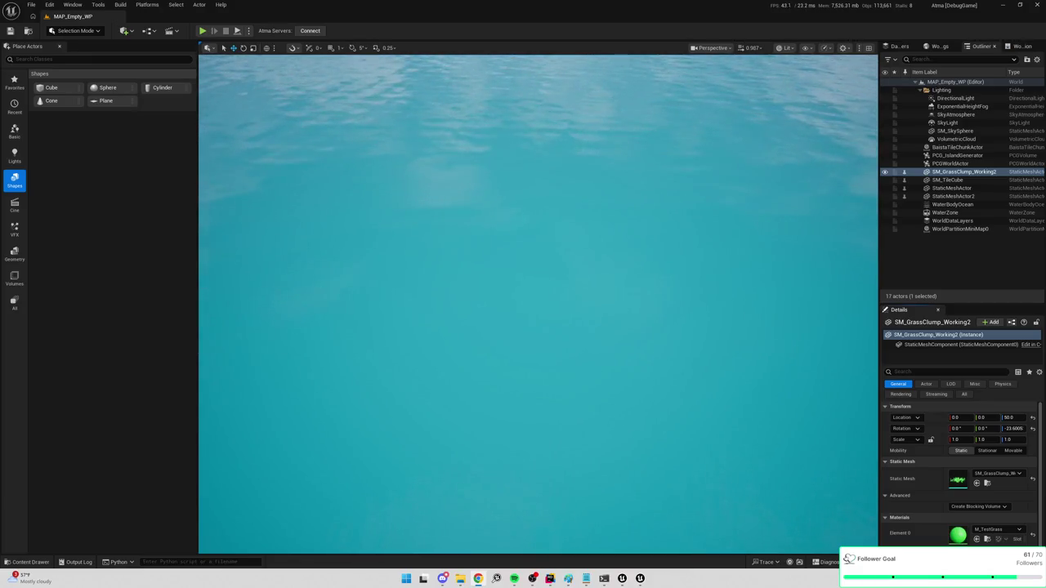
# Open the COG_PorchLightV2 chandelier screenshot in Chrome
pyautogui.doubleClick(596, 194)
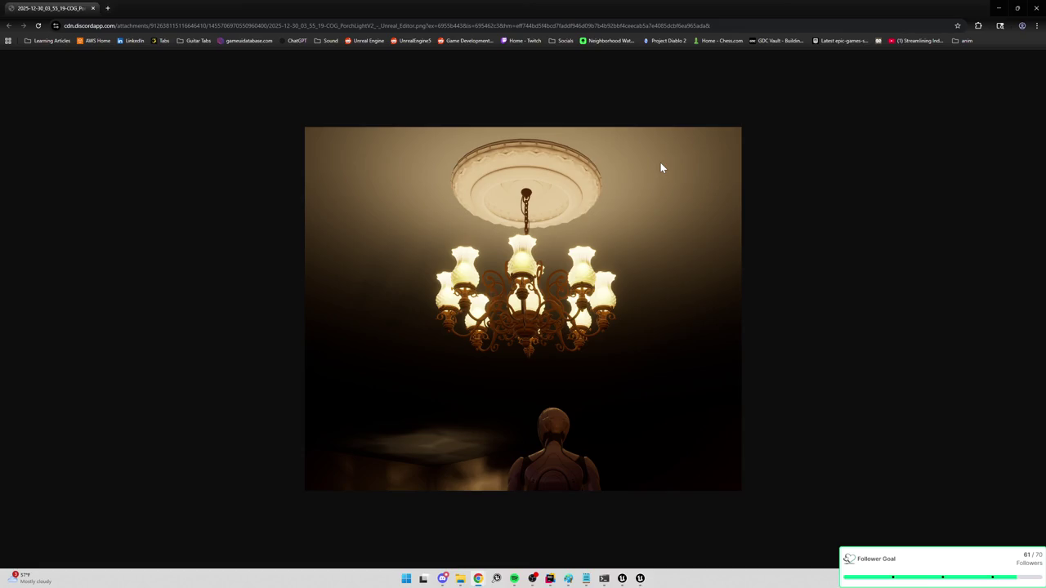
# Close the Chrome screenshot window and bring up the project's Content Drawer
pyautogui.click(93, 9)
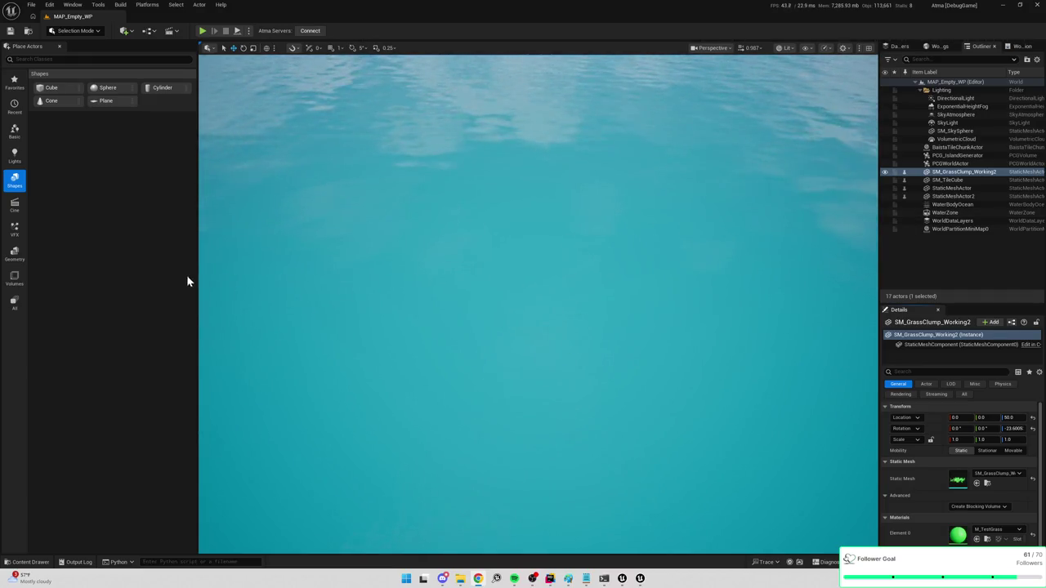
pyautogui.click(30, 562)
# Go to the top-level Content folder and tilt the viewport up toward the horizon
pyautogui.click(269, 308)
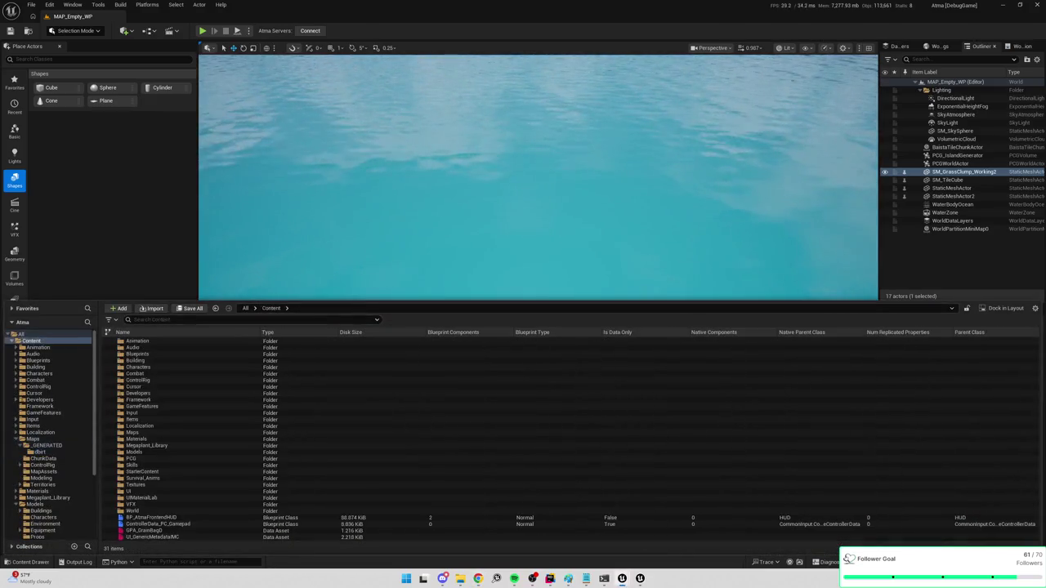
pyautogui.click(71, 177)
pyautogui.hotkey('ctrl', 'space')
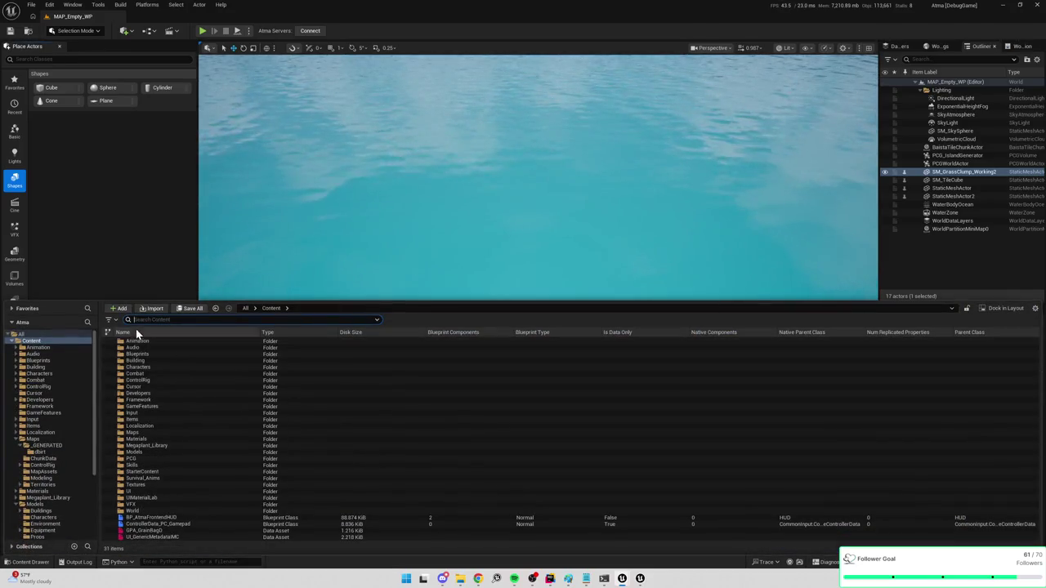
pyautogui.click(126, 237)
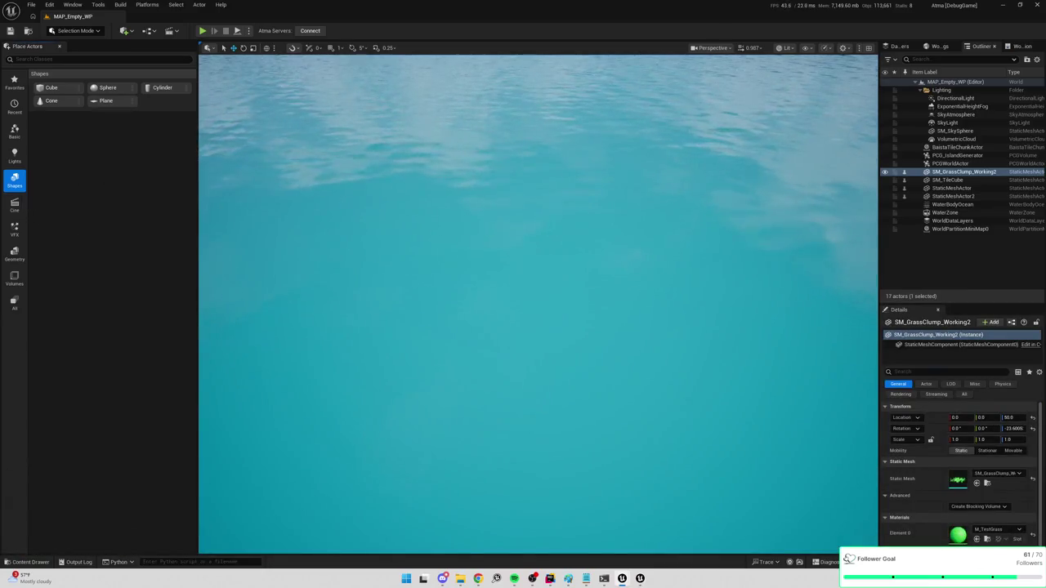
pyautogui.moveTo(431, 291); pyautogui.dragTo(430, 245)
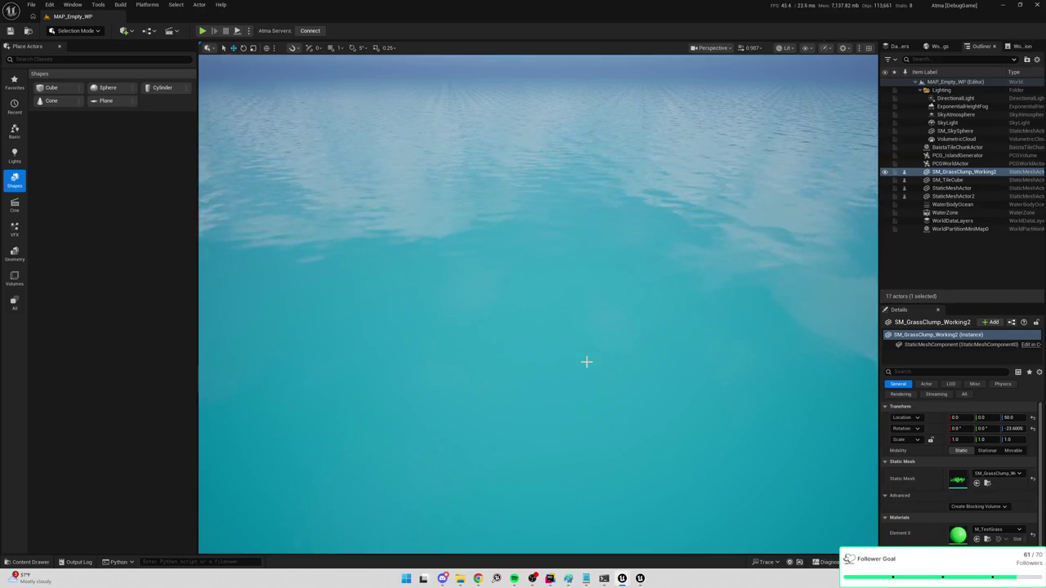
pyautogui.moveTo(554, 374); pyautogui.dragTo(554, 356)
# Search the Content Drawer for 'grass' and copy the SM_GrassBlade mesh
pyautogui.hotkey('ctrl', 'space')
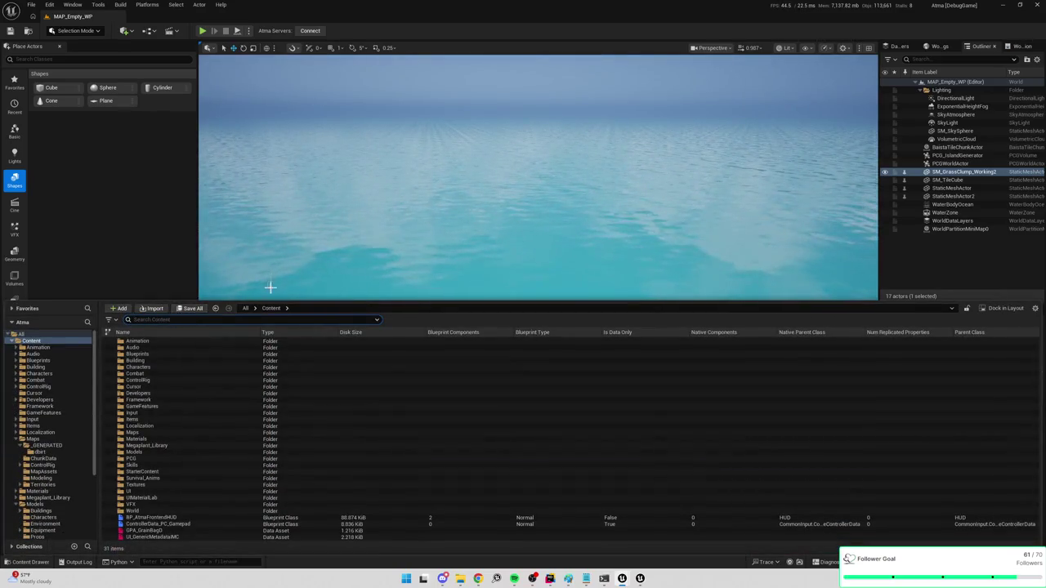
pyautogui.write('grass')
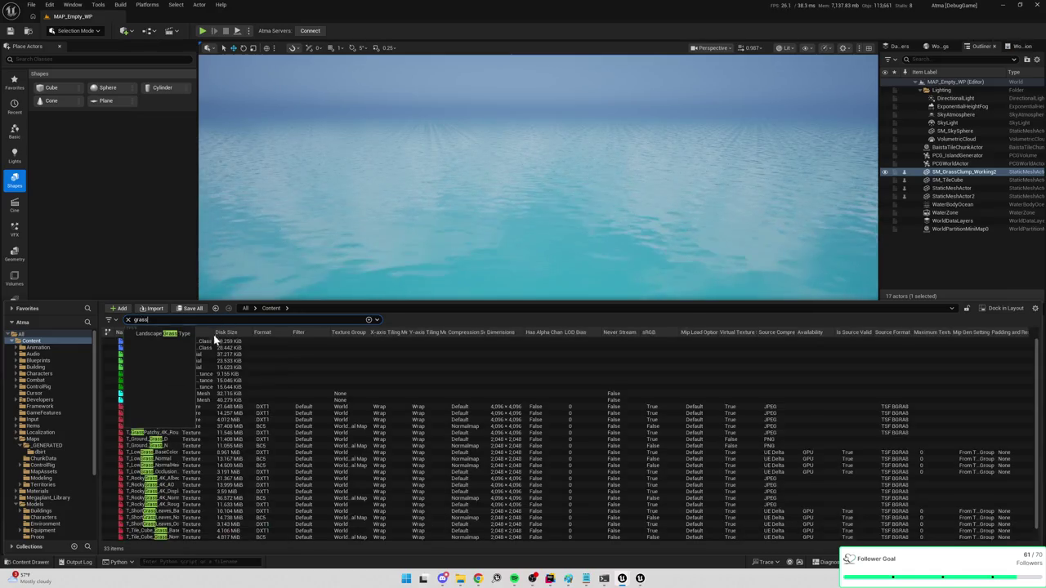
pyautogui.click(246, 386)
pyautogui.scroll(-1, 245, 383)
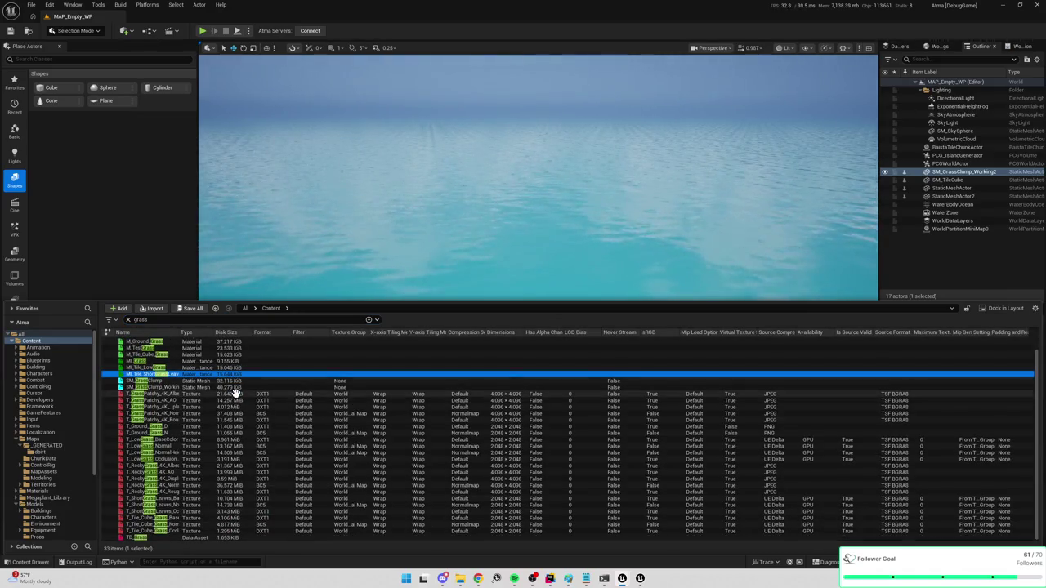
pyautogui.scroll(1, 174, 404)
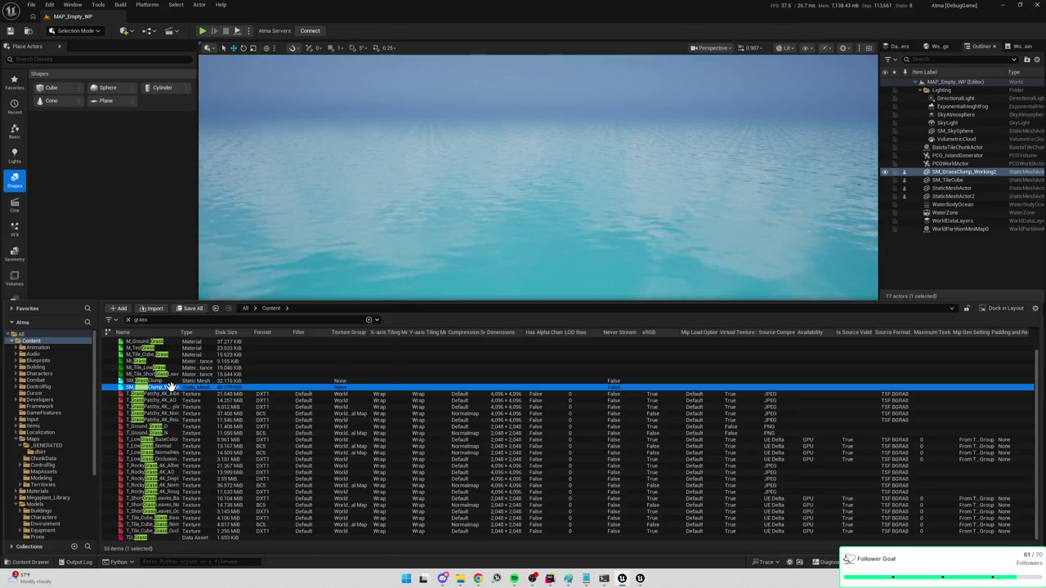
pyautogui.hotkey('ctrl', 'space')
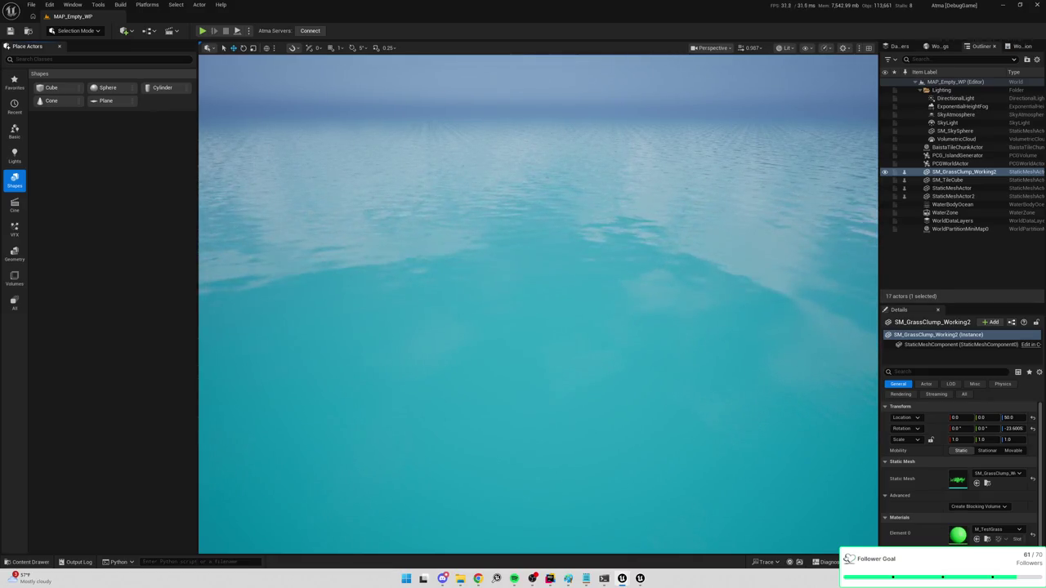
pyautogui.hotkey('ctrl', 'c')
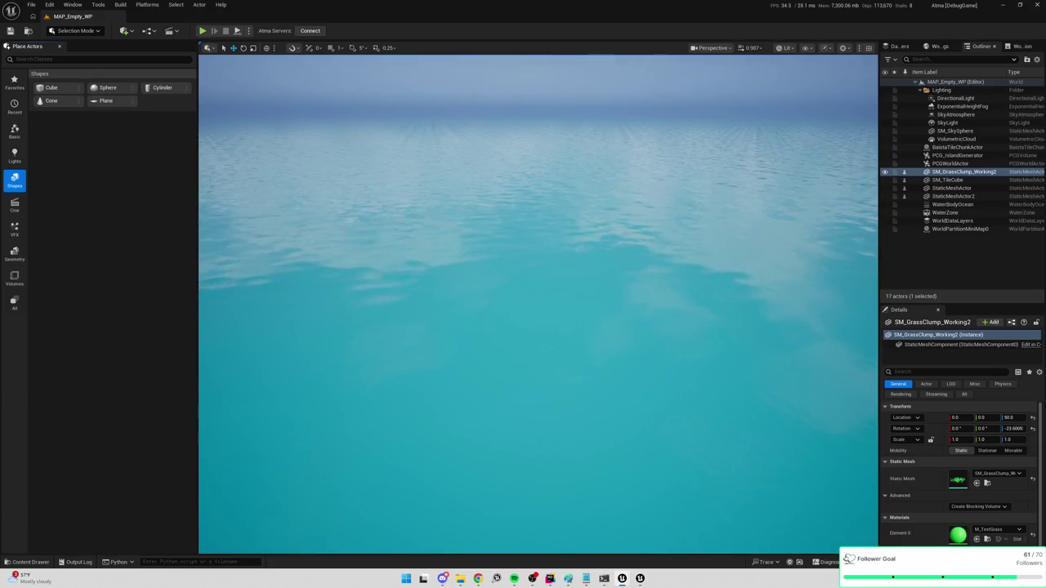
# Paste the SM_GrassBlade mesh into the level, raise it above the water, and frame it
pyautogui.hotkey('ctrl', 'v')
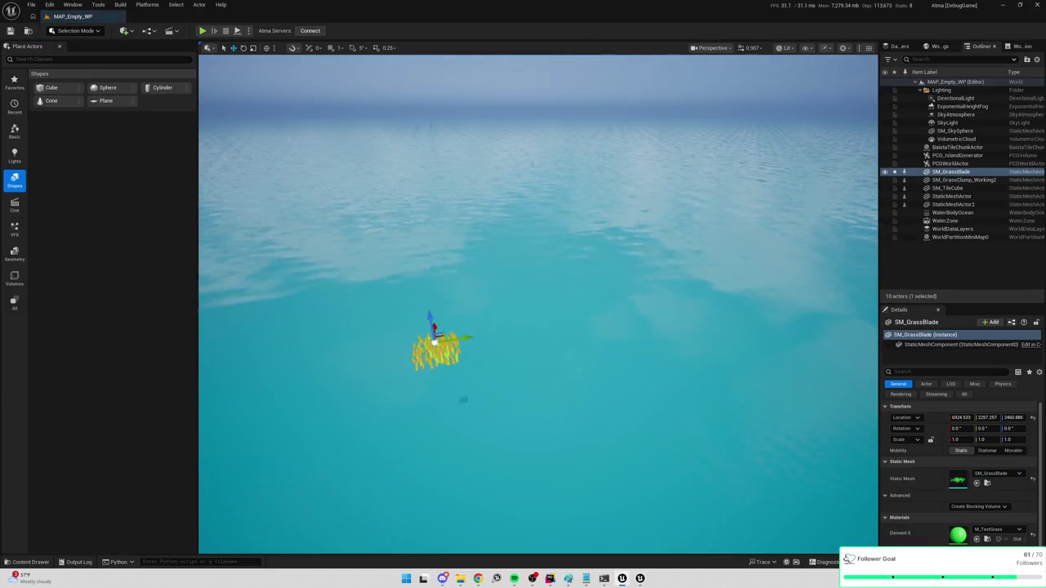
pyautogui.moveTo(479, 360); pyautogui.dragTo(512, 168)
pyautogui.press('f')
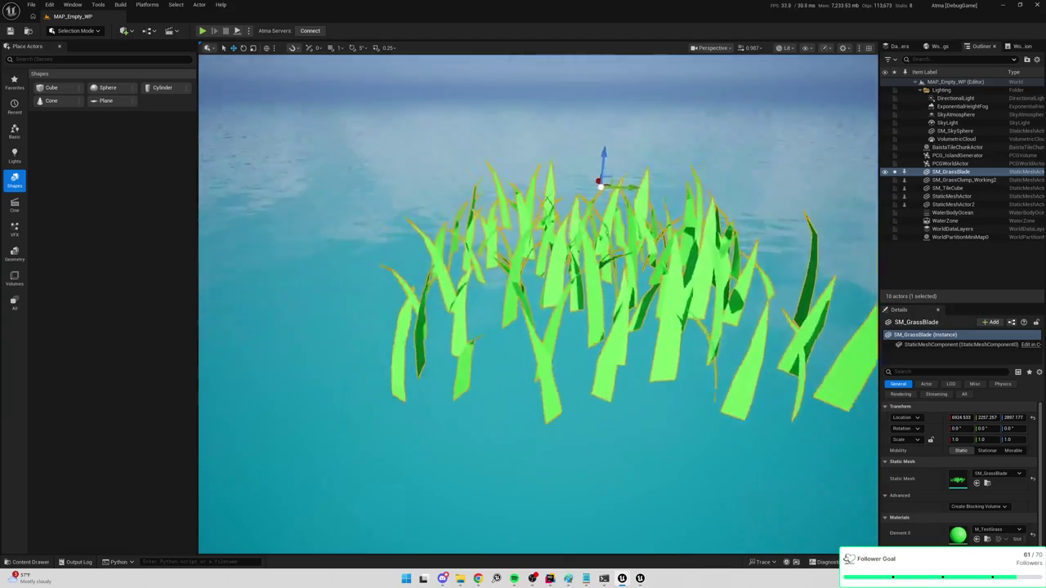
pyautogui.scroll(-5, 538, 302)
pyautogui.scroll(5, 538, 302)
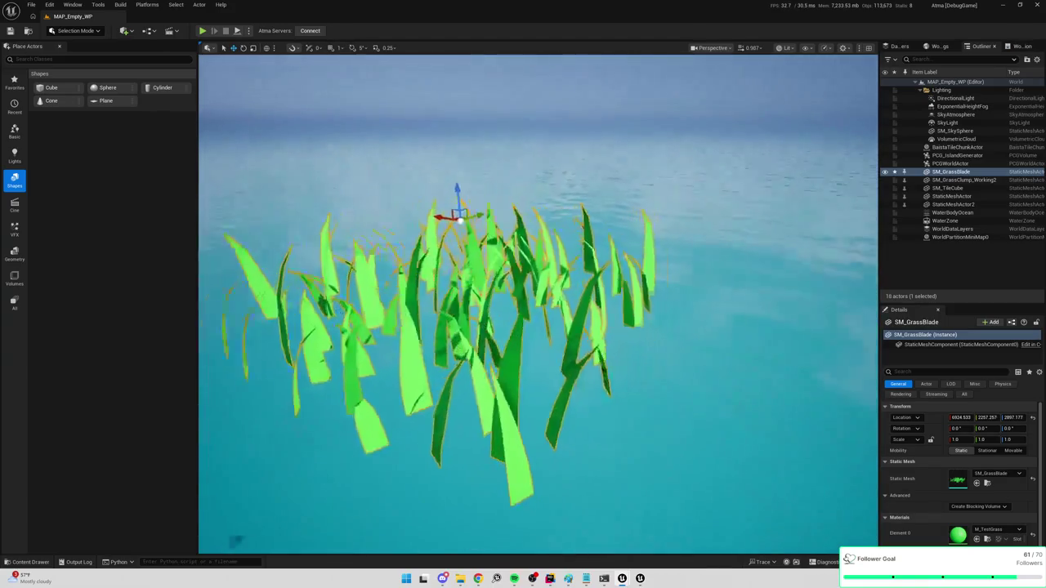
pyautogui.scroll(-2, 538, 303)
pyautogui.moveTo(586, 462)
pyautogui.mouseDown()
pyautogui.moveTo(815, 490)
pyautogui.moveTo(863, 479)
pyautogui.moveTo(816, 357)
pyautogui.moveTo(803, 367)
pyautogui.moveTo(784, 324)
pyautogui.moveTo(743, 309)
pyautogui.moveTo(743, 329)
pyautogui.moveTo(794, 346)
pyautogui.moveTo(855, 419)
pyautogui.moveTo(738, 355)
pyautogui.moveTo(620, 241)
pyautogui.mouseUp()
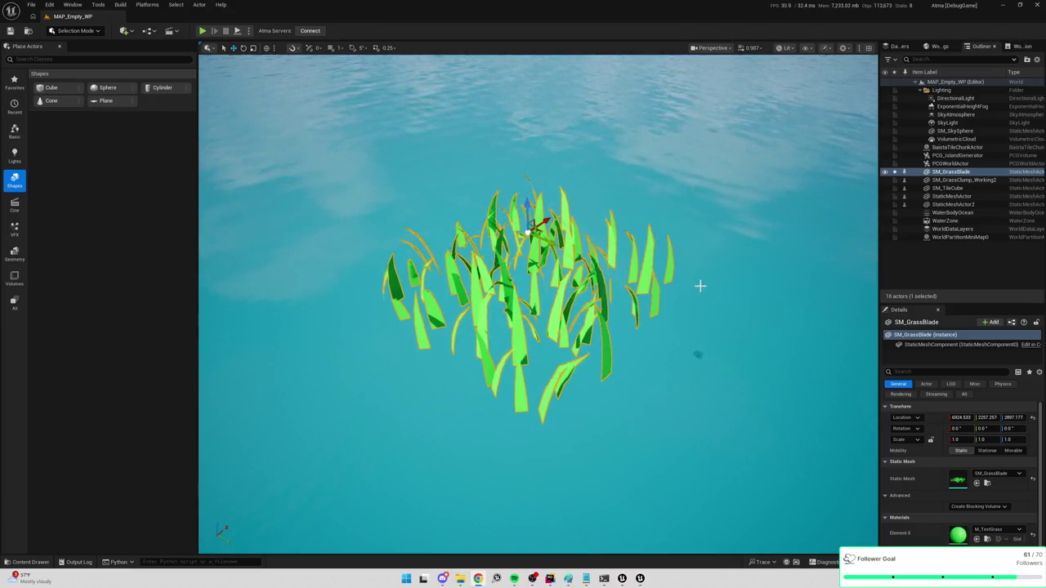
pyautogui.click(16, 203)
# Browse the Place Actors categories to Geometry, then switch to Modeling Mode with Shift+5
pyautogui.click(15, 180)
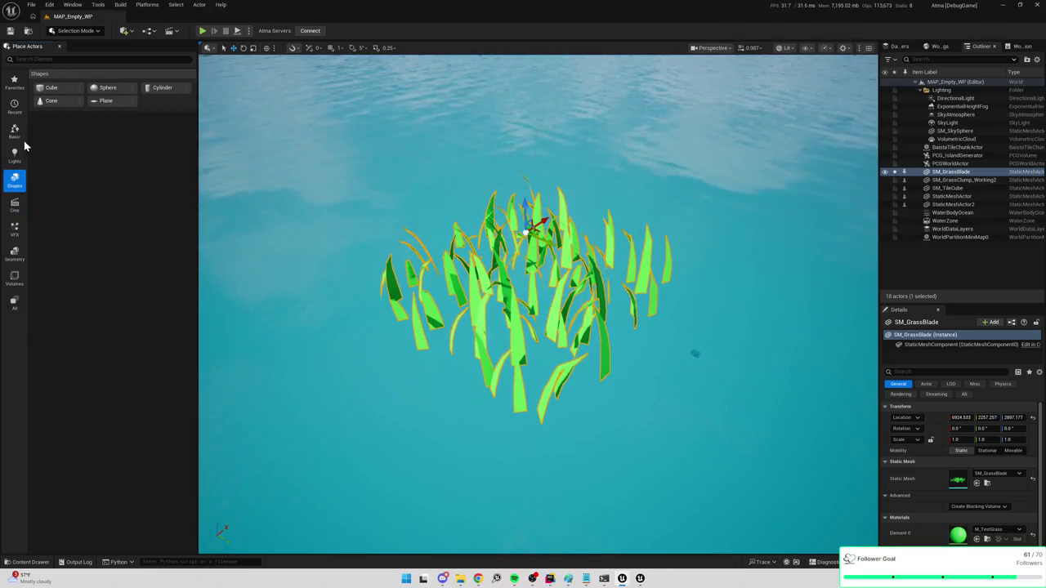
pyautogui.click(15, 156)
pyautogui.click(15, 206)
pyautogui.click(15, 229)
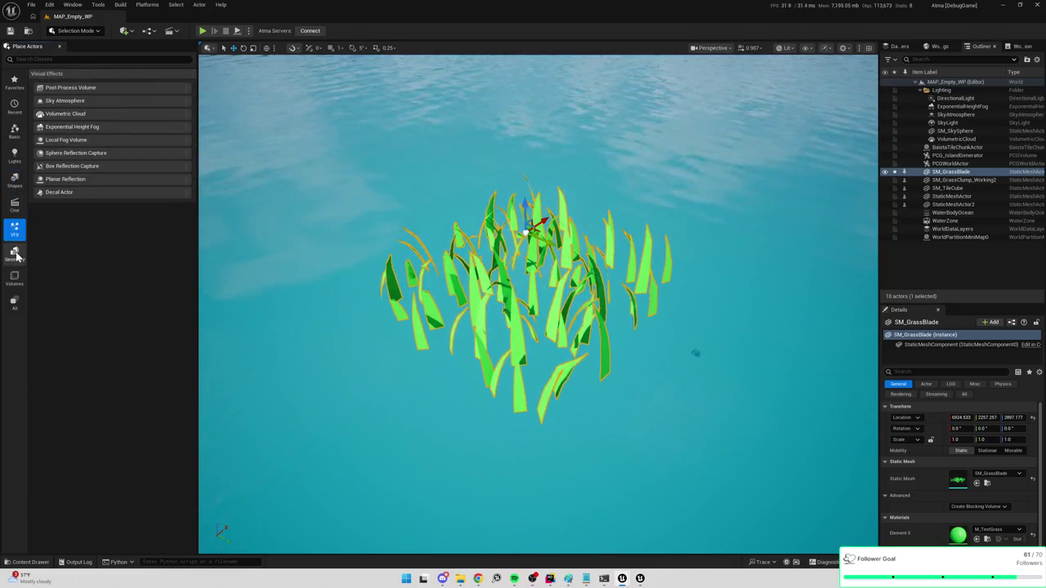
pyautogui.click(15, 253)
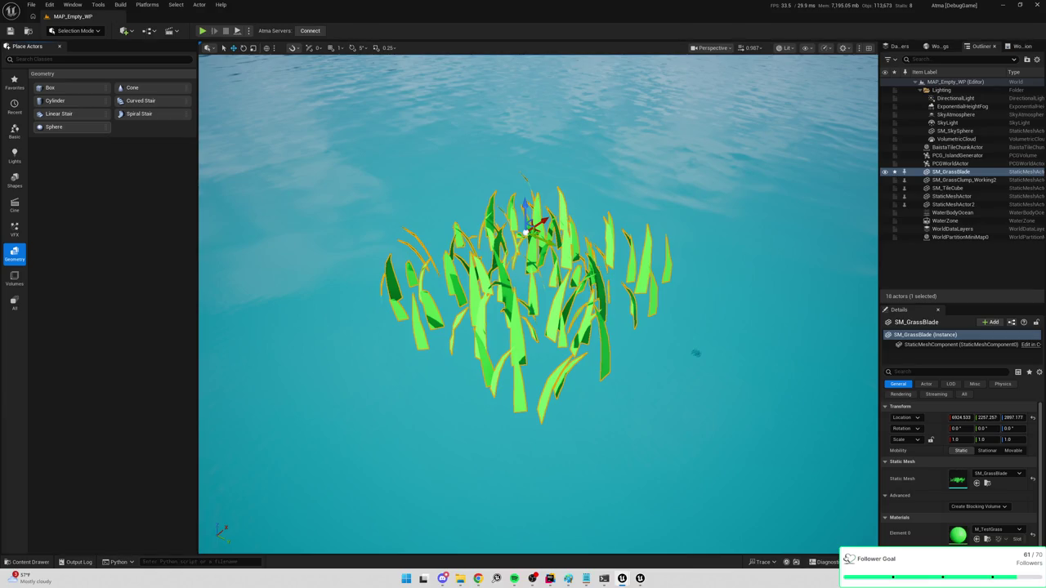
pyautogui.hotkey('shift', '5')
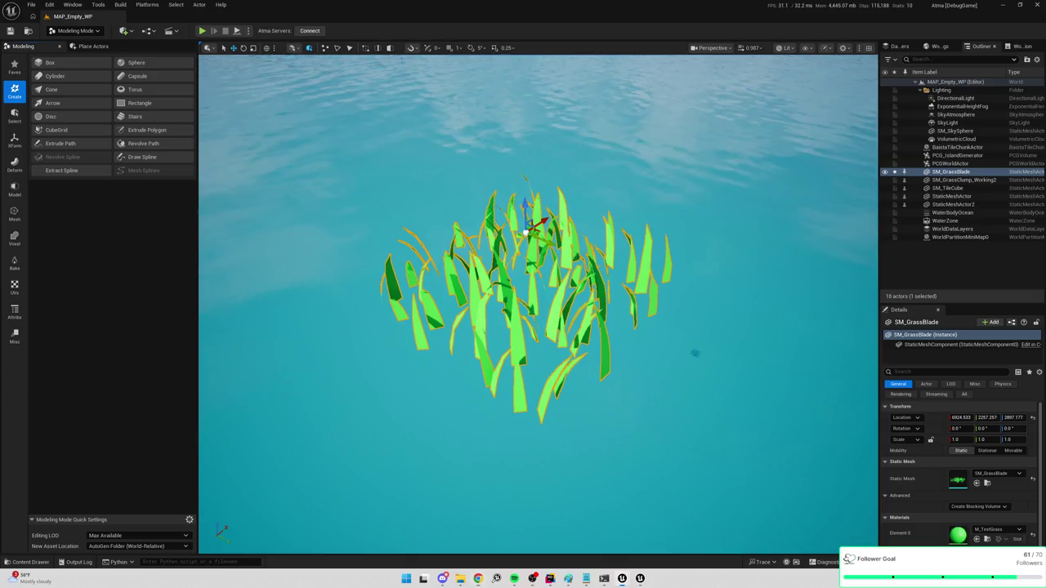
# Zoom onto the grass clump and start PolyGroup Edit on the SM_GrassBlade mesh
pyautogui.moveTo(533, 542); pyautogui.dragTo(532, 514)
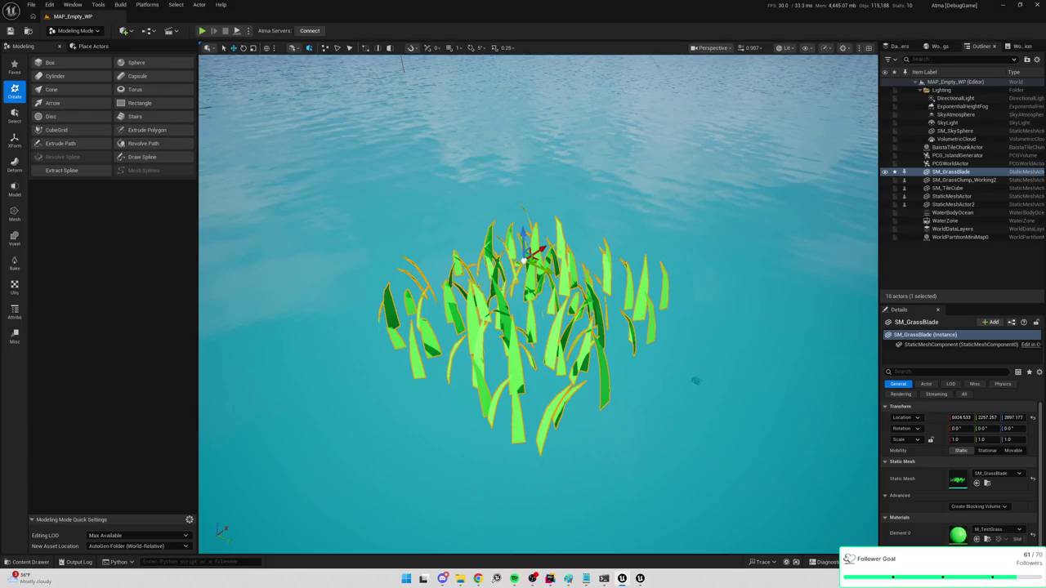
pyautogui.moveTo(533, 515); pyautogui.dragTo(533, 490)
pyautogui.scroll(-1, 913, 473)
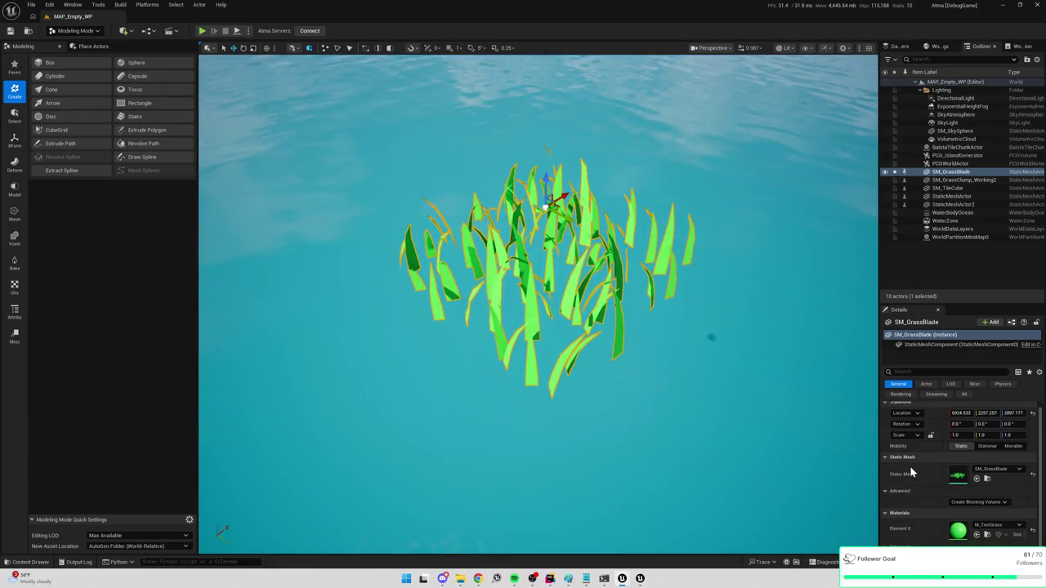
pyautogui.scroll(5, 538, 304)
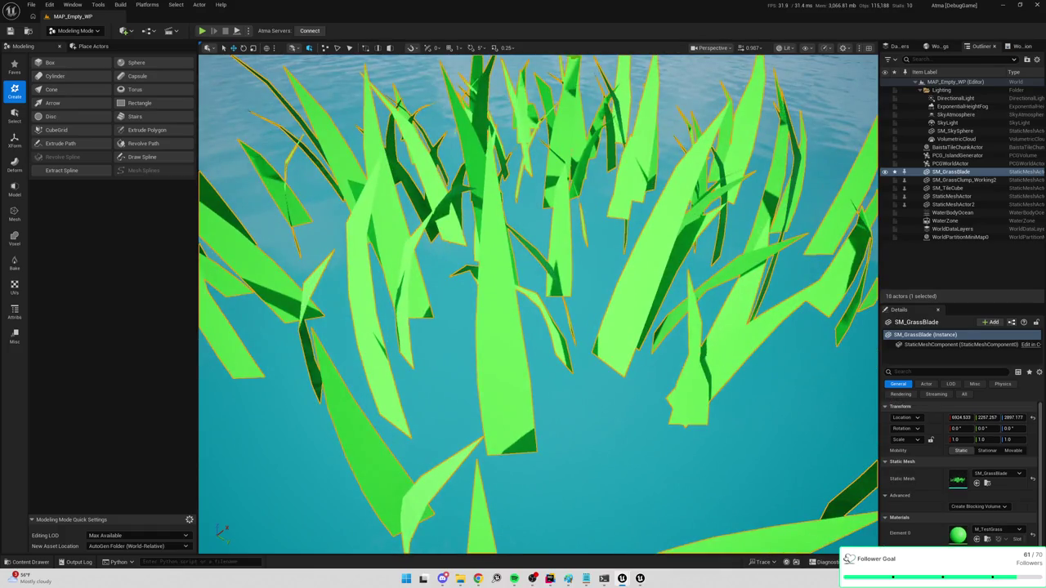
pyautogui.click(14, 188)
pyautogui.click(77, 93)
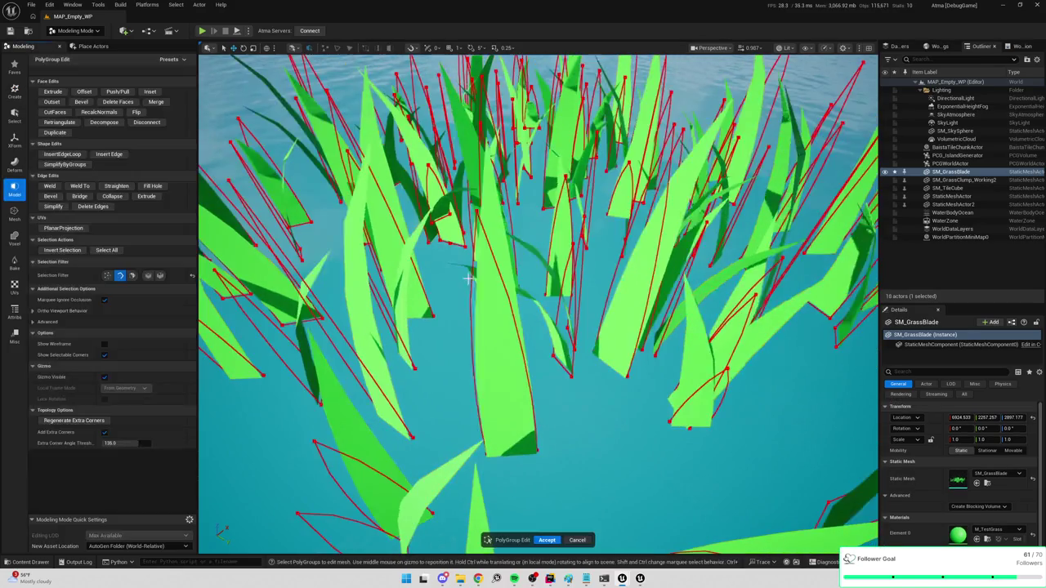
# Select all the grass blade faces in PolyGroup Edit and try deleting them
pyautogui.click(132, 276)
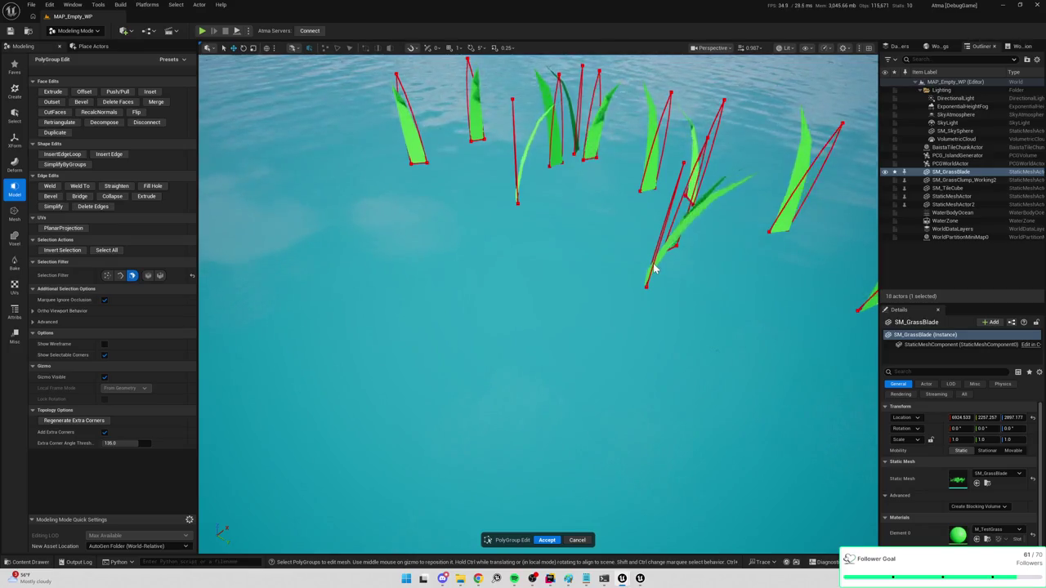
pyautogui.scroll(-2, 629, 249)
pyautogui.hotkey('ctrl', 'a')
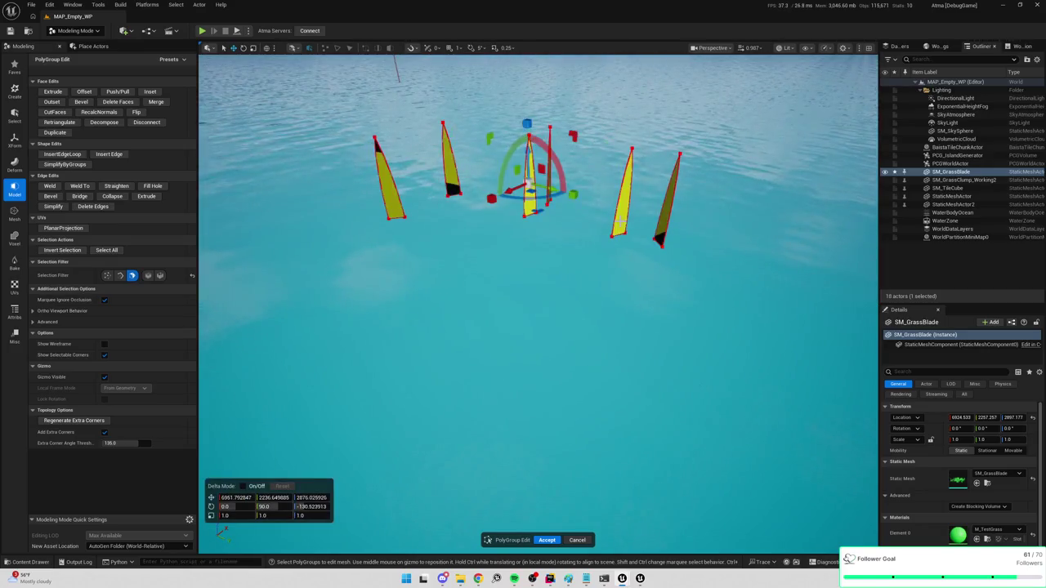
pyautogui.moveTo(620, 221); pyautogui.dragTo(523, 262)
pyautogui.press('f')
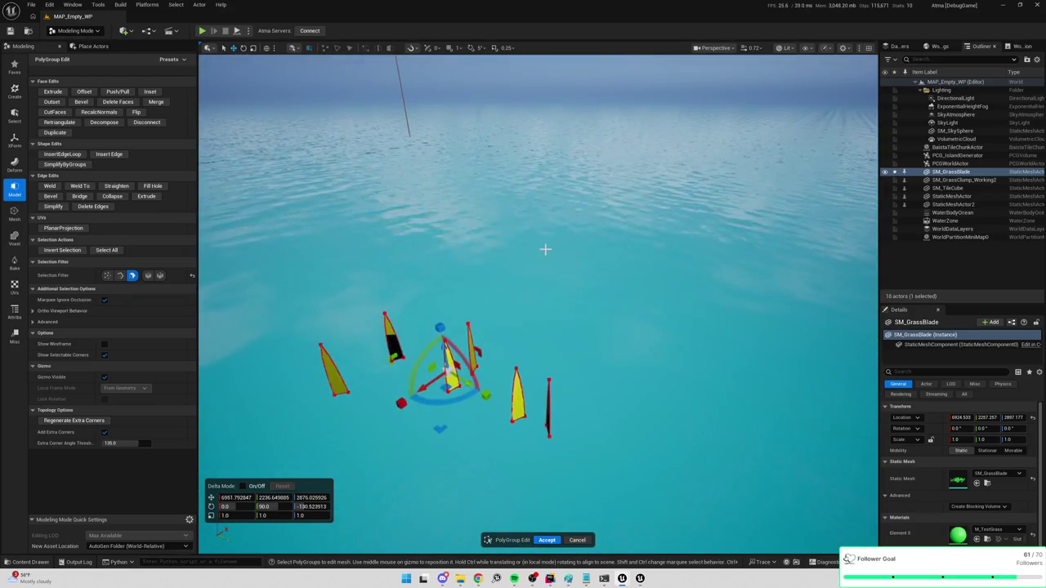
pyautogui.click(498, 322)
pyautogui.moveTo(503, 316); pyautogui.dragTo(636, 480)
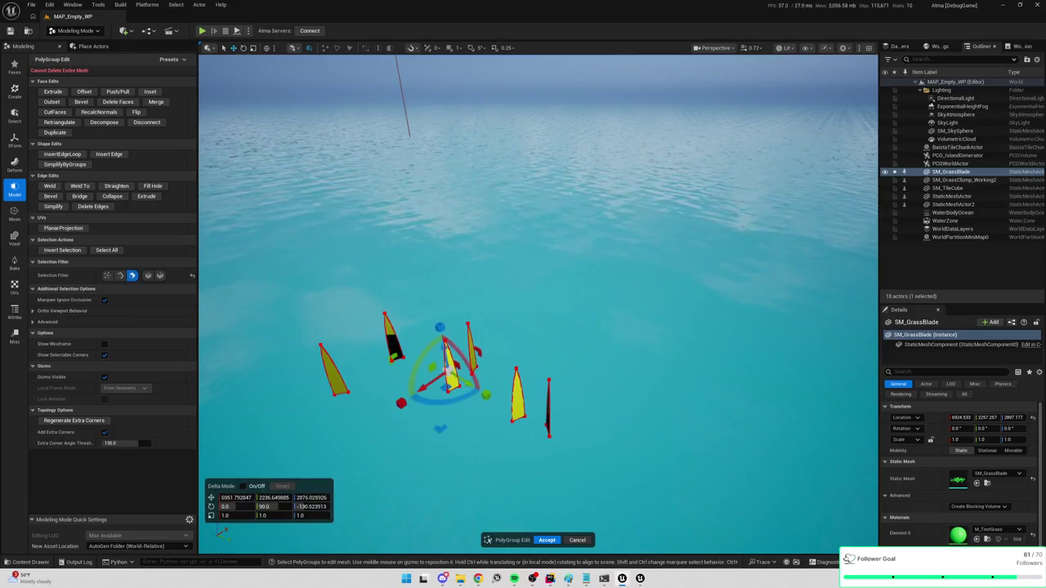
pyautogui.press('Delete')
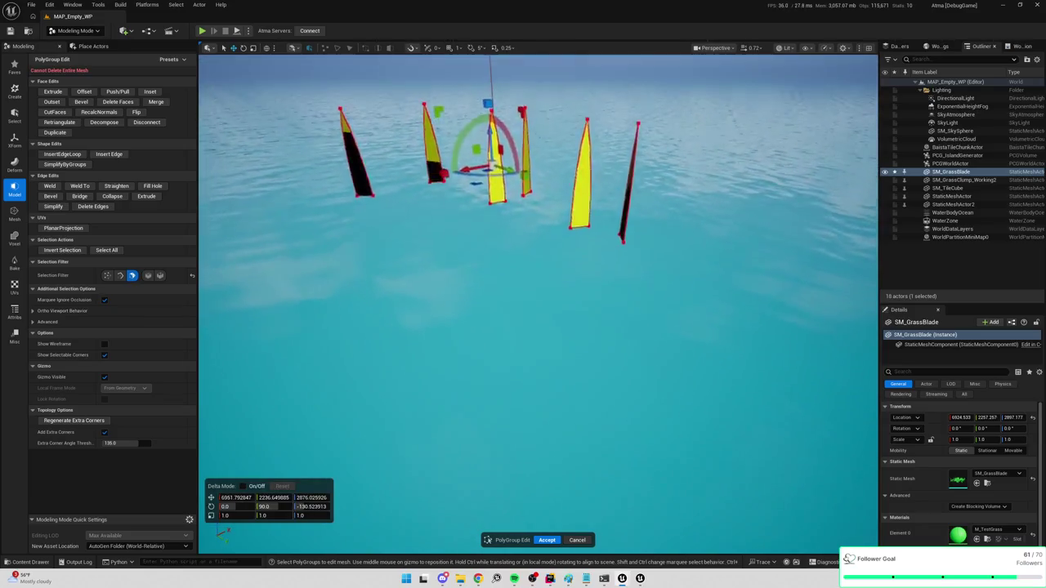
# Try corner and edge selection on the middle blade, then cancel PolyGroup Edit for the Mesh tools
pyautogui.click(549, 236)
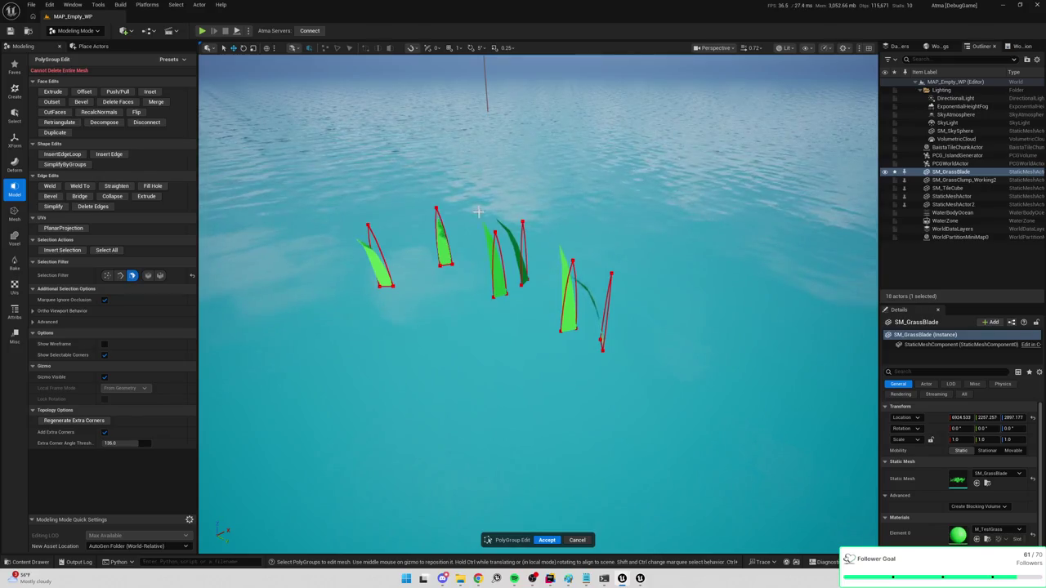
pyautogui.click(496, 279)
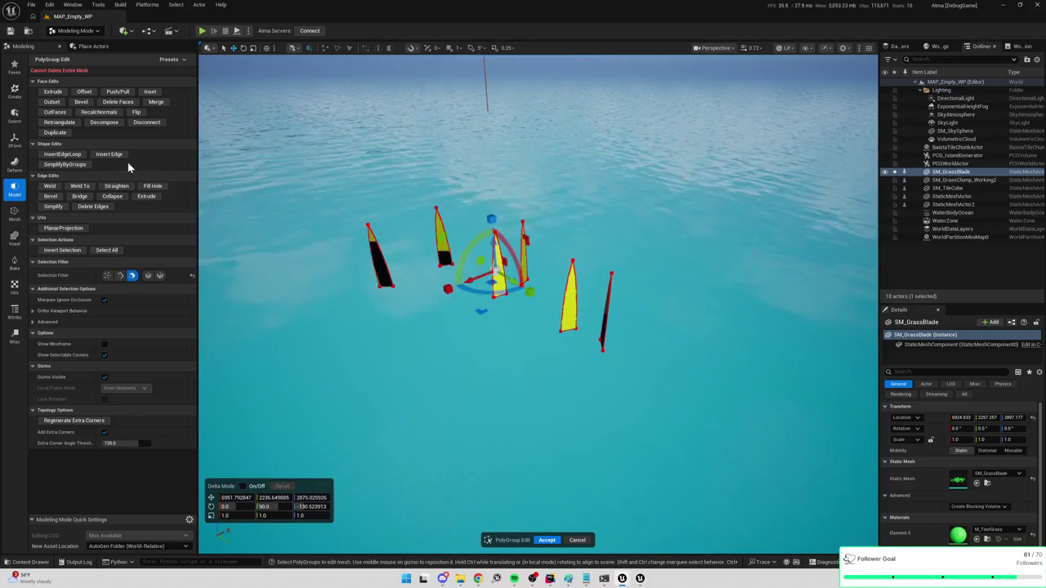
pyautogui.click(107, 276)
pyautogui.click(473, 219)
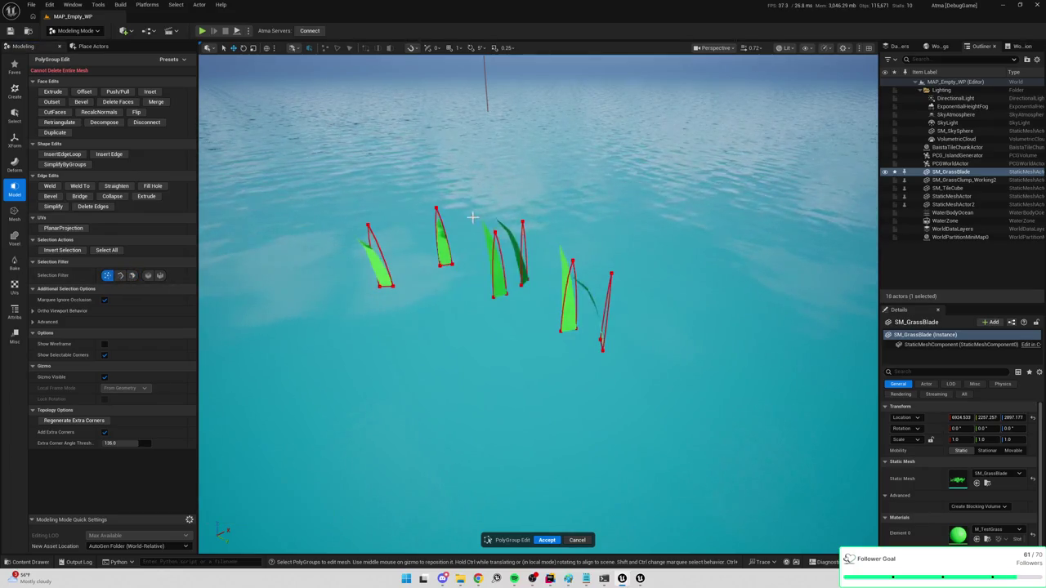
pyautogui.click(508, 320)
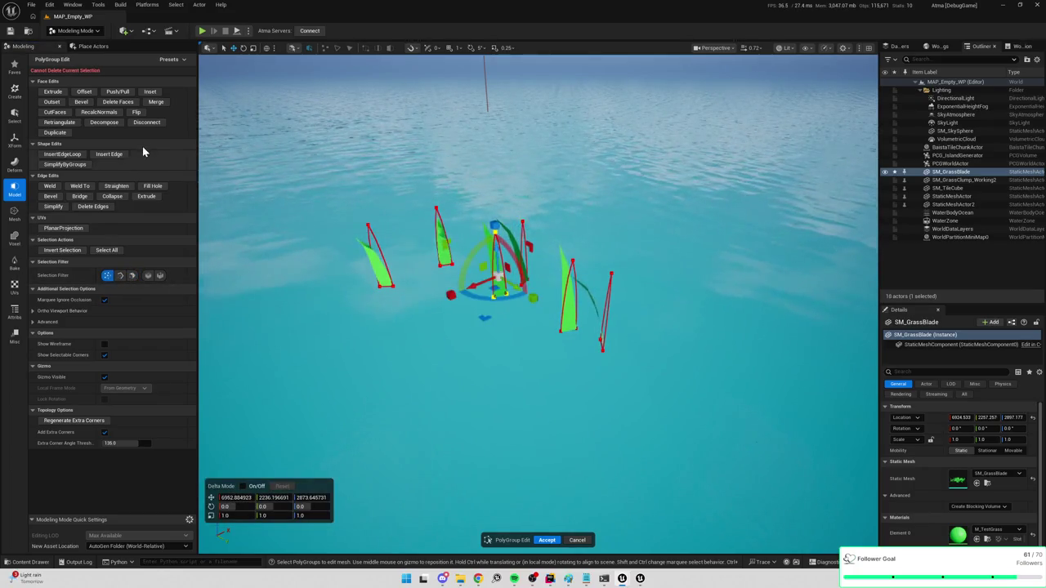
pyautogui.click(119, 276)
pyautogui.click(480, 214)
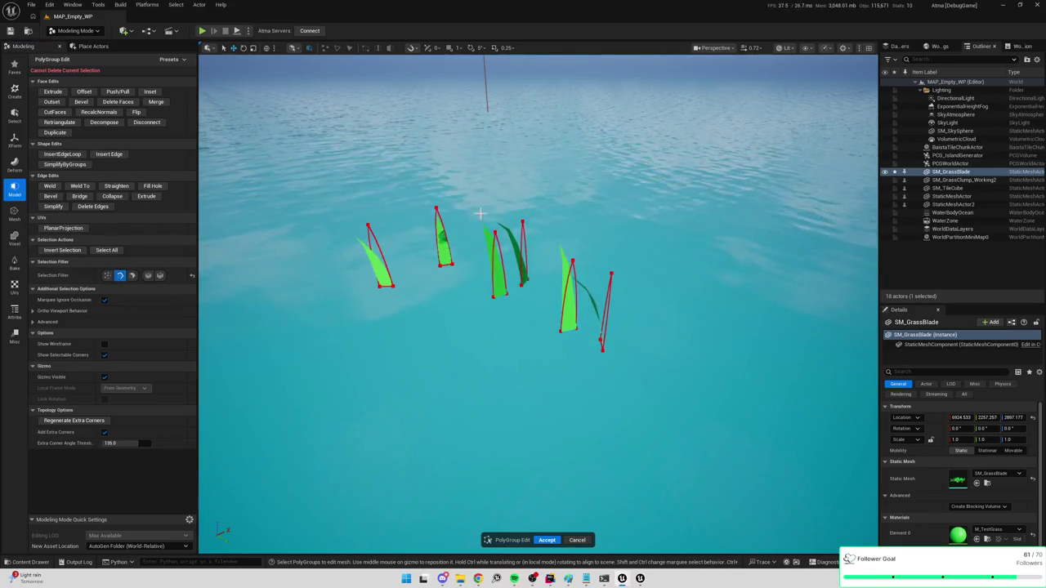
pyautogui.click(504, 324)
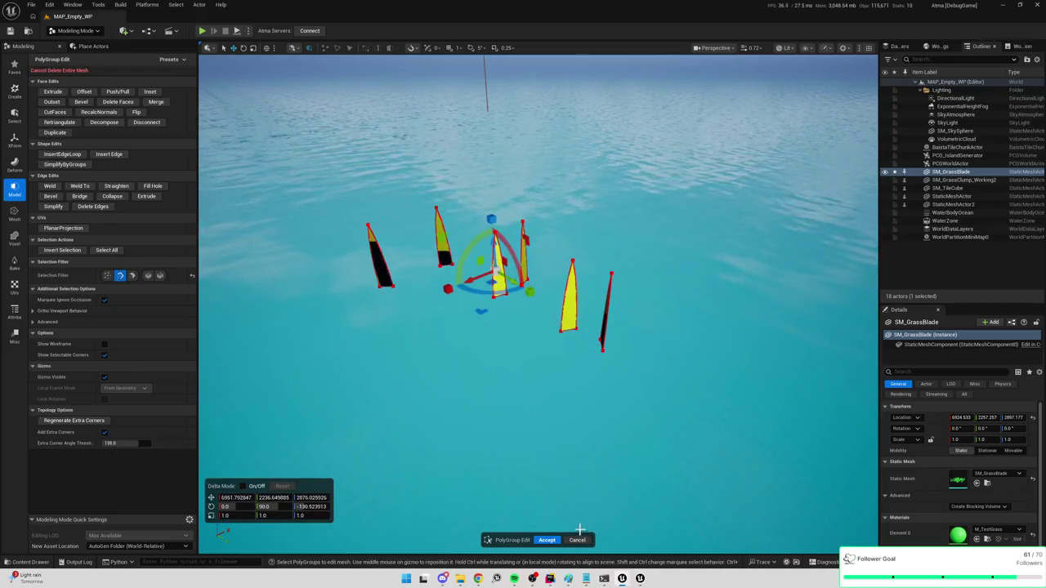
pyautogui.click(547, 540)
pyautogui.click(18, 219)
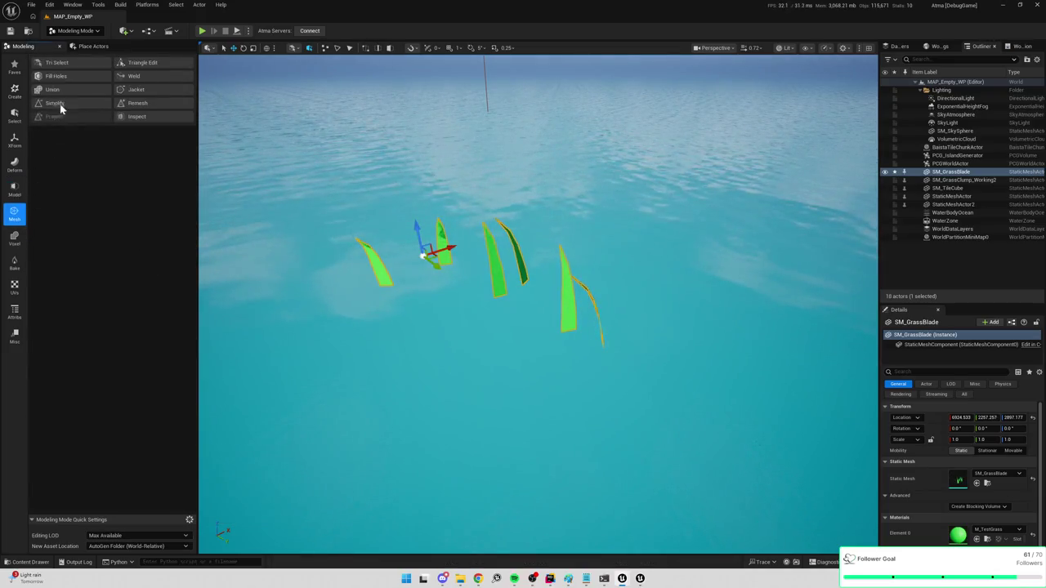
# Open the Tri Select tool on the blades and cancel it
pyautogui.click(62, 64)
pyautogui.scroll(-5, 286, 186)
pyautogui.scroll(8, 286, 186)
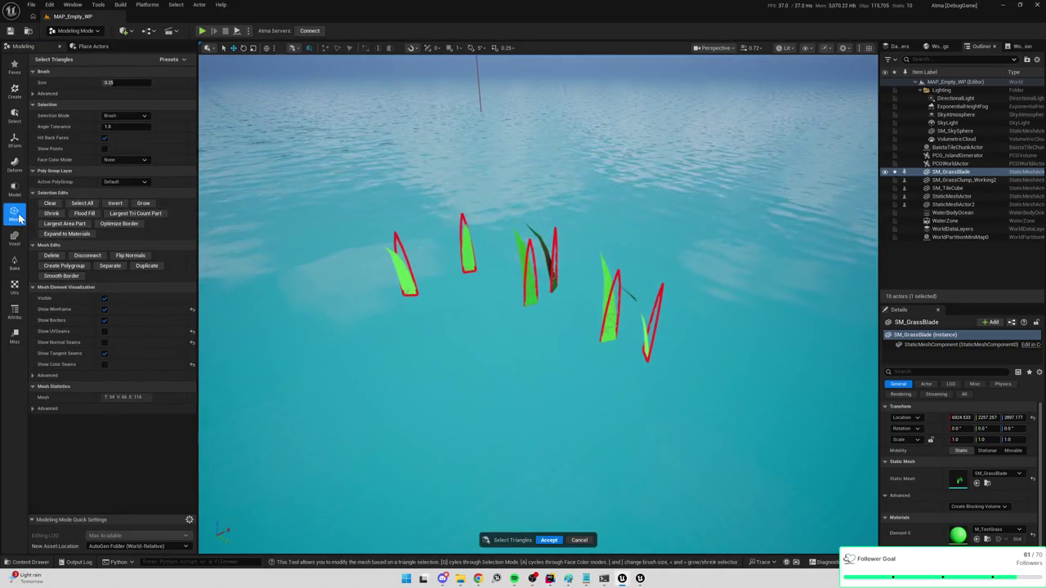
pyautogui.click(577, 540)
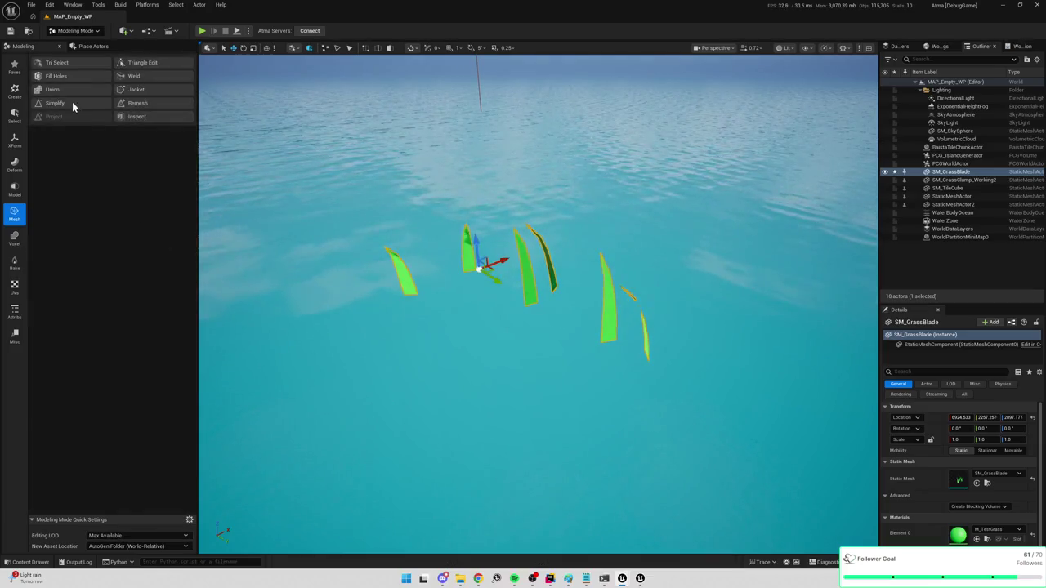
# Open Triangle Edit and marquee-select the middle blade's triangles to try deleting them
pyautogui.click(136, 65)
pyautogui.moveTo(507, 210); pyautogui.dragTo(553, 322)
pyautogui.press('Delete')
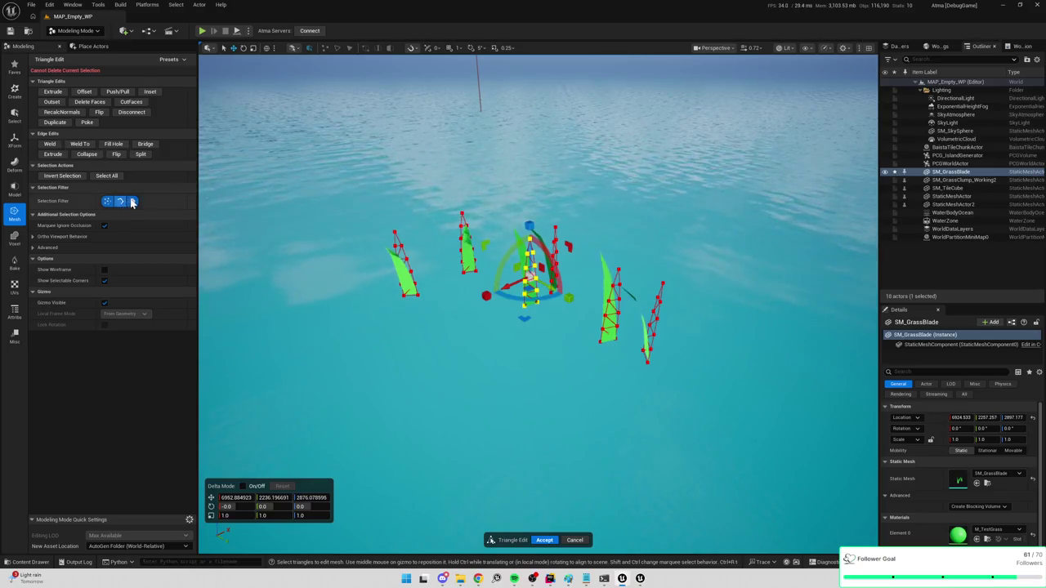
pyautogui.click(525, 298)
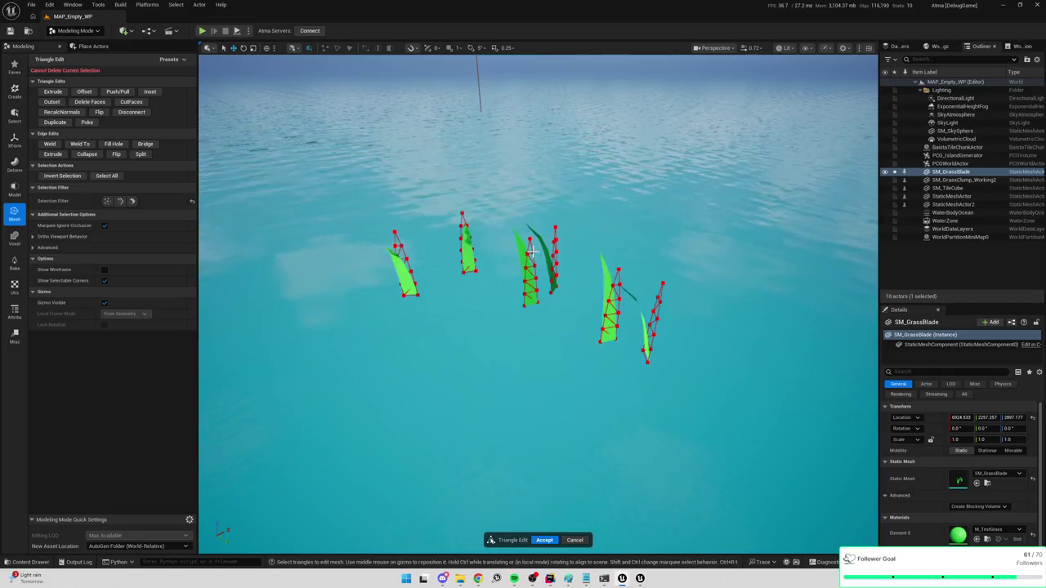
pyautogui.click(106, 199)
pyautogui.moveTo(550, 324); pyautogui.dragTo(558, 338)
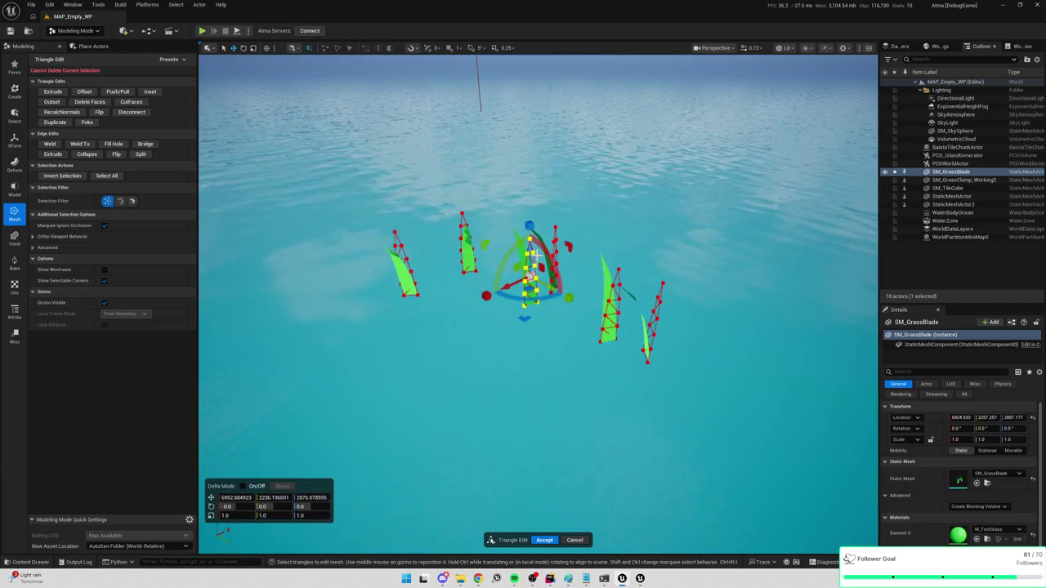
pyautogui.click(109, 202)
pyautogui.click(120, 201)
pyautogui.click(387, 315)
pyautogui.moveTo(363, 193); pyautogui.dragTo(424, 318)
pyautogui.click(413, 313)
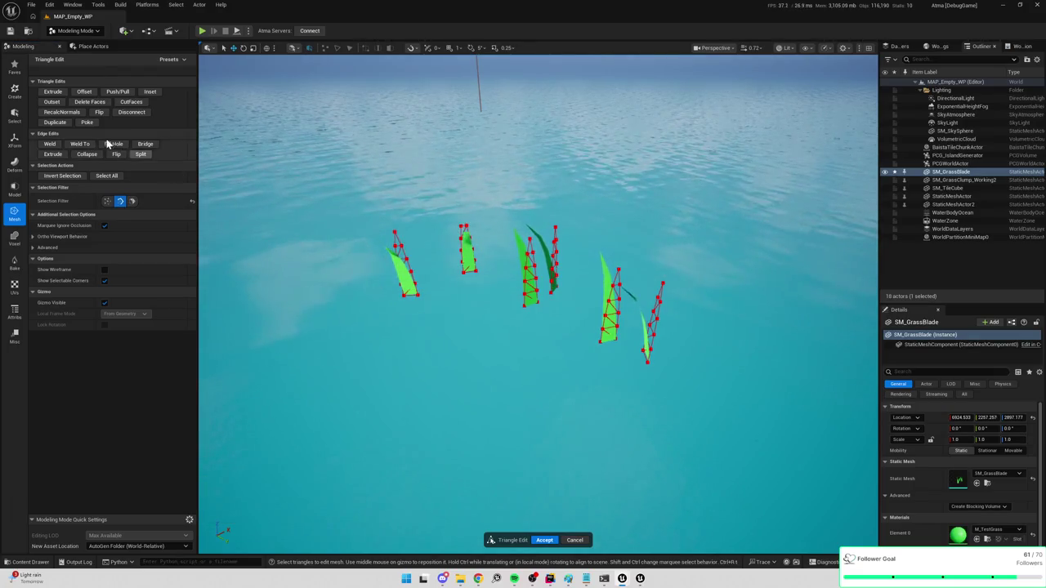
pyautogui.moveTo(370, 209); pyautogui.dragTo(429, 327)
pyautogui.click(427, 310)
pyautogui.moveTo(443, 181)
pyautogui.mouseDown()
pyautogui.moveTo(482, 299)
pyautogui.moveTo(468, 290)
pyautogui.mouseUp()
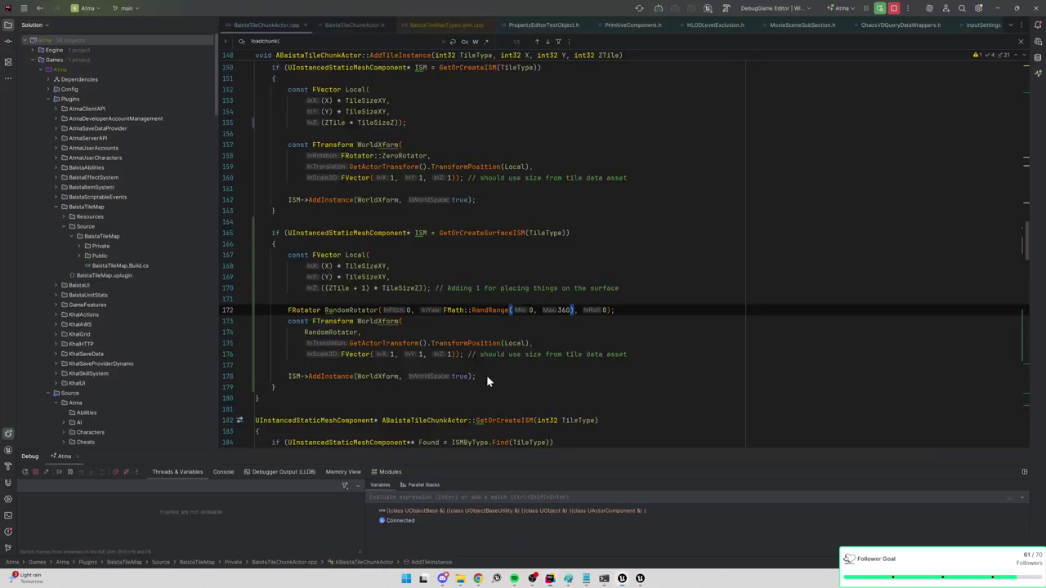
pyautogui.click(866, 10)
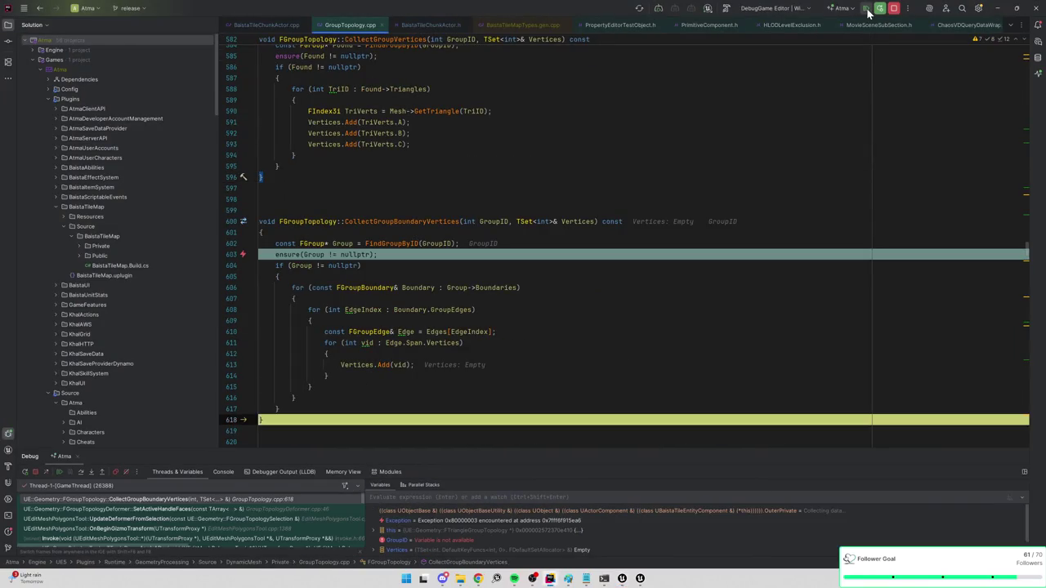
pyautogui.click(866, 10)
pyautogui.click(866, 10)
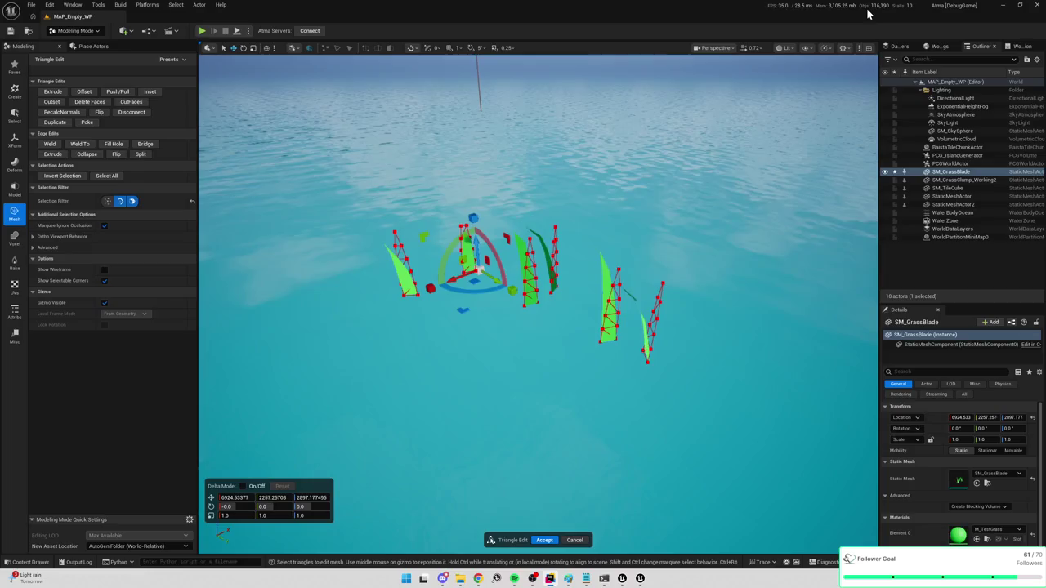
# Select and clear the fourth blade's triangles, then accept Triangle Edit
pyautogui.click(561, 202)
pyautogui.moveTo(584, 238); pyautogui.dragTo(618, 386)
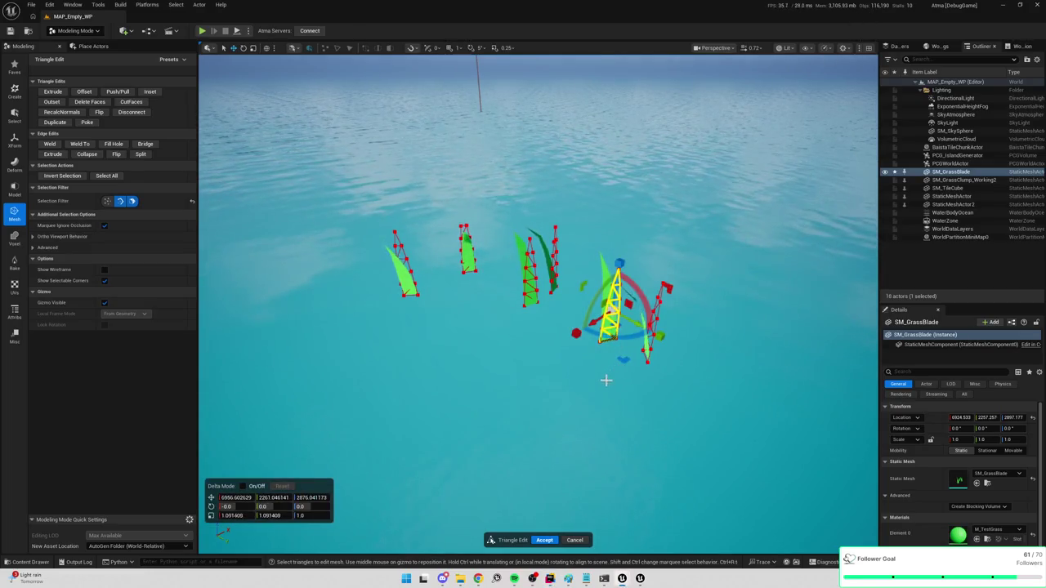
pyautogui.click(582, 379)
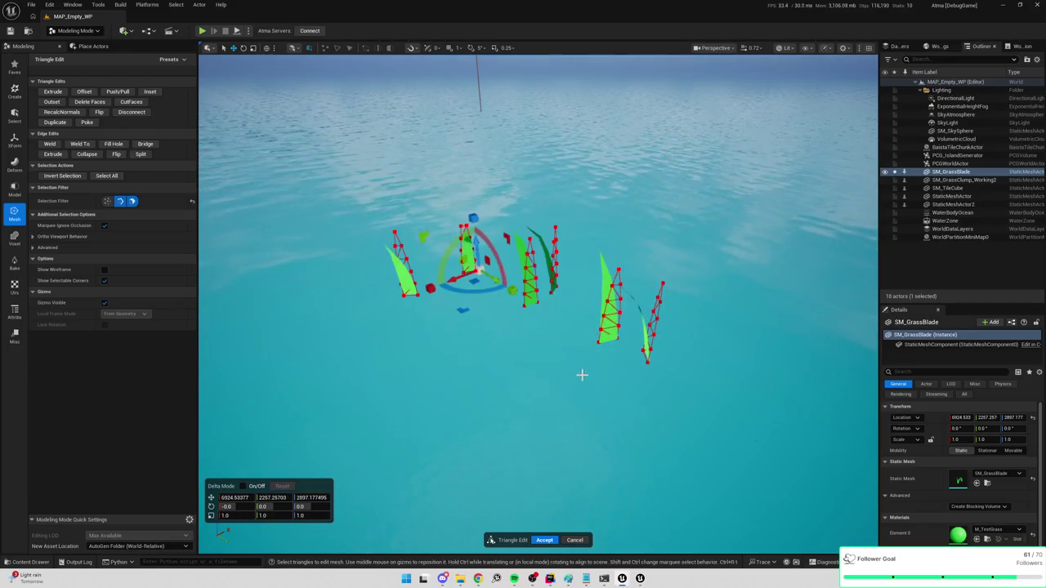
pyautogui.click(523, 320)
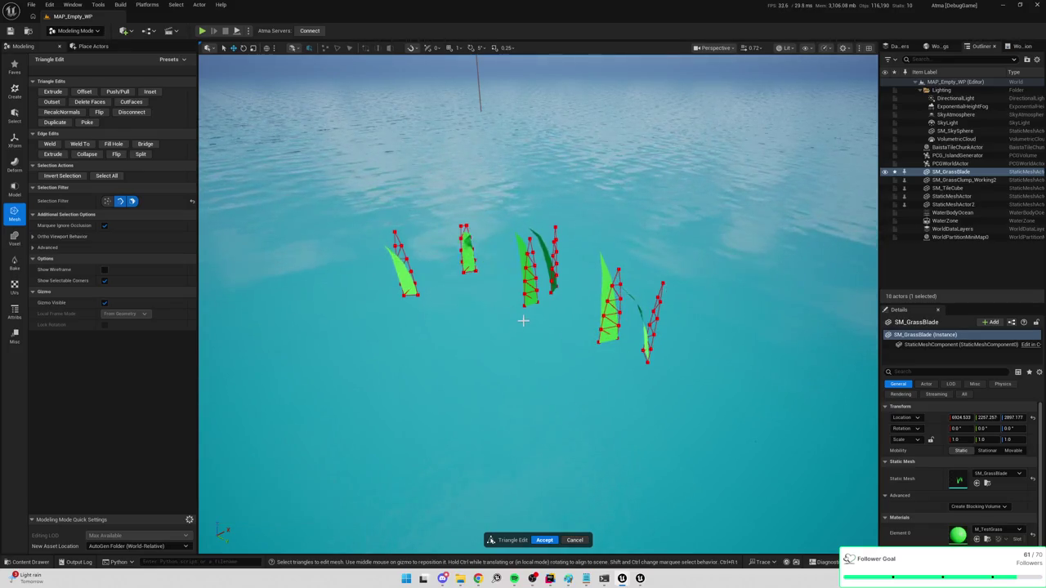
pyautogui.click(549, 540)
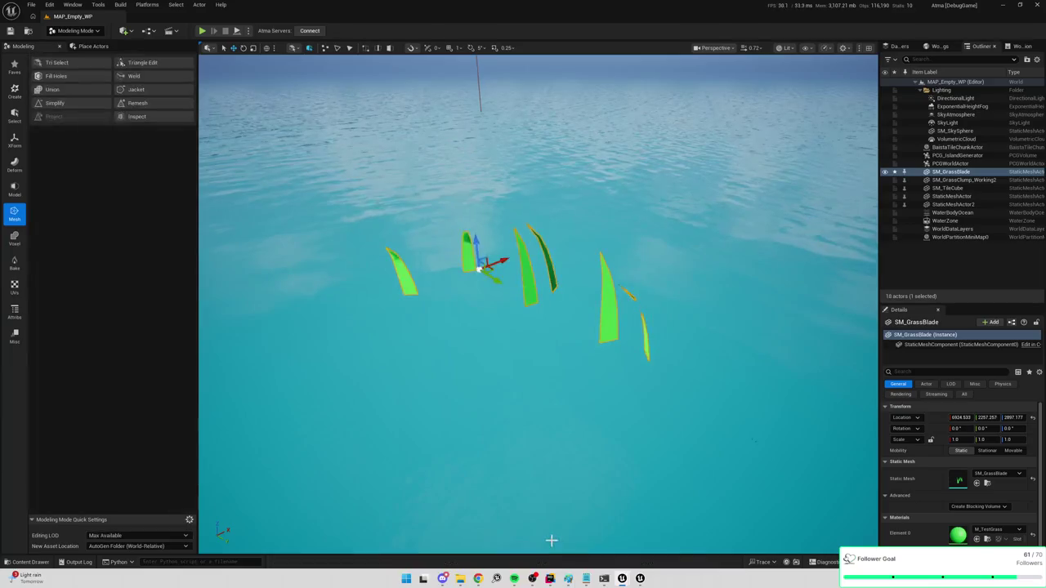
# Reopen Triangle Edit and set the Selection Filter to connected components
pyautogui.click(141, 64)
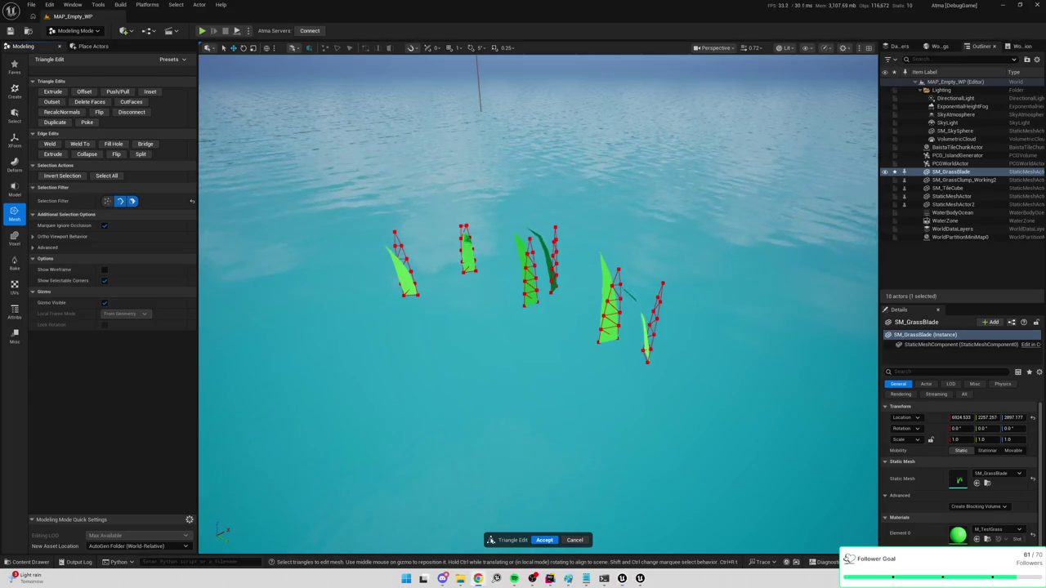
pyautogui.moveTo(684, 296)
pyautogui.mouseDown()
pyautogui.moveTo(669, 283)
pyautogui.moveTo(716, 283)
pyautogui.moveTo(718, 213)
pyautogui.moveTo(718, 245)
pyautogui.moveTo(703, 220)
pyautogui.moveTo(583, 234)
pyautogui.mouseUp()
pyautogui.moveTo(350, 82); pyautogui.dragTo(416, 224)
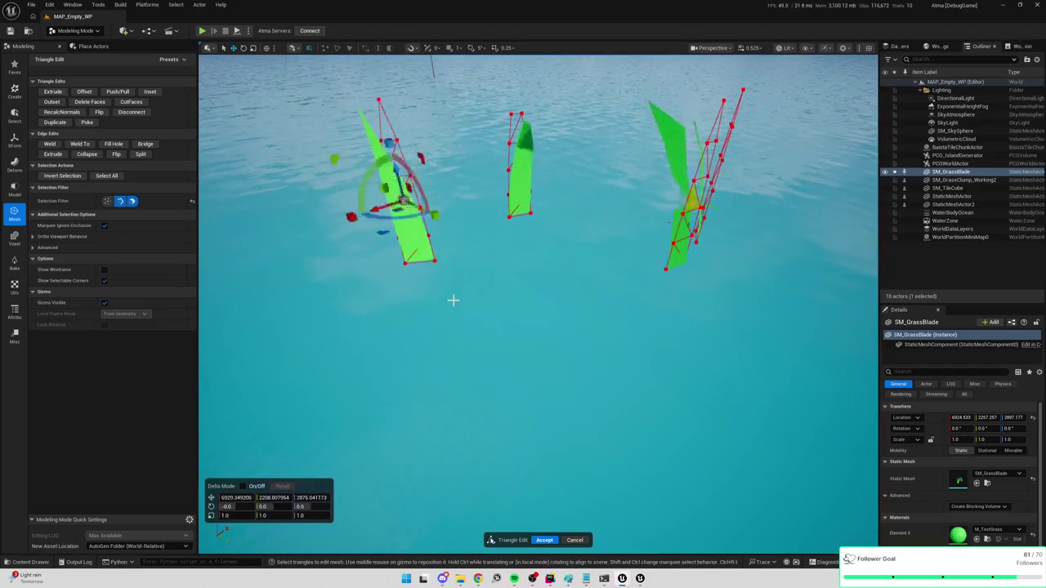
pyautogui.hotkey('ctrl', 'z')
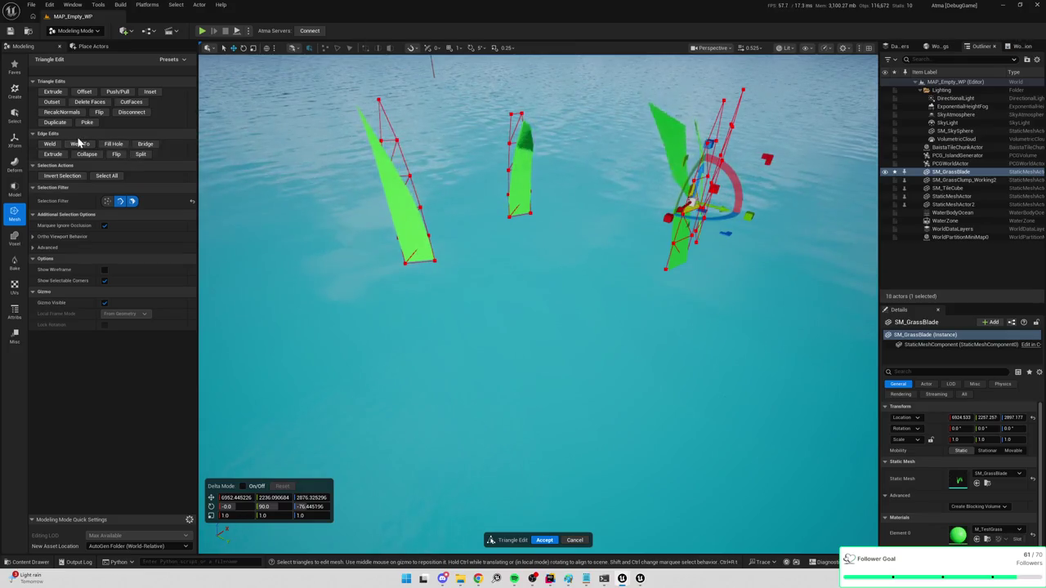
pyautogui.click(107, 201)
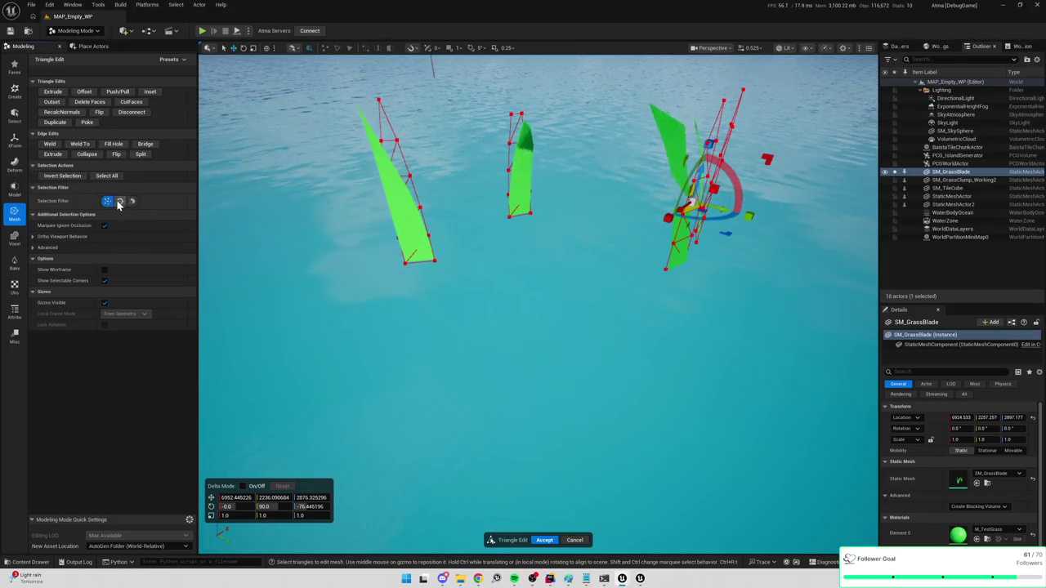
pyautogui.click(132, 201)
# Marquee-select and delete the left, next, middle and right blades, leaving one blade
pyautogui.moveTo(322, 93); pyautogui.dragTo(446, 296)
pyautogui.press('Delete')
pyautogui.moveTo(497, 99); pyautogui.dragTo(561, 285)
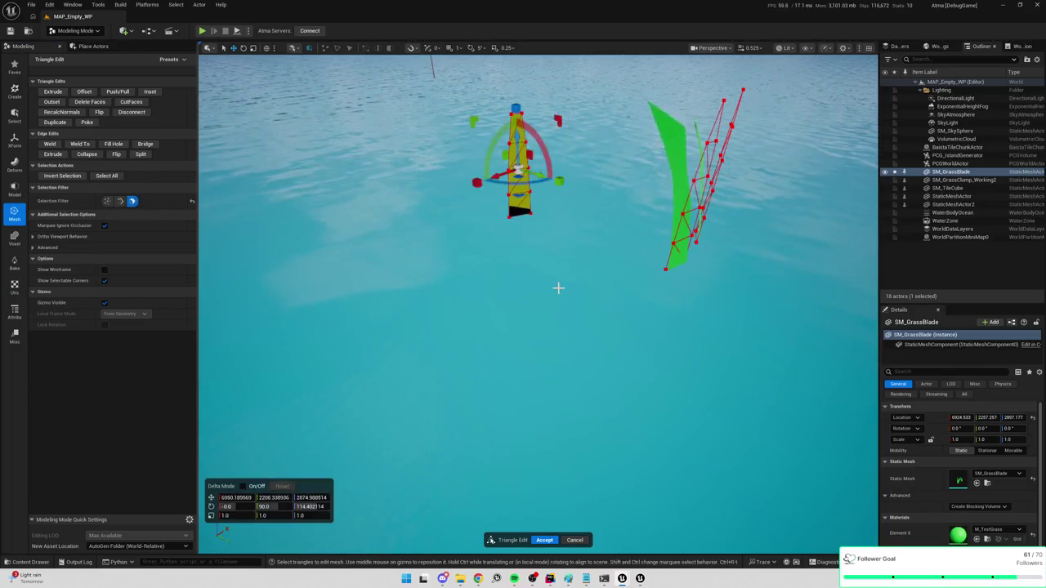
pyautogui.press('Delete')
pyautogui.moveTo(463, 245); pyautogui.dragTo(463, 245)
pyautogui.moveTo(446, 187); pyautogui.dragTo(499, 355)
pyautogui.press('Delete')
pyautogui.moveTo(526, 194); pyautogui.dragTo(595, 414)
pyautogui.press('Delete')
pyautogui.moveTo(396, 209); pyautogui.dragTo(442, 260)
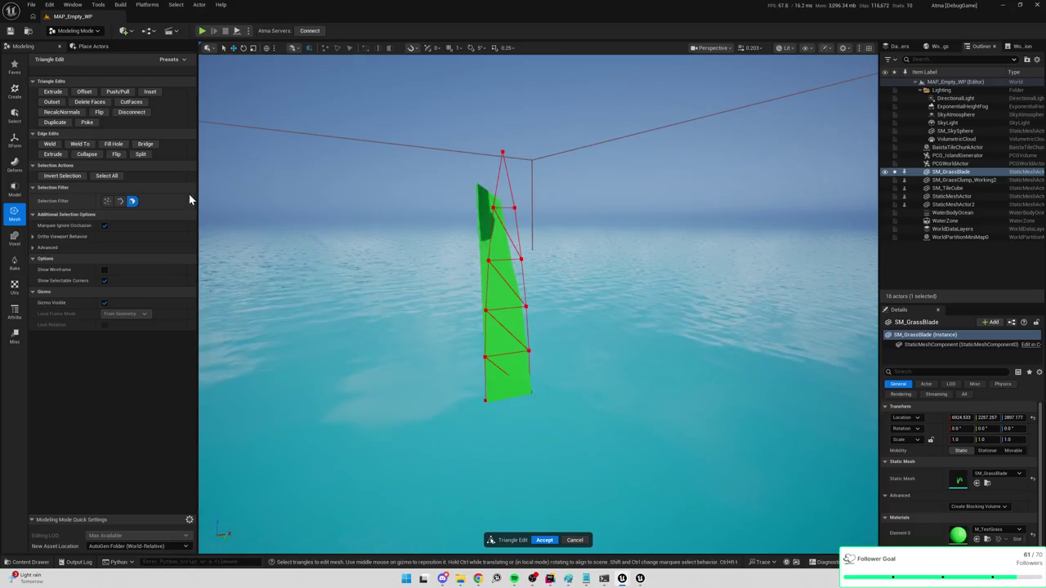
# Raise the blade's upper triangles and collapse edges into a tapered tip, then accept
pyautogui.click(107, 202)
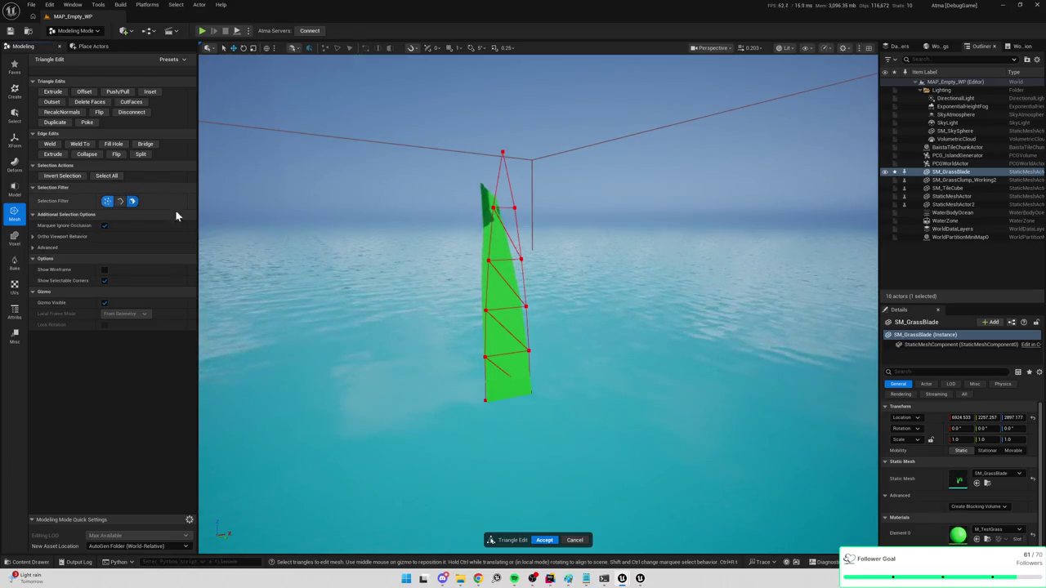
pyautogui.click(487, 262)
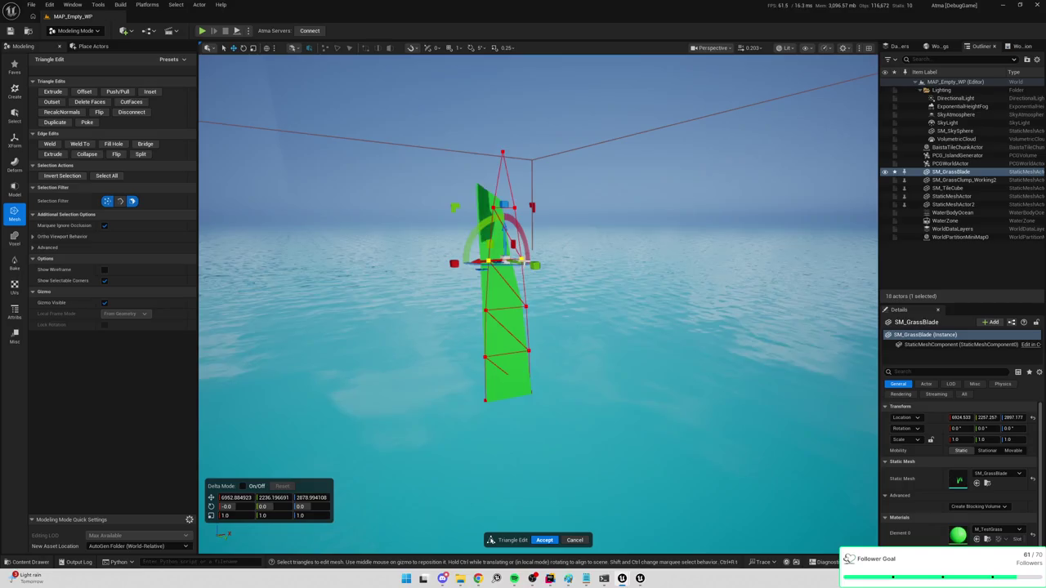
pyautogui.moveTo(489, 260); pyautogui.dragTo(490, 221)
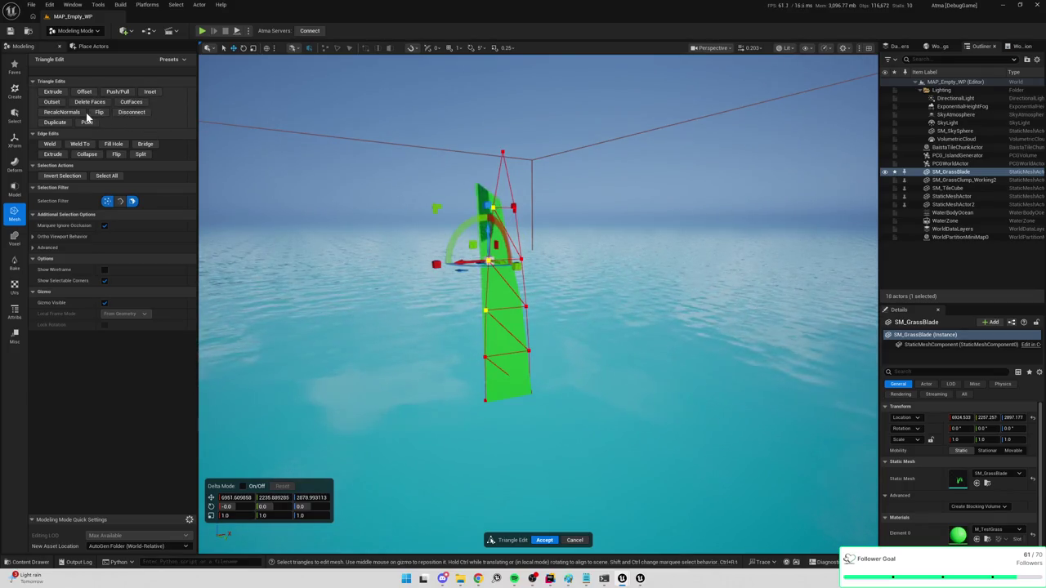
pyautogui.click(89, 154)
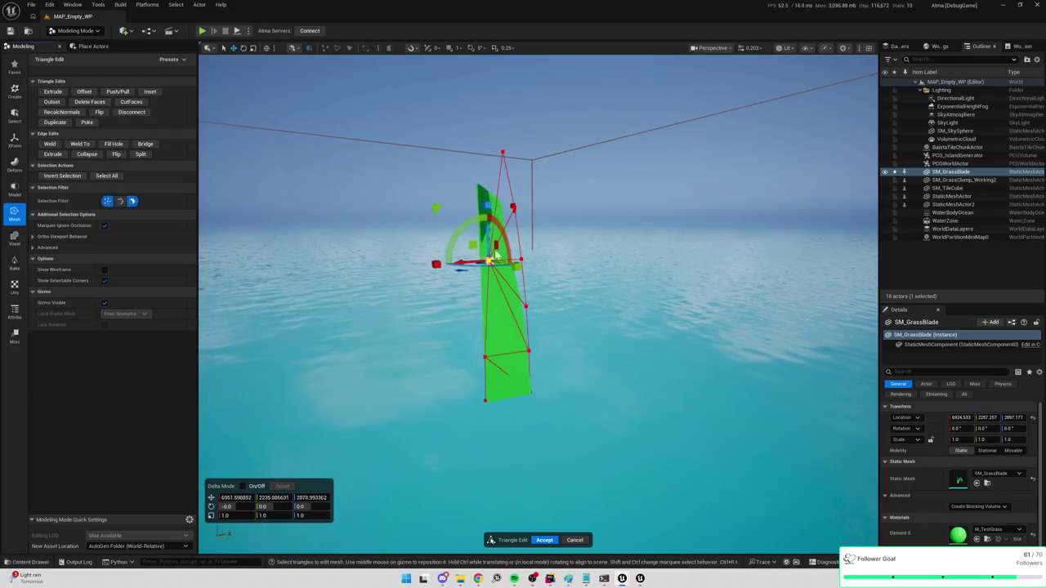
pyautogui.moveTo(527, 306); pyautogui.dragTo(515, 206)
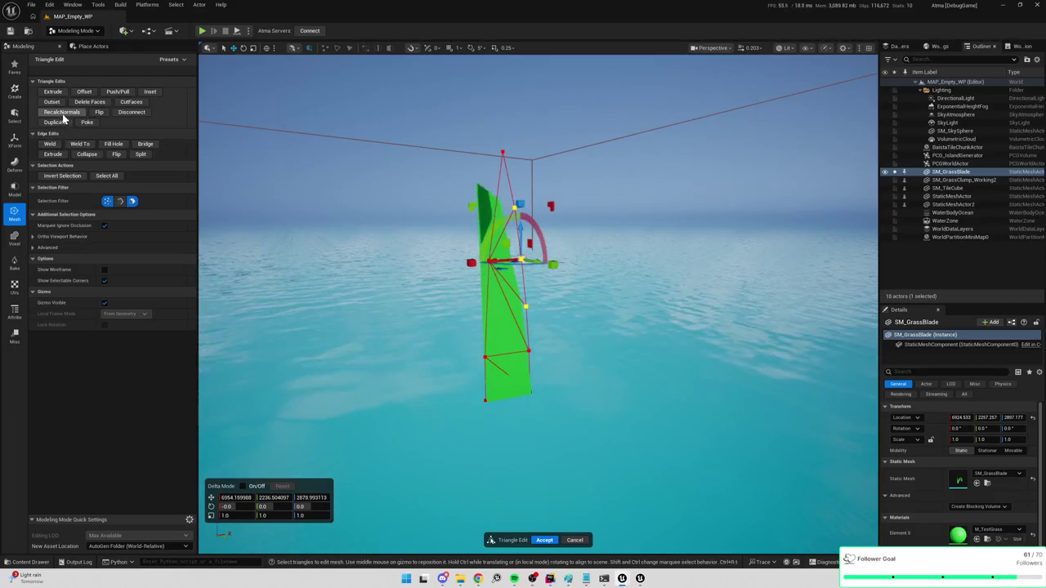
pyautogui.click(86, 155)
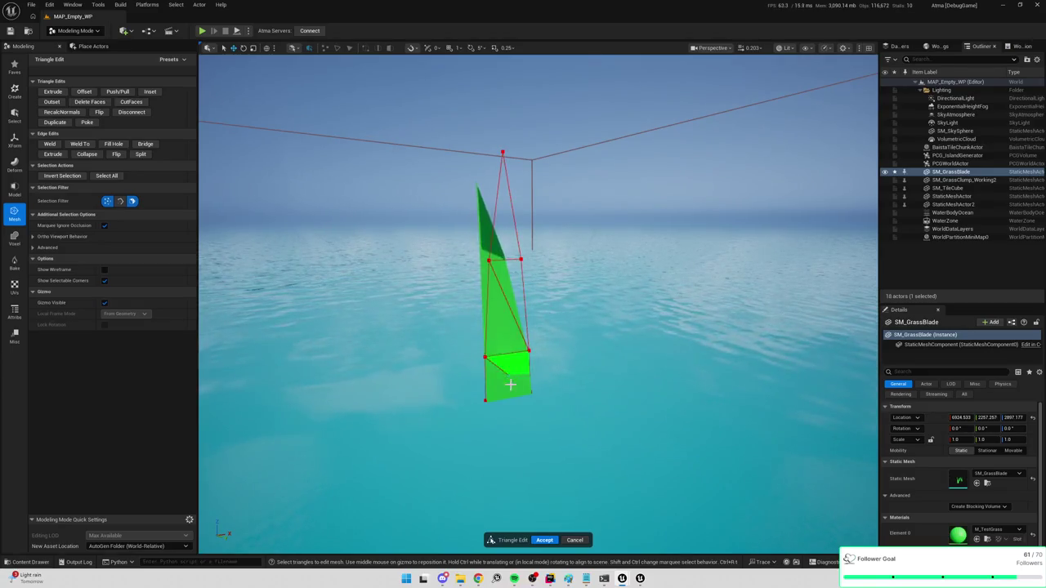
pyautogui.click(546, 541)
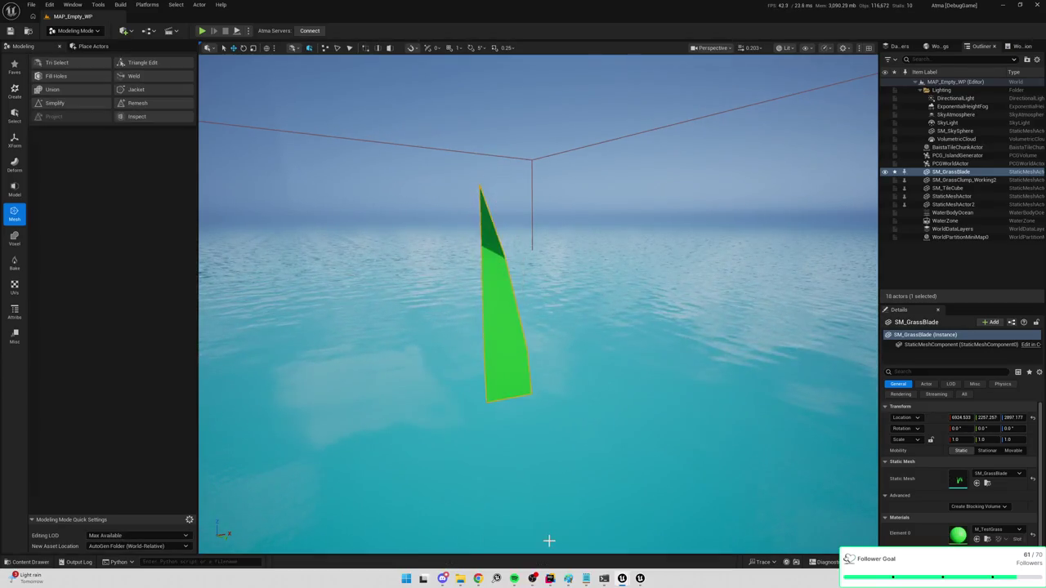
# Use XForm Edit Pivot to move the pivot to the Bottom box position and accept
pyautogui.click(14, 140)
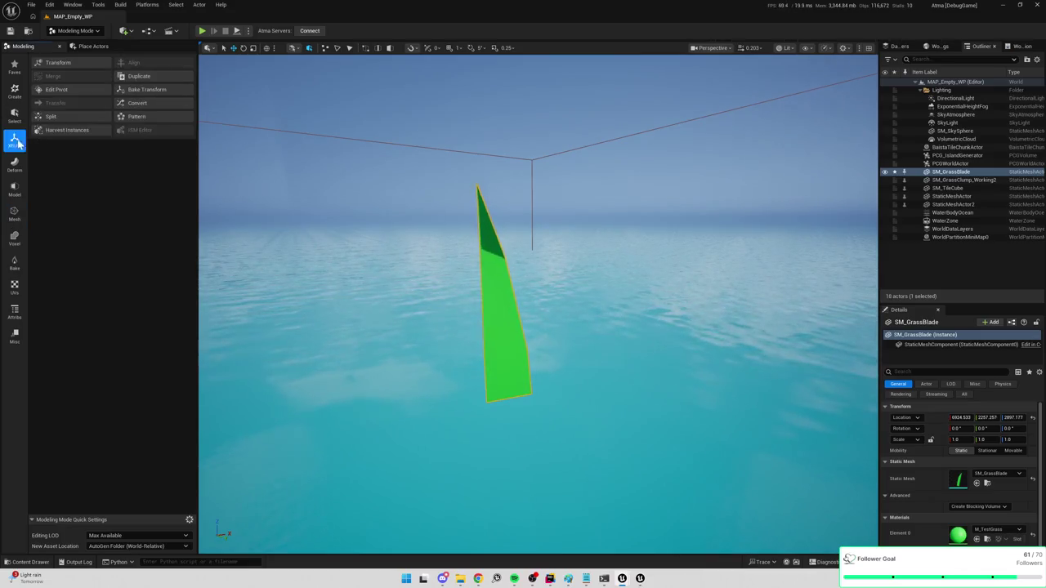
pyautogui.click(53, 90)
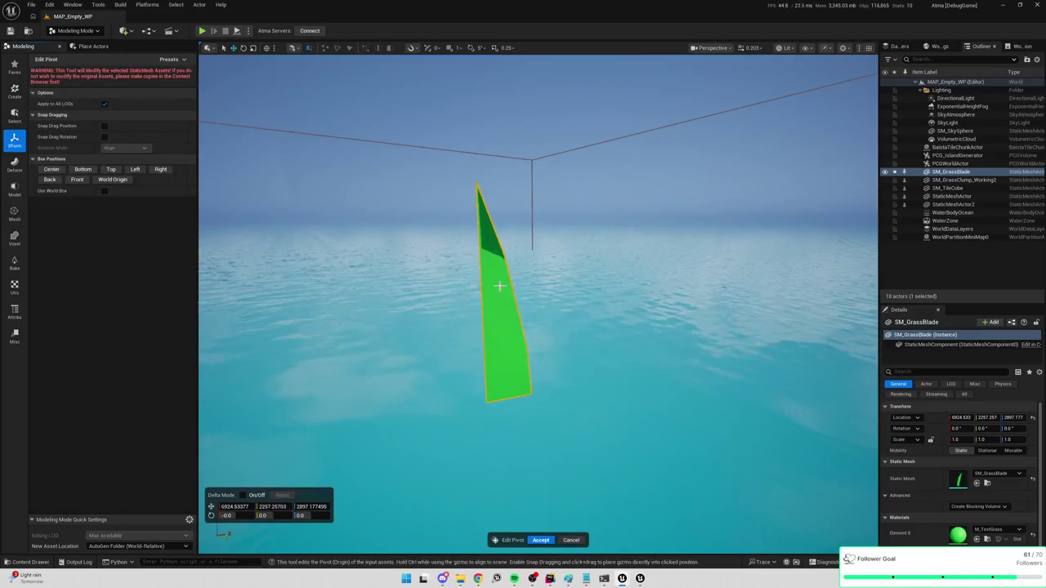
pyautogui.scroll(-3, 289, 311)
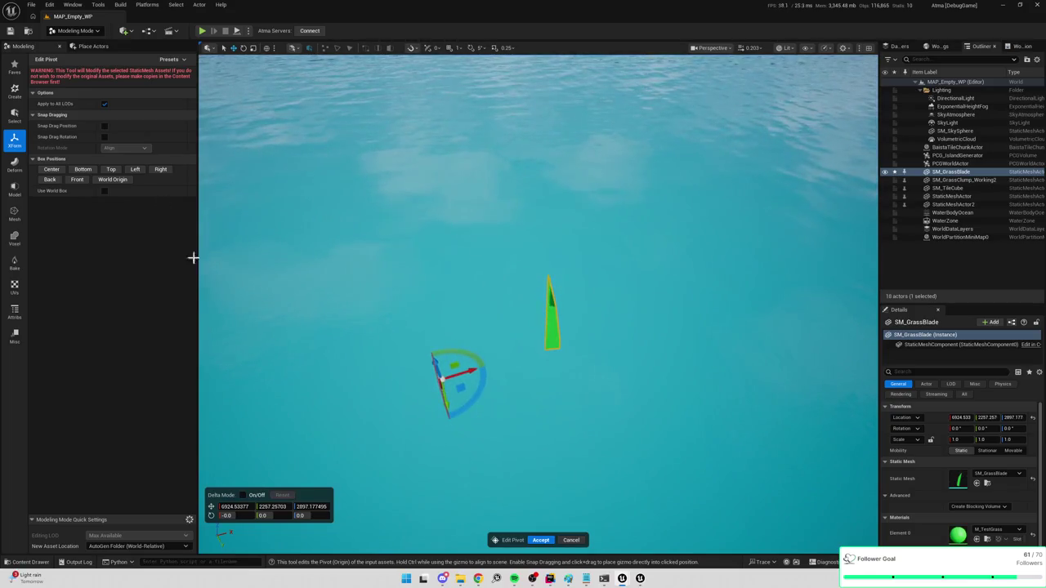
pyautogui.click(53, 170)
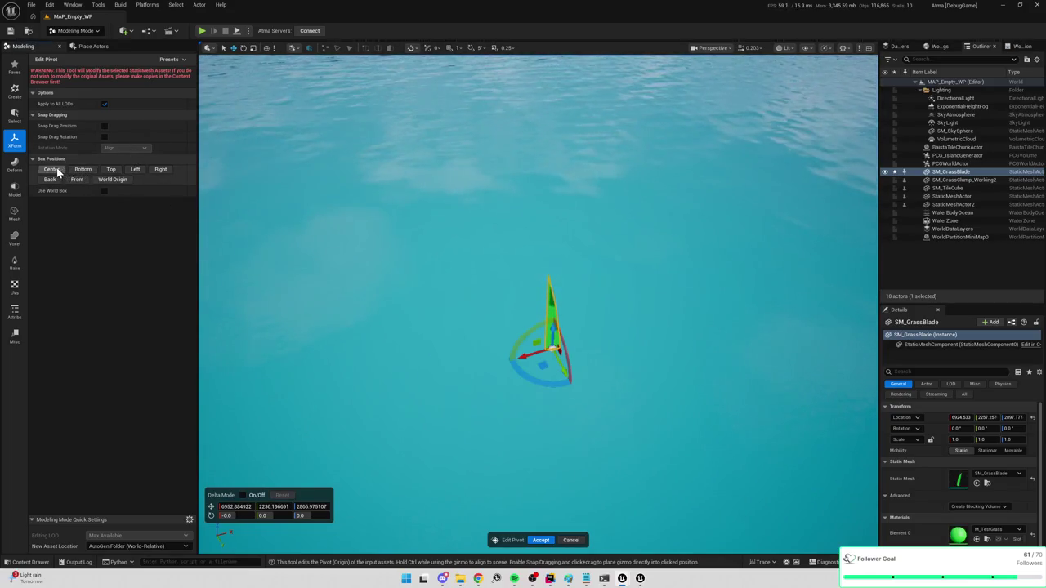
pyautogui.click(83, 169)
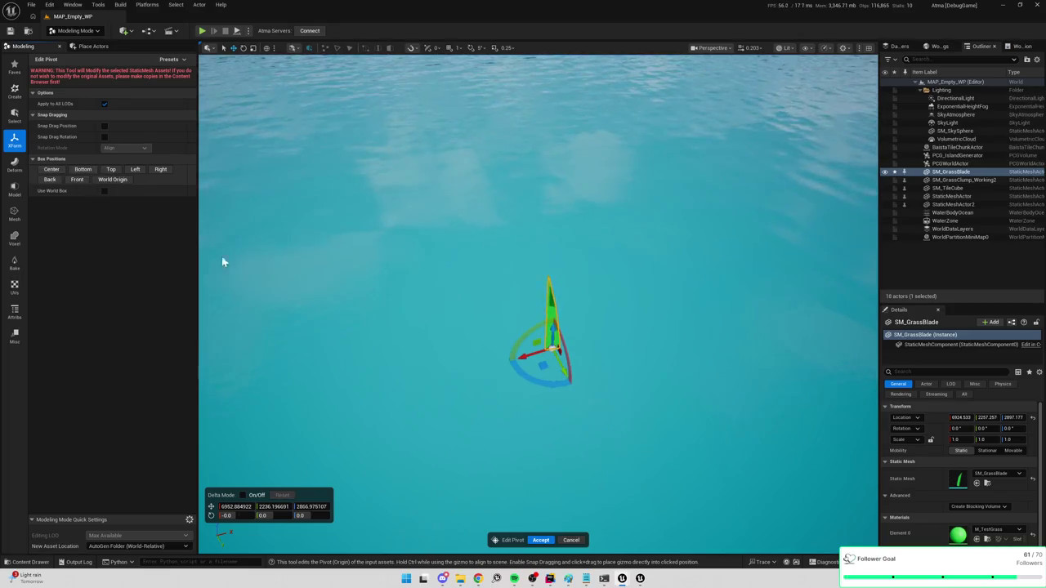
pyautogui.click(540, 540)
pyautogui.moveTo(558, 389); pyautogui.dragTo(557, 400)
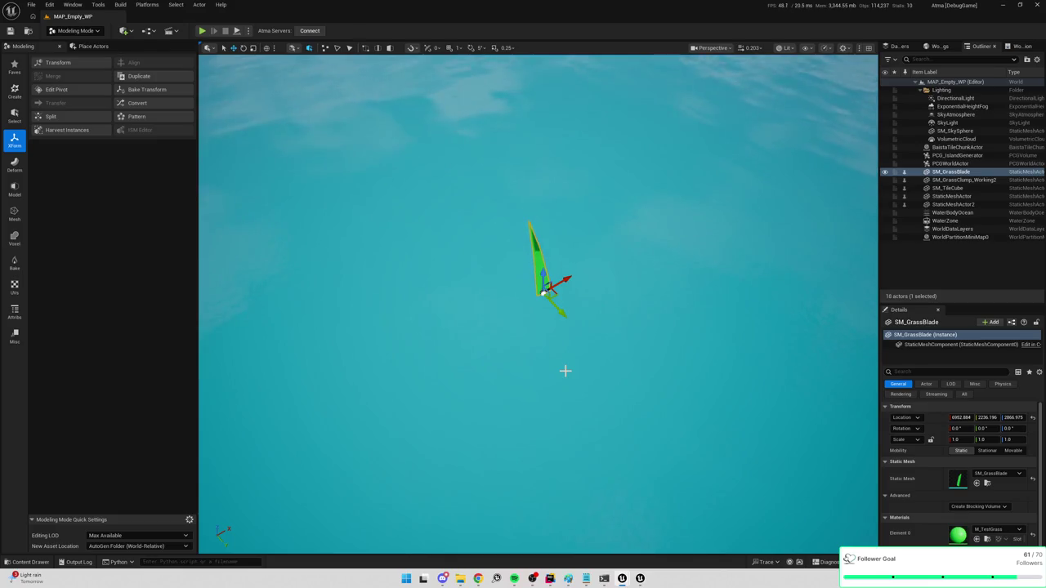
pyautogui.moveTo(630, 255)
pyautogui.mouseDown()
pyautogui.moveTo(631, 319)
pyautogui.moveTo(621, 290)
pyautogui.mouseUp()
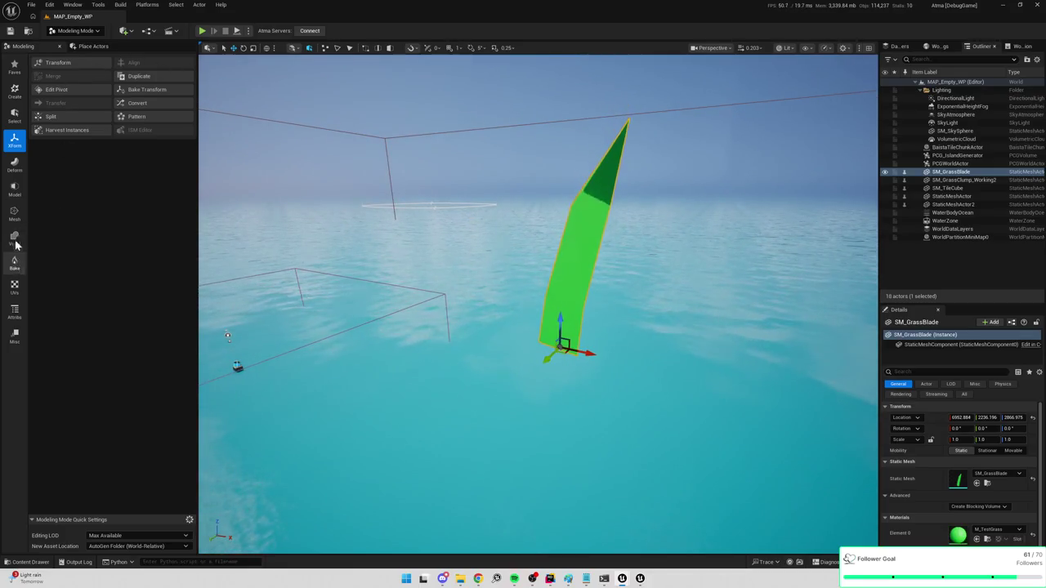
pyautogui.click(14, 165)
pyautogui.click(14, 215)
pyautogui.click(163, 60)
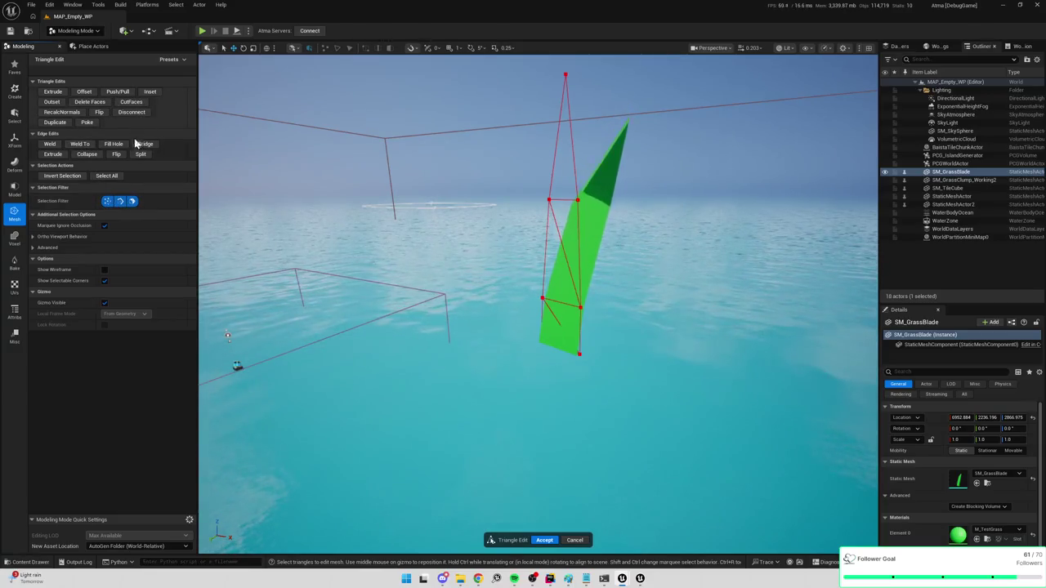
pyautogui.click(107, 176)
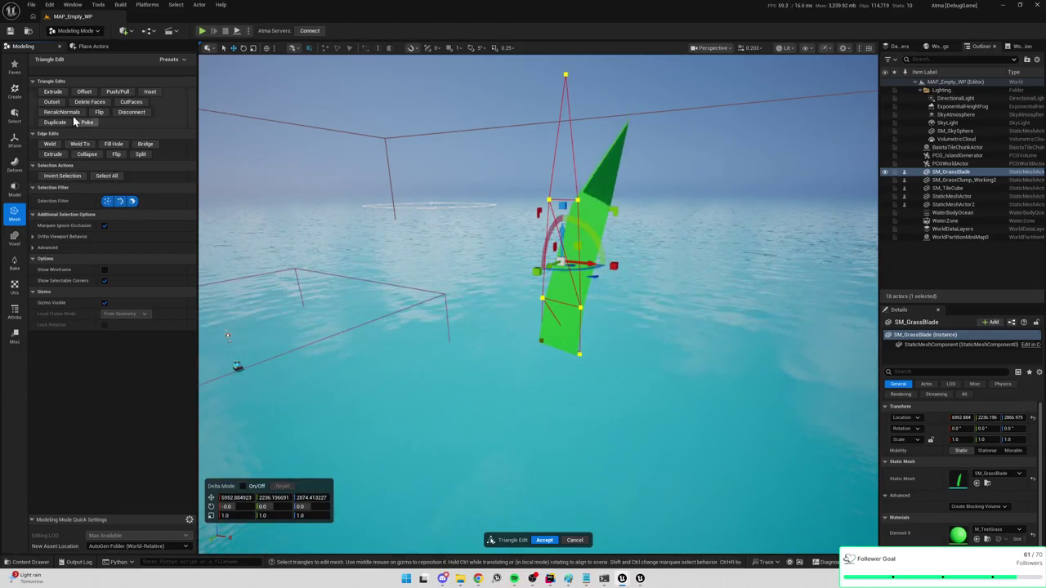
pyautogui.click(70, 114)
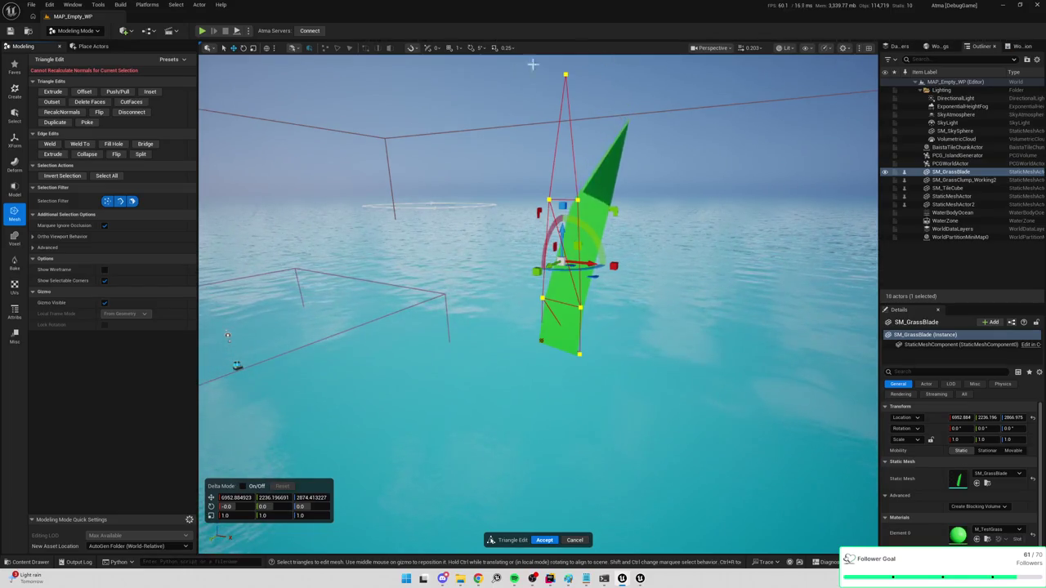
pyautogui.click(543, 540)
pyautogui.moveTo(698, 398)
pyautogui.mouseDown()
pyautogui.moveTo(662, 385)
pyautogui.moveTo(653, 396)
pyautogui.mouseUp()
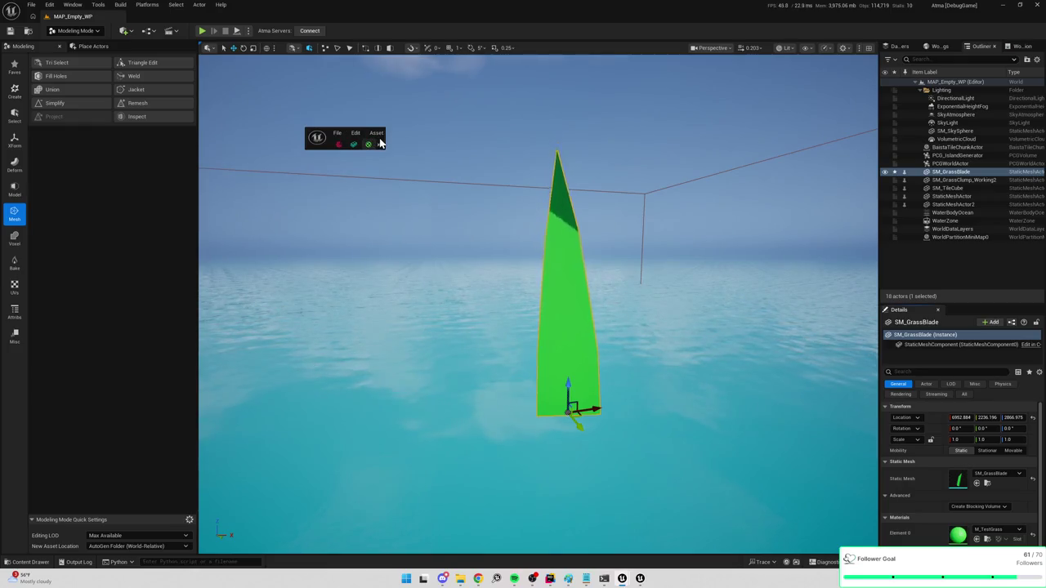
# Delete the 0.0 Constant node from the M_TestGrass material graph
pyautogui.click(380, 137)
pyautogui.scroll(-1, 883, 297)
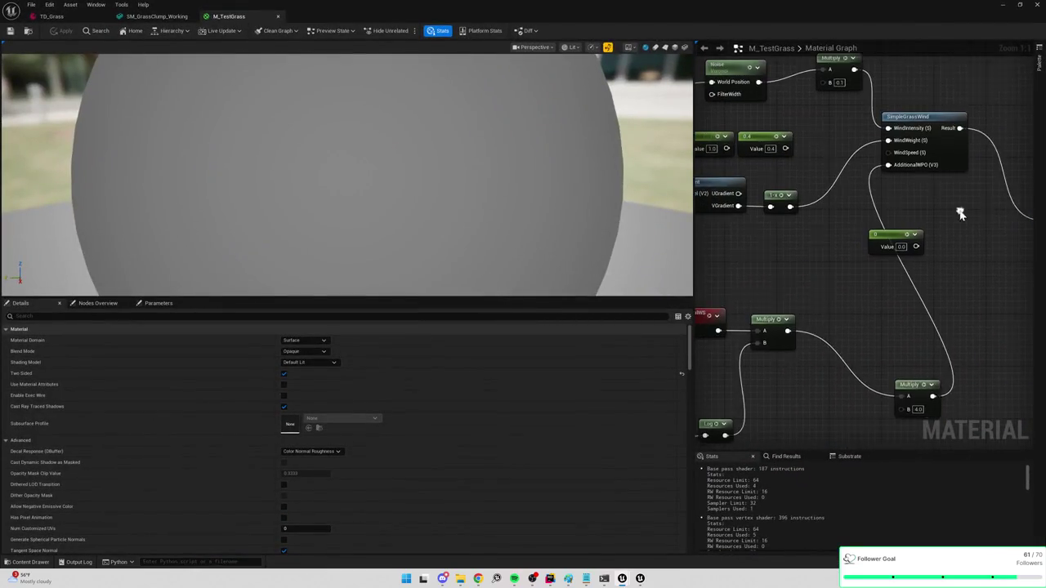
pyautogui.moveTo(920, 225); pyautogui.dragTo(835, 251)
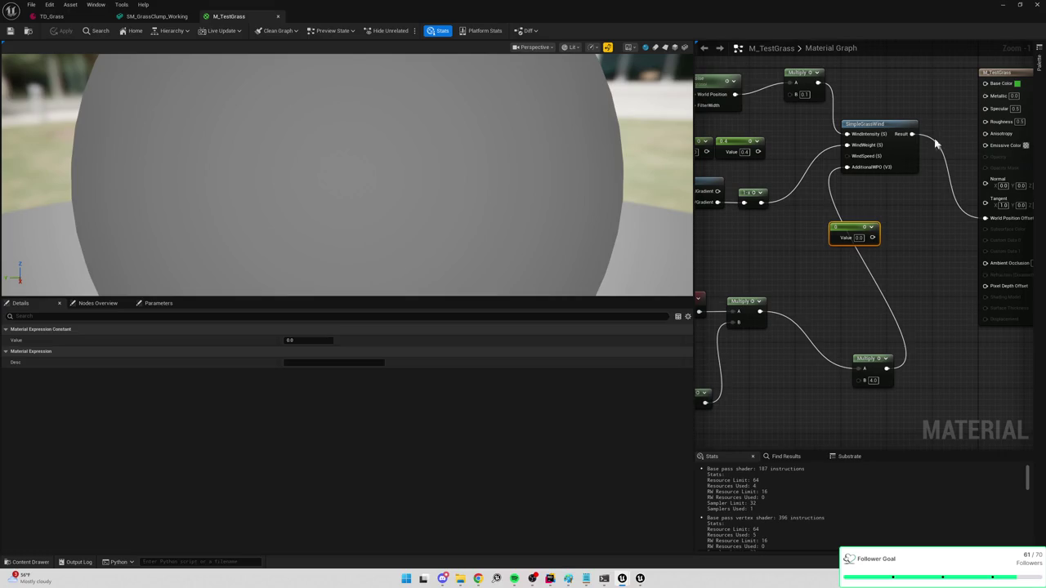
pyautogui.press('Delete')
pyautogui.click(1005, 6)
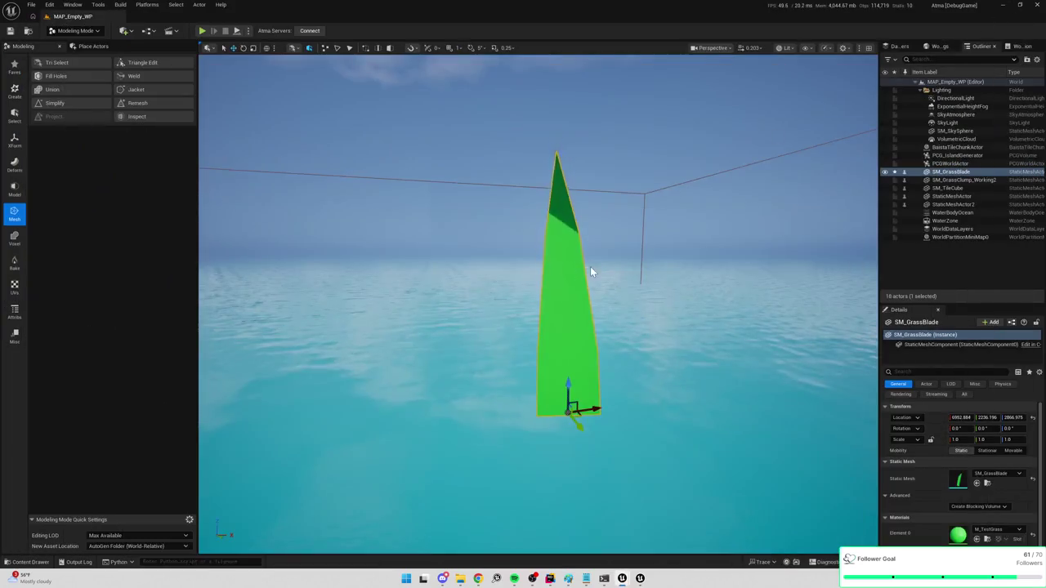
# Rotate the blade slightly about Z and review the VertexNormalWS and output nodes
pyautogui.moveTo(567, 397)
pyautogui.mouseDown()
pyautogui.moveTo(631, 367)
pyautogui.moveTo(595, 367)
pyautogui.moveTo(630, 367)
pyautogui.moveTo(623, 400)
pyautogui.moveTo(631, 371)
pyautogui.moveTo(580, 393)
pyautogui.mouseUp()
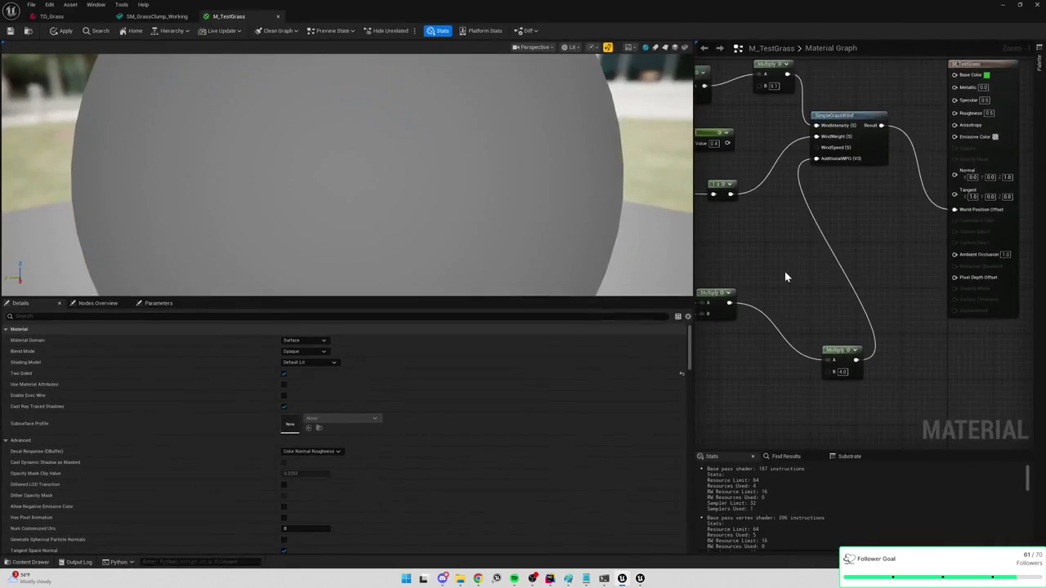
pyautogui.scroll(-2, 785, 277)
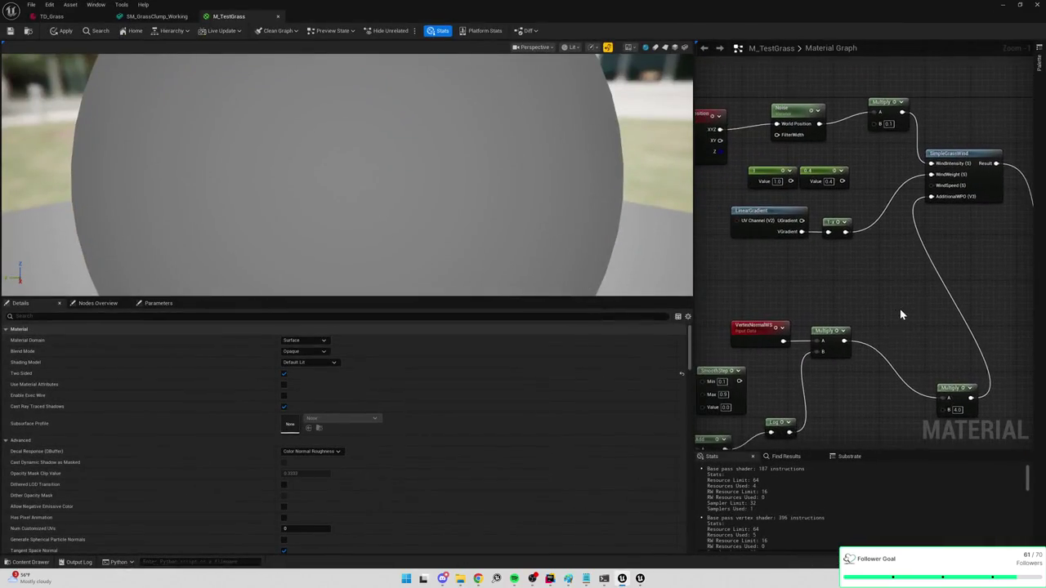
pyautogui.click(825, 267)
pyautogui.moveTo(906, 223)
pyautogui.mouseDown()
pyautogui.moveTo(828, 232)
pyautogui.moveTo(926, 212)
pyautogui.mouseUp()
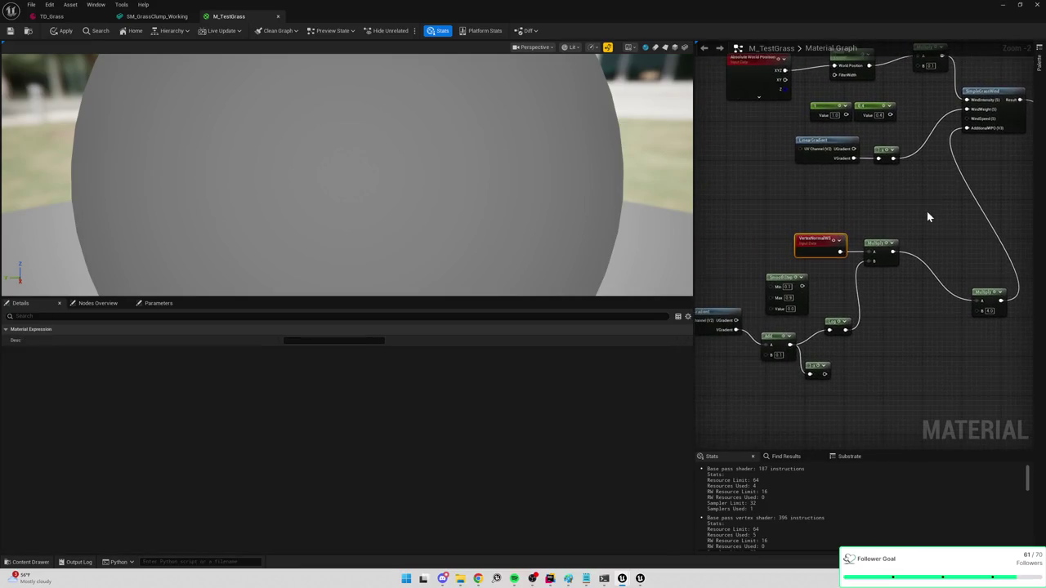
pyautogui.moveTo(856, 209); pyautogui.dragTo(896, 237)
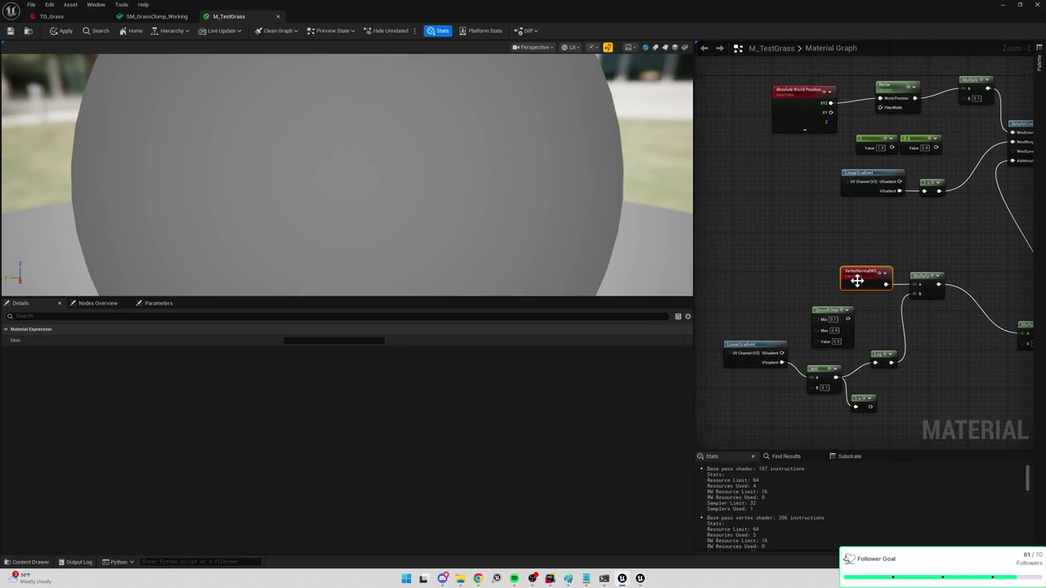
pyautogui.click(1002, 4)
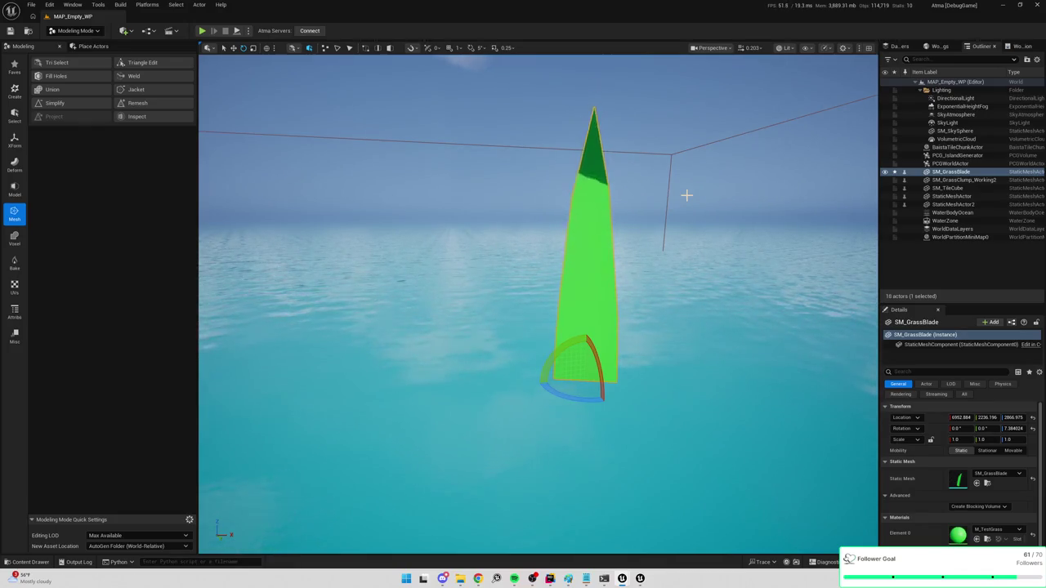
# Spin SM_GrassBlade about Z with the rotate gizmo to about 25.14° yaw
pyautogui.moveTo(640, 295)
pyautogui.mouseDown()
pyautogui.moveTo(638, 331)
pyautogui.moveTo(567, 315)
pyautogui.mouseUp()
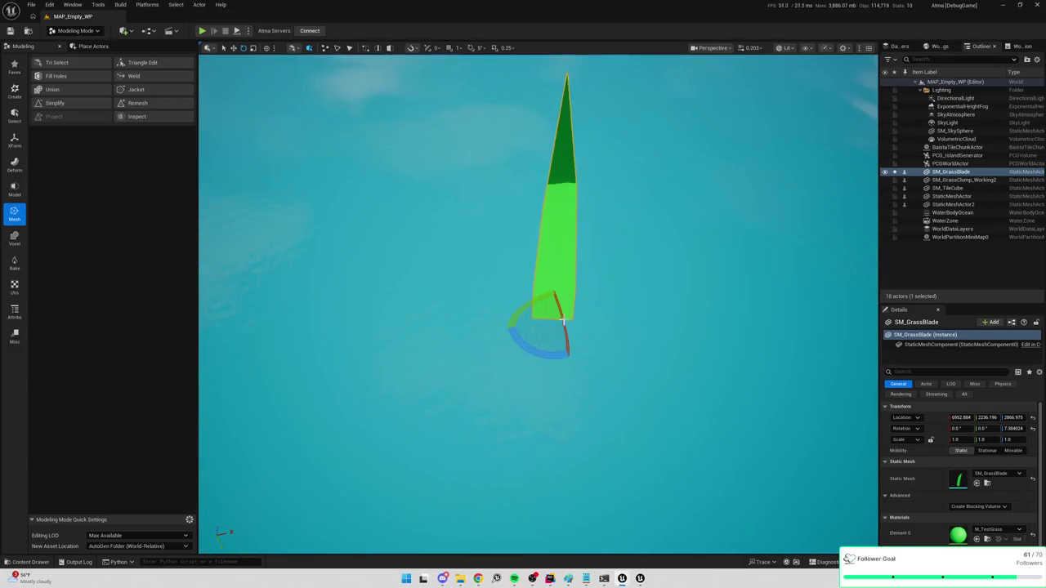
pyautogui.moveTo(540, 358)
pyautogui.mouseDown()
pyautogui.moveTo(602, 301)
pyautogui.moveTo(600, 362)
pyautogui.moveTo(514, 365)
pyautogui.moveTo(505, 330)
pyautogui.moveTo(523, 356)
pyautogui.moveTo(502, 315)
pyautogui.moveTo(516, 346)
pyautogui.moveTo(540, 365)
pyautogui.moveTo(579, 360)
pyautogui.moveTo(602, 320)
pyautogui.moveTo(598, 296)
pyautogui.moveTo(551, 352)
pyautogui.moveTo(434, 439)
pyautogui.moveTo(812, 416)
pyautogui.moveTo(210, 341)
pyautogui.moveTo(245, 327)
pyautogui.moveTo(319, 400)
pyautogui.moveTo(352, 310)
pyautogui.moveTo(547, 326)
pyautogui.mouseUp()
pyautogui.press('e')
pyautogui.moveTo(552, 286)
pyautogui.mouseDown()
pyautogui.moveTo(564, 295)
pyautogui.moveTo(581, 286)
pyautogui.moveTo(499, 307)
pyautogui.moveTo(470, 273)
pyautogui.moveTo(502, 229)
pyautogui.moveTo(472, 260)
pyautogui.moveTo(556, 312)
pyautogui.moveTo(579, 285)
pyautogui.moveTo(580, 262)
pyautogui.moveTo(580, 283)
pyautogui.moveTo(575, 251)
pyautogui.moveTo(556, 318)
pyautogui.mouseUp()
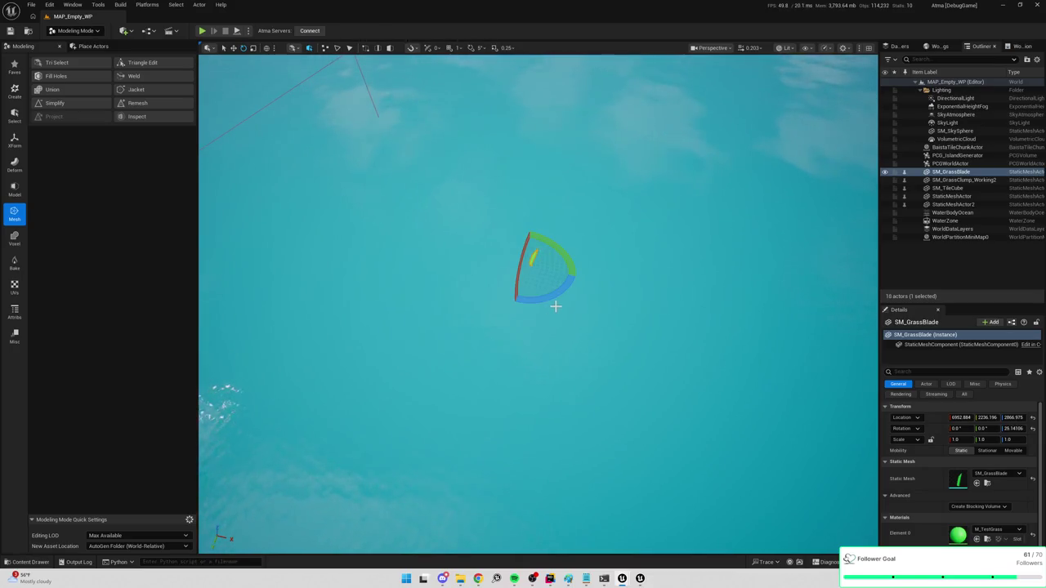
pyautogui.hotkey('ctrl', 'space')
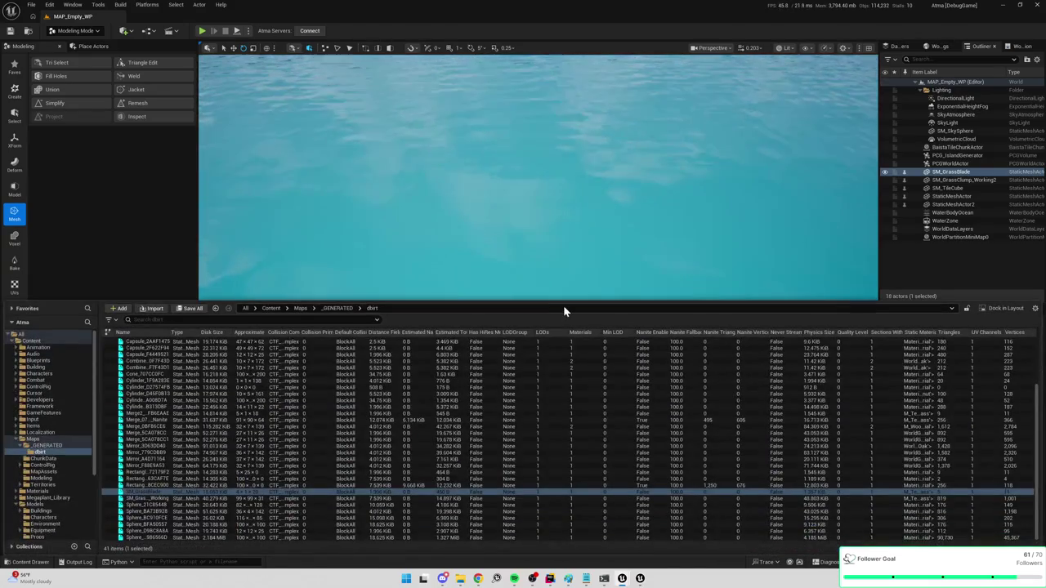
# List the top-level Content folder's 31 items and collapse the Maps and Models folders
pyautogui.click(272, 309)
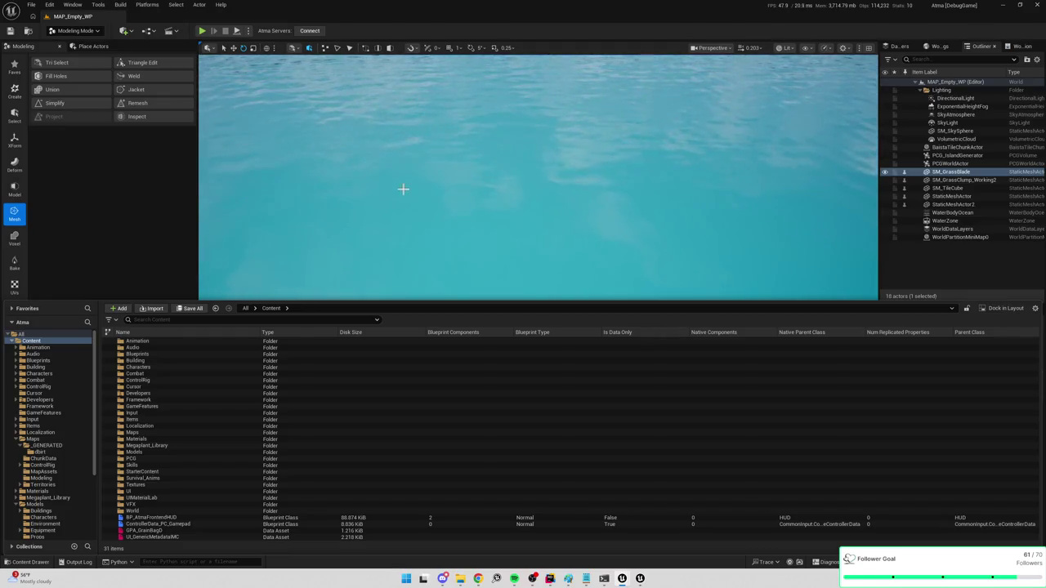
pyautogui.press('f')
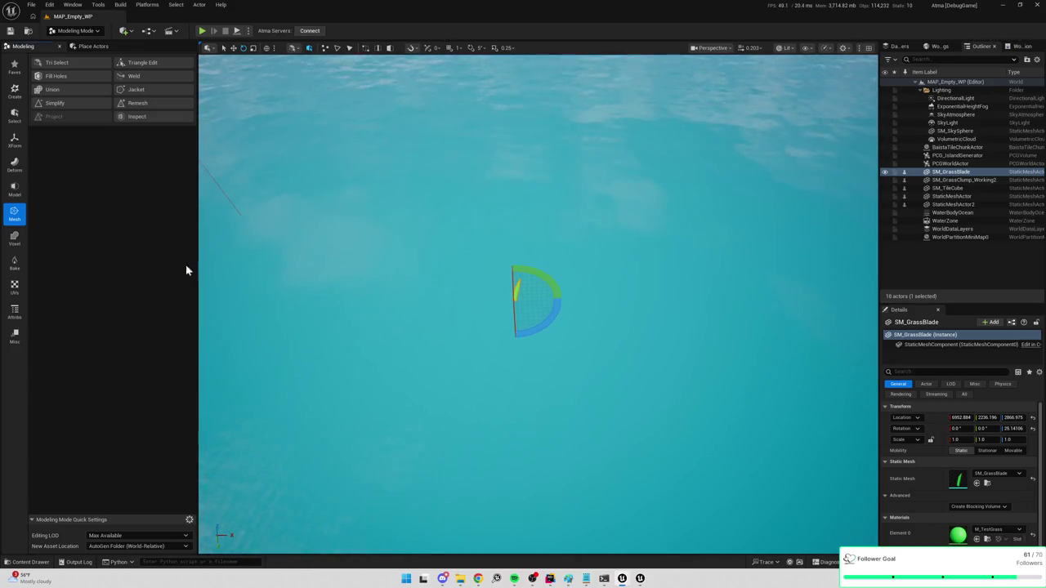
pyautogui.click(506, 274)
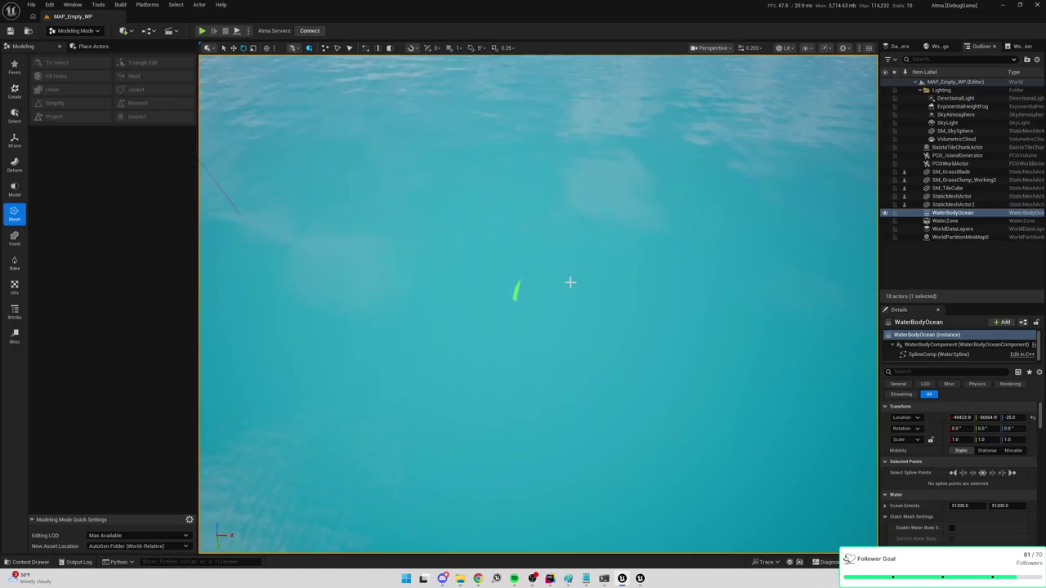
pyautogui.hotkey('ctrl', 'space')
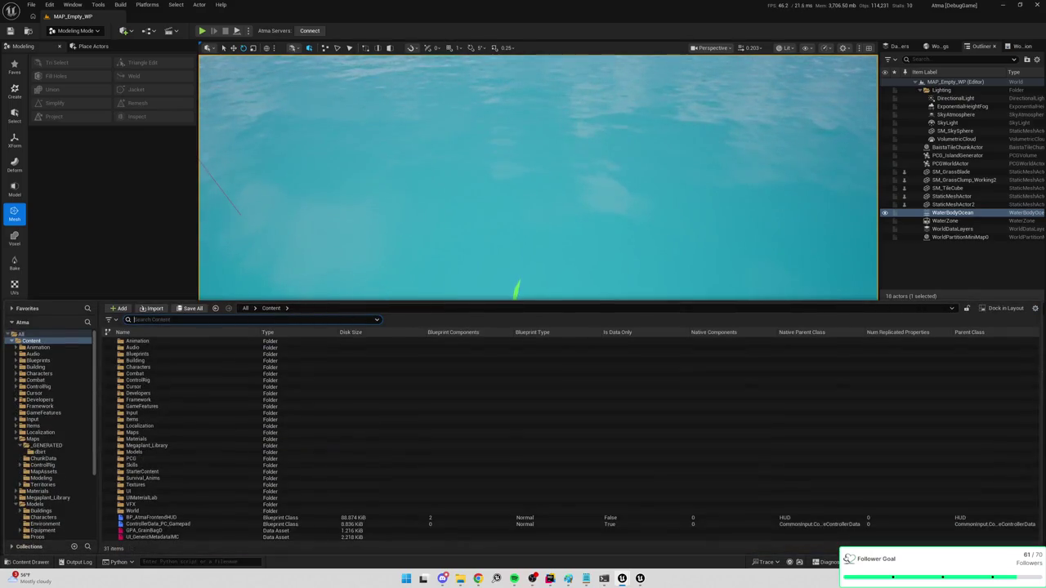
pyautogui.click(16, 442)
pyautogui.scroll(-1, 16, 457)
pyautogui.click(15, 446)
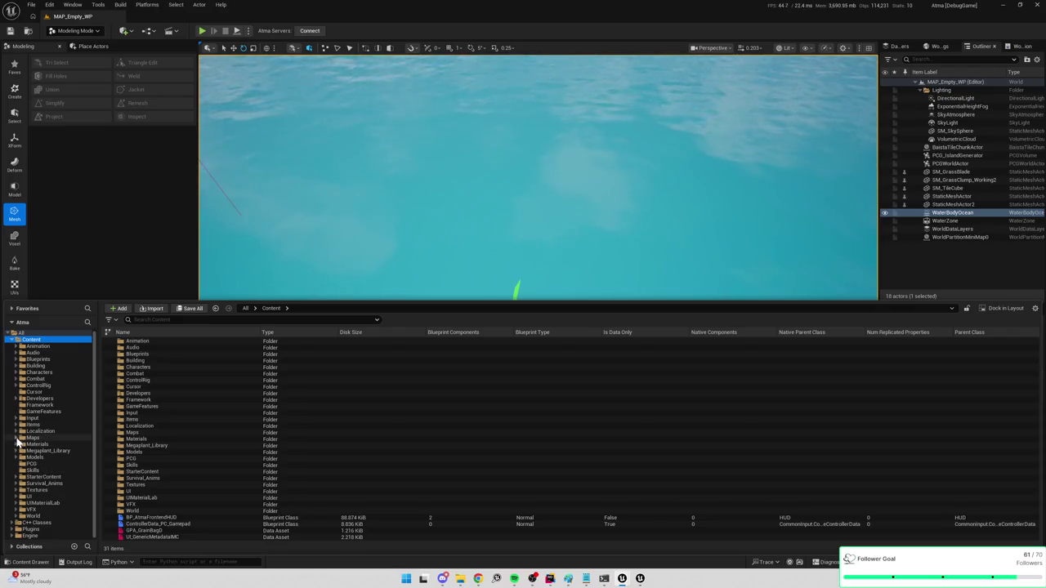
# Create an empty PCG graph named PCG_GrassTesting in the PCG folder and open it
pyautogui.click(33, 463)
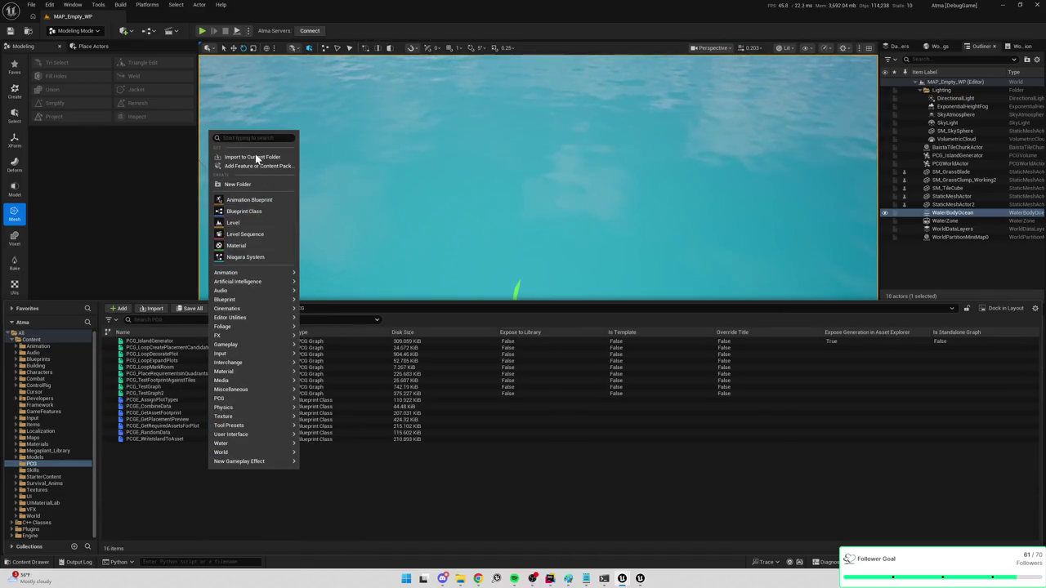
pyautogui.write('pcg')
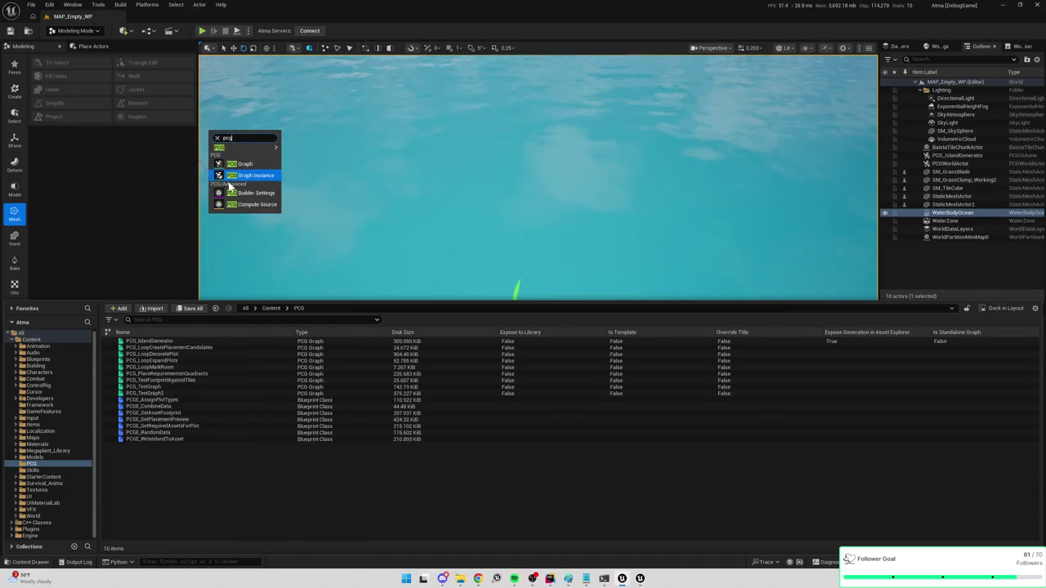
pyautogui.click(239, 165)
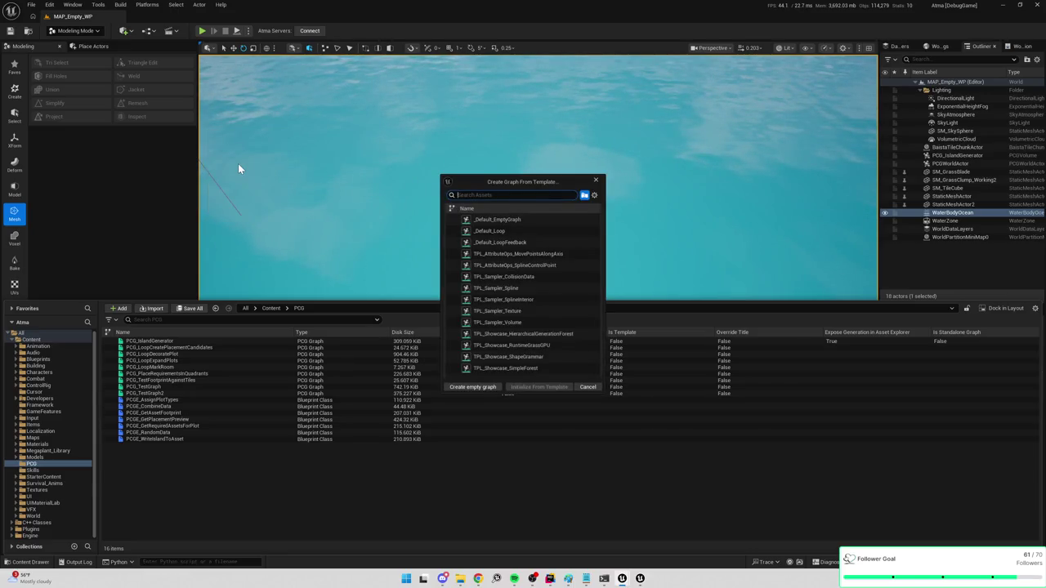
pyautogui.click(508, 218)
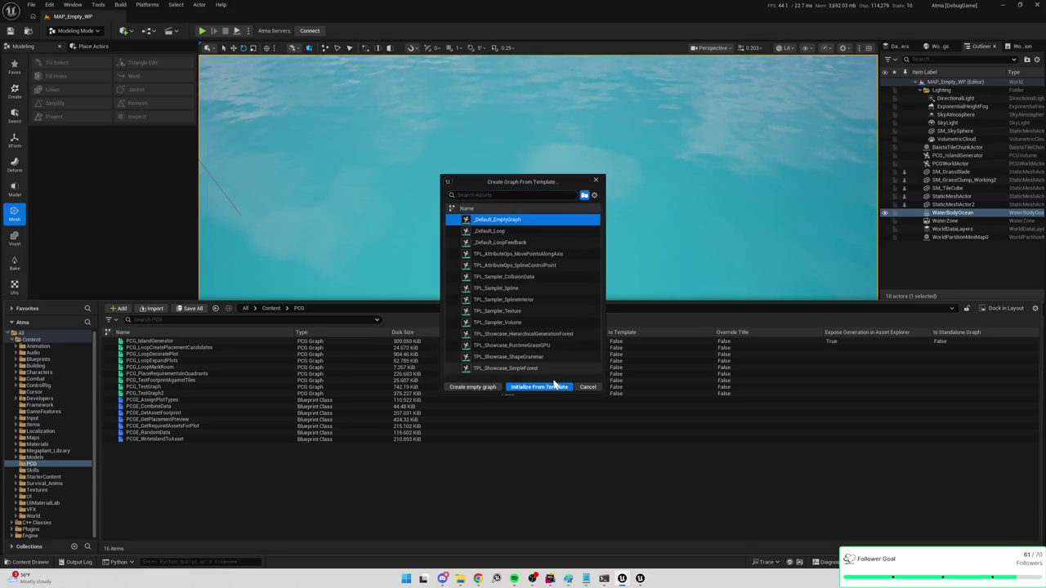
pyautogui.click(475, 385)
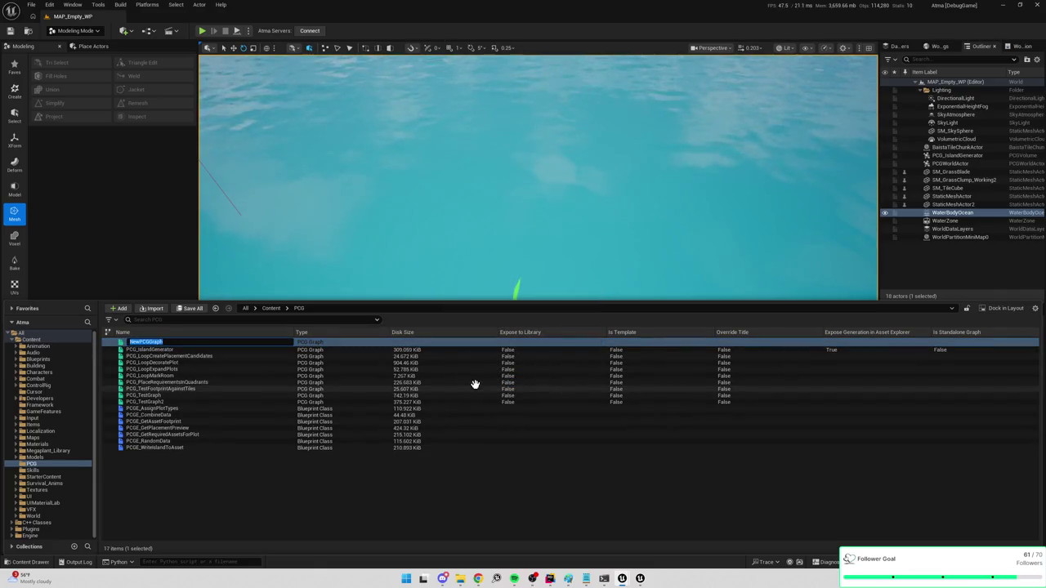
pyautogui.write('PCG_GrassTesting')
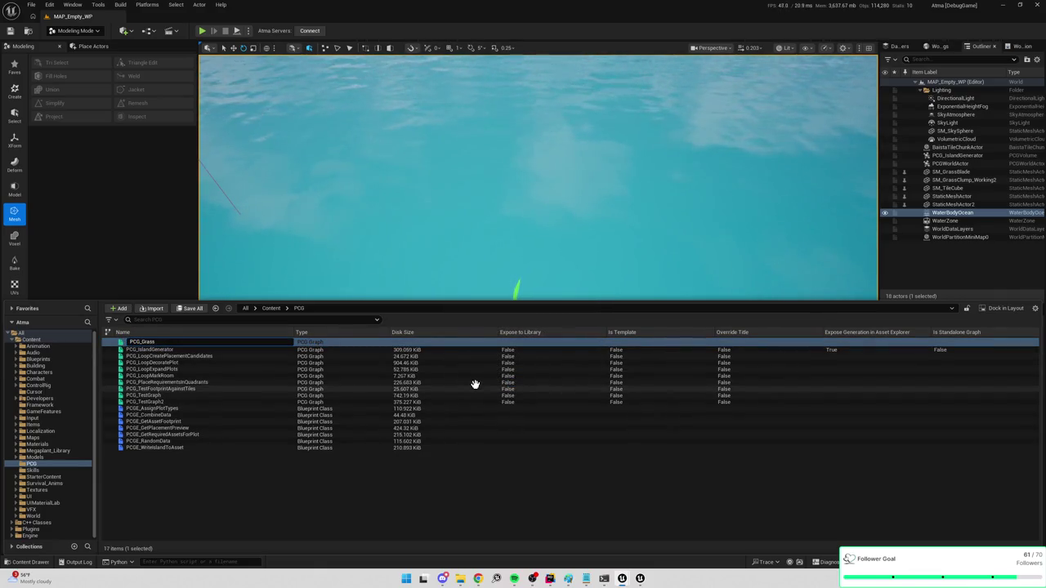
pyautogui.press('Return')
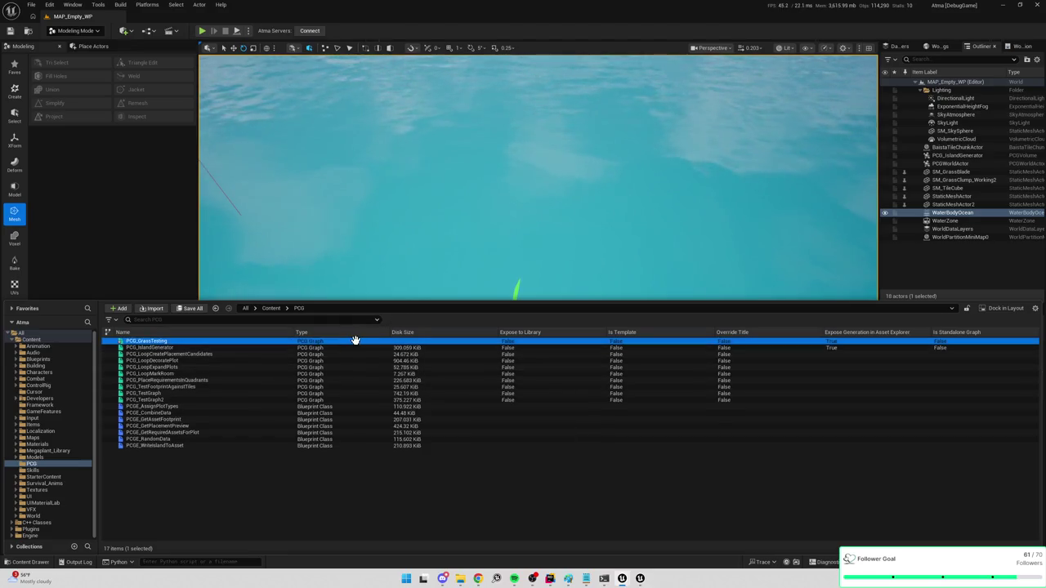
pyautogui.doubleClick(356, 340)
# Place PCG_GrassTesting in the level as a volume at location 0, 0, 0
pyautogui.hotkey('alt', 'Tab')
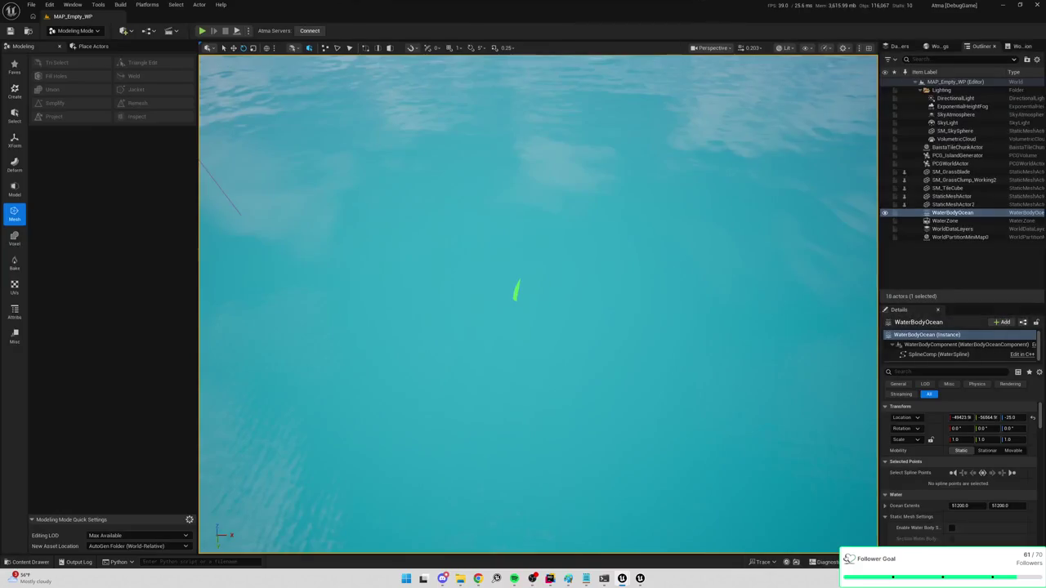
pyautogui.hotkey('ctrl', 'space')
pyautogui.moveTo(152, 349)
pyautogui.mouseDown()
pyautogui.moveTo(140, 341)
pyautogui.moveTo(327, 107)
pyautogui.moveTo(343, 104)
pyautogui.mouseUp()
pyautogui.press('f')
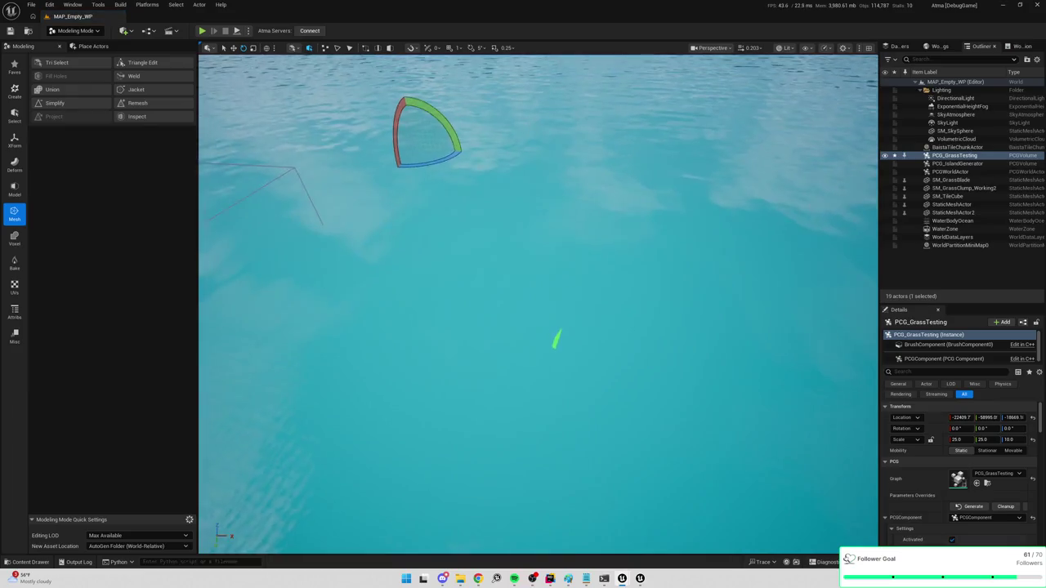
pyautogui.moveTo(544, 278)
pyautogui.mouseDown()
pyautogui.moveTo(478, 225)
pyautogui.moveTo(745, 351)
pyautogui.mouseUp()
pyautogui.write('0')
pyautogui.press('Tab')
pyautogui.write('0')
pyautogui.press('Tab')
pyautogui.press('f')
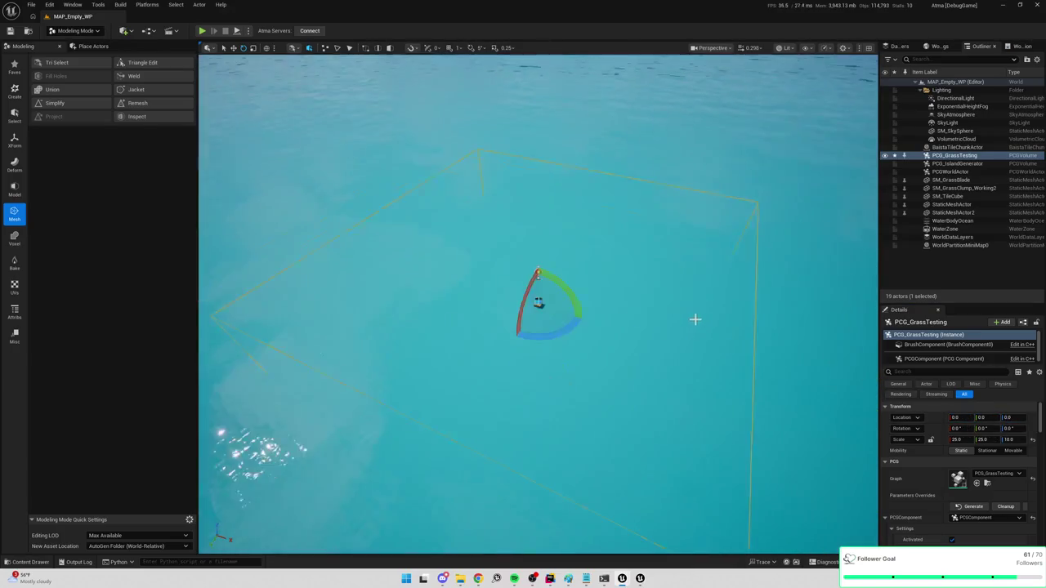
pyautogui.moveTo(621, 327)
pyautogui.mouseDown()
pyautogui.moveTo(605, 351)
pyautogui.moveTo(647, 305)
pyautogui.mouseUp()
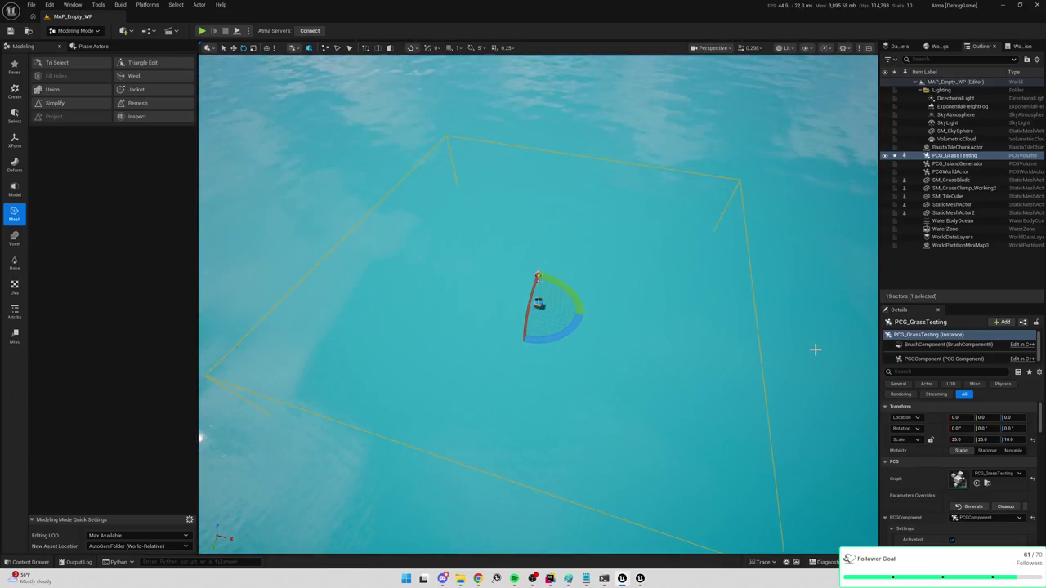
pyautogui.scroll(2, 623, 323)
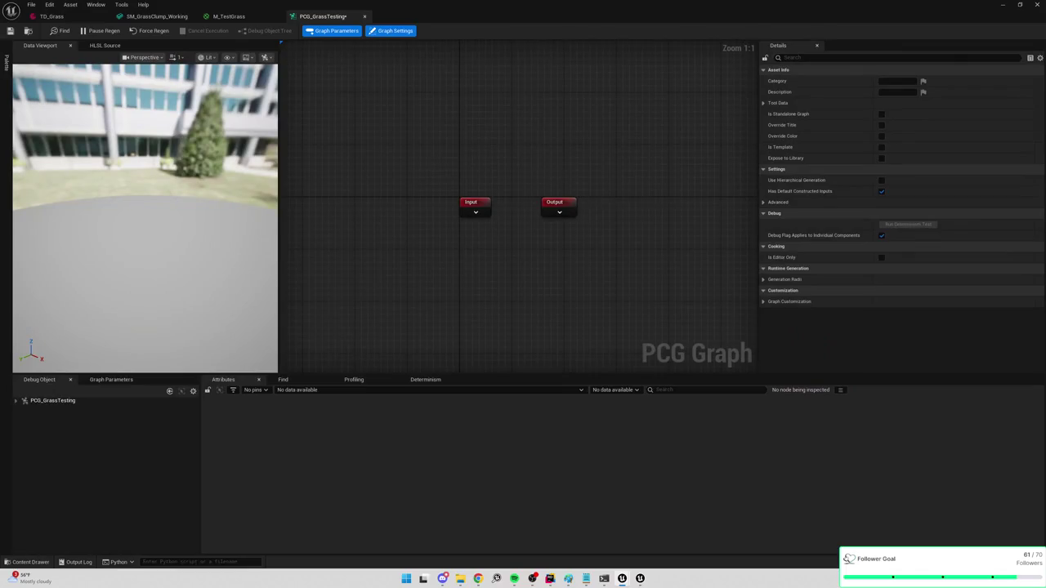
pyautogui.moveTo(479, 216); pyautogui.dragTo(552, 211)
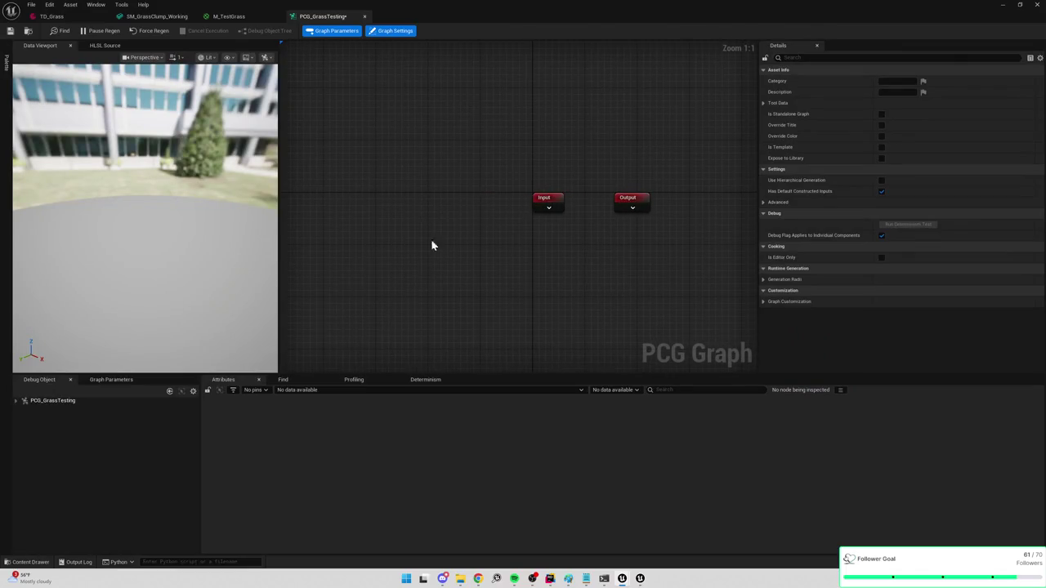
# Search 'create points' in the graph and add a Create Points Grid node beside Input and Output
pyautogui.rightClick(475, 273)
pyautogui.write('create')
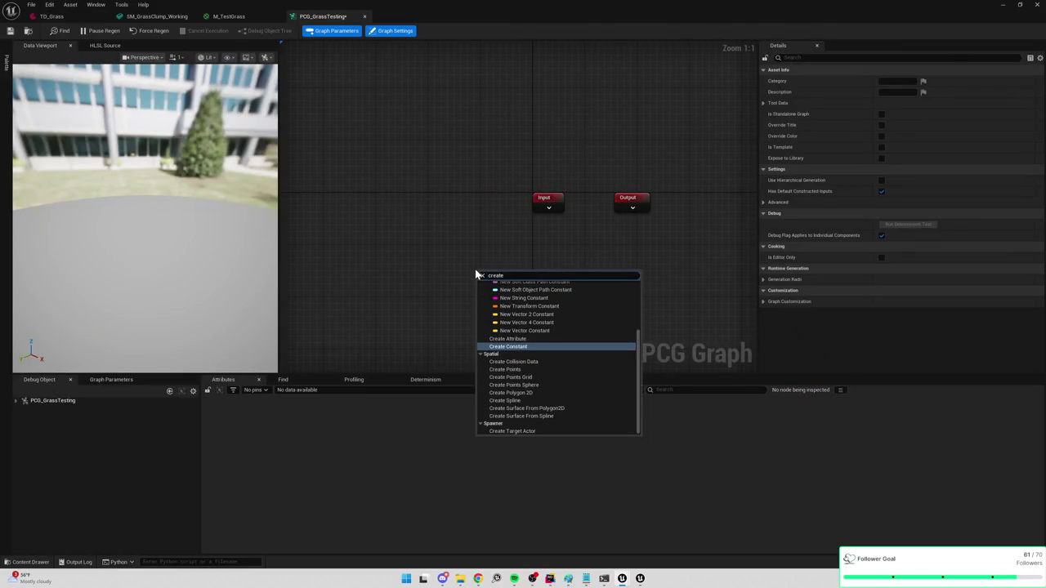
pyautogui.write(' points')
pyautogui.press('Down')
pyautogui.press('Return')
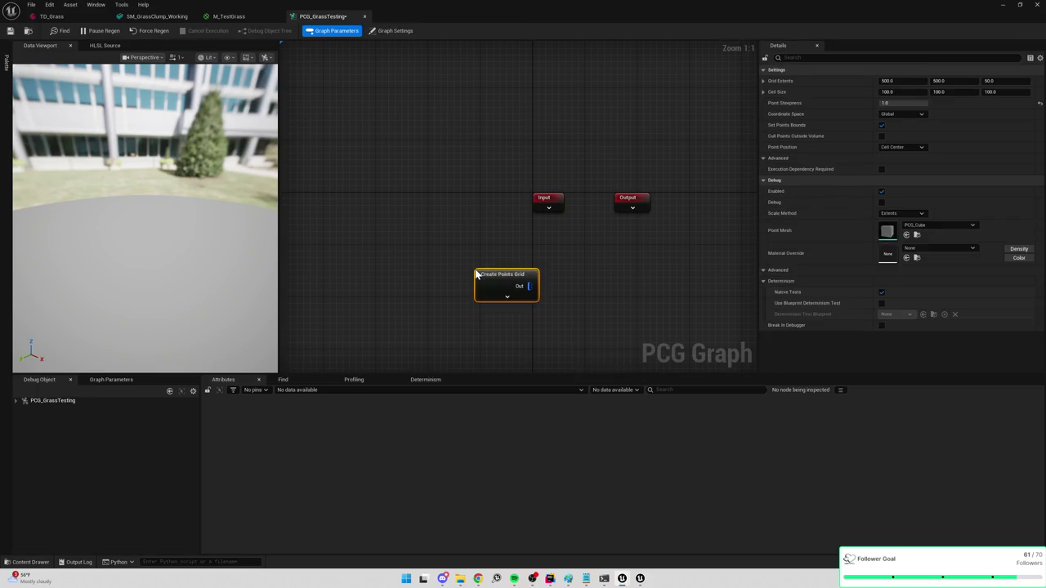